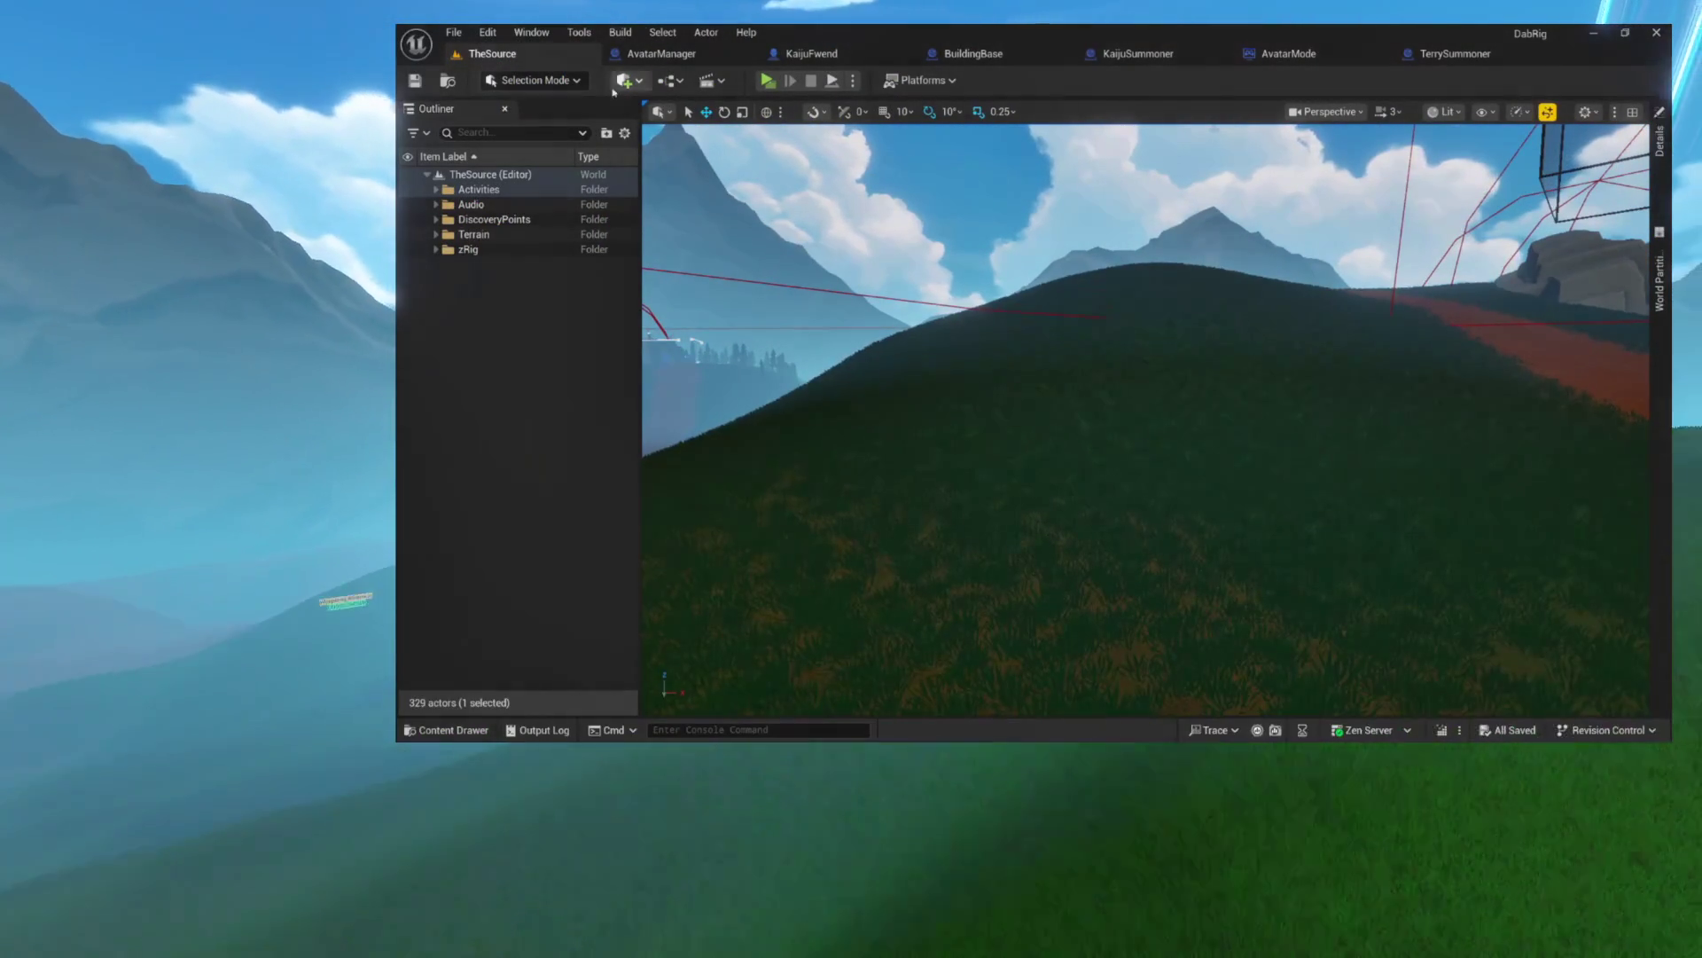
- Switch to the TerrySummoner Blueprint tab, whose defaults summon KaijuFwend
{"action": "left_click", "coordinate": [1460, 53]}
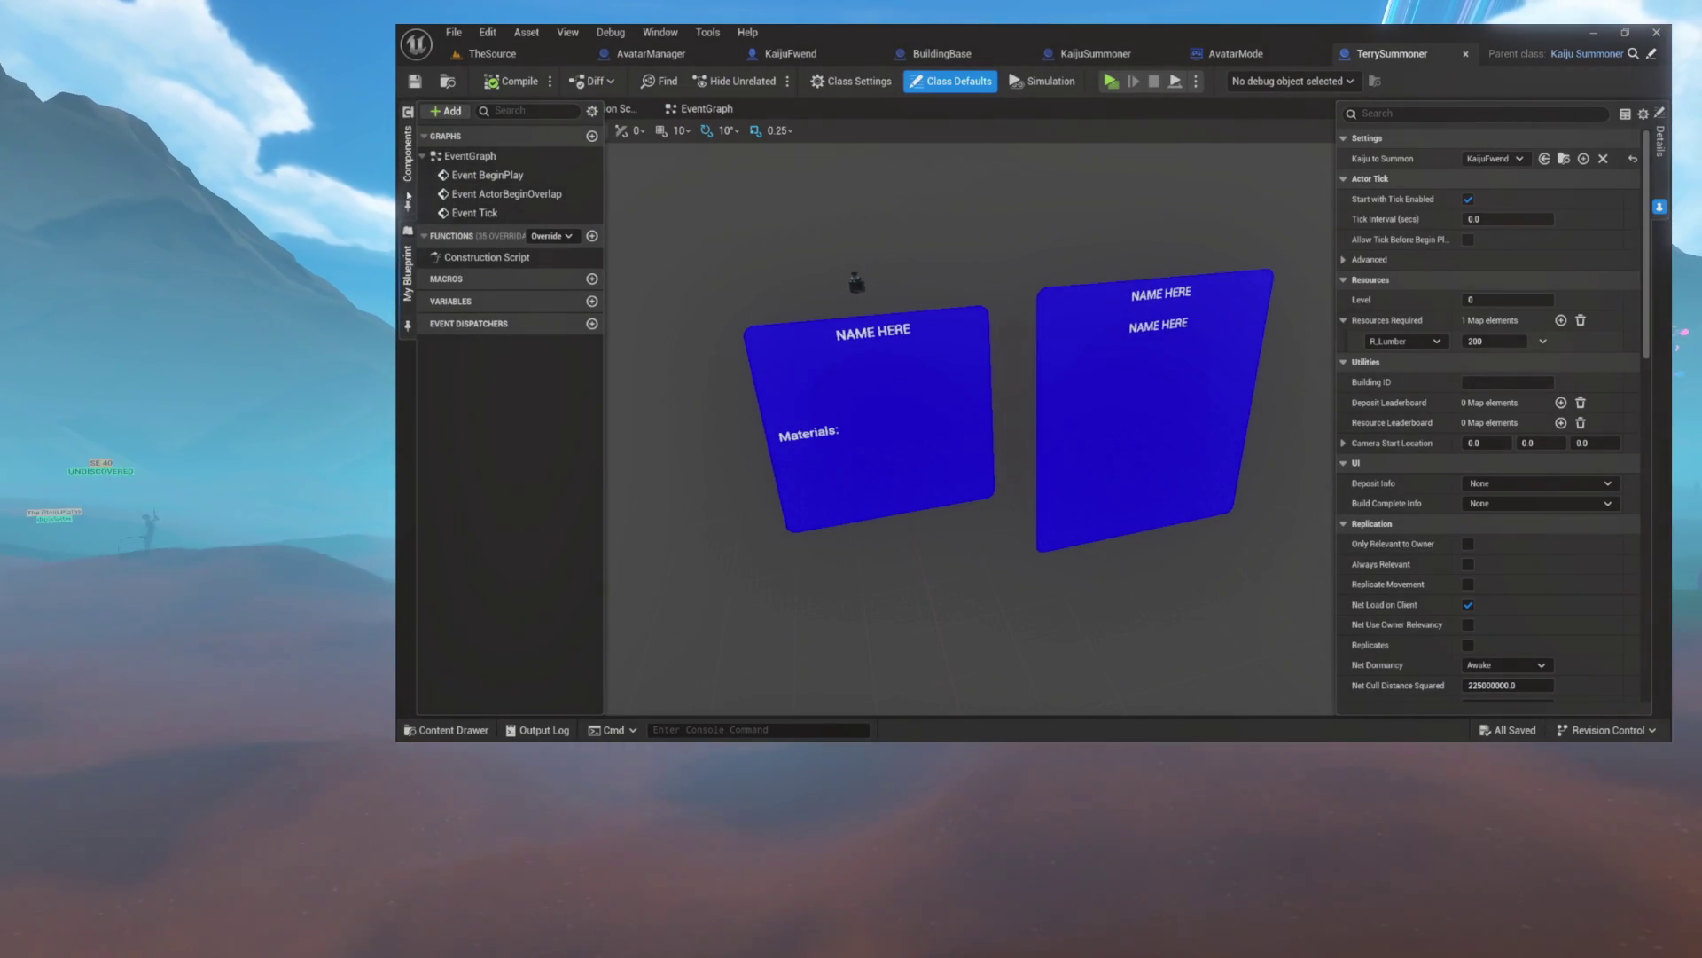
- Show the Components hierarchy and reframe the viewport on the two NAME HERE widget panels
{"action": "left_click", "coordinate": [407, 330]}
{"action": "scroll", "coordinate": [969, 426], "scroll_direction": "up", "scroll_amount": 5}
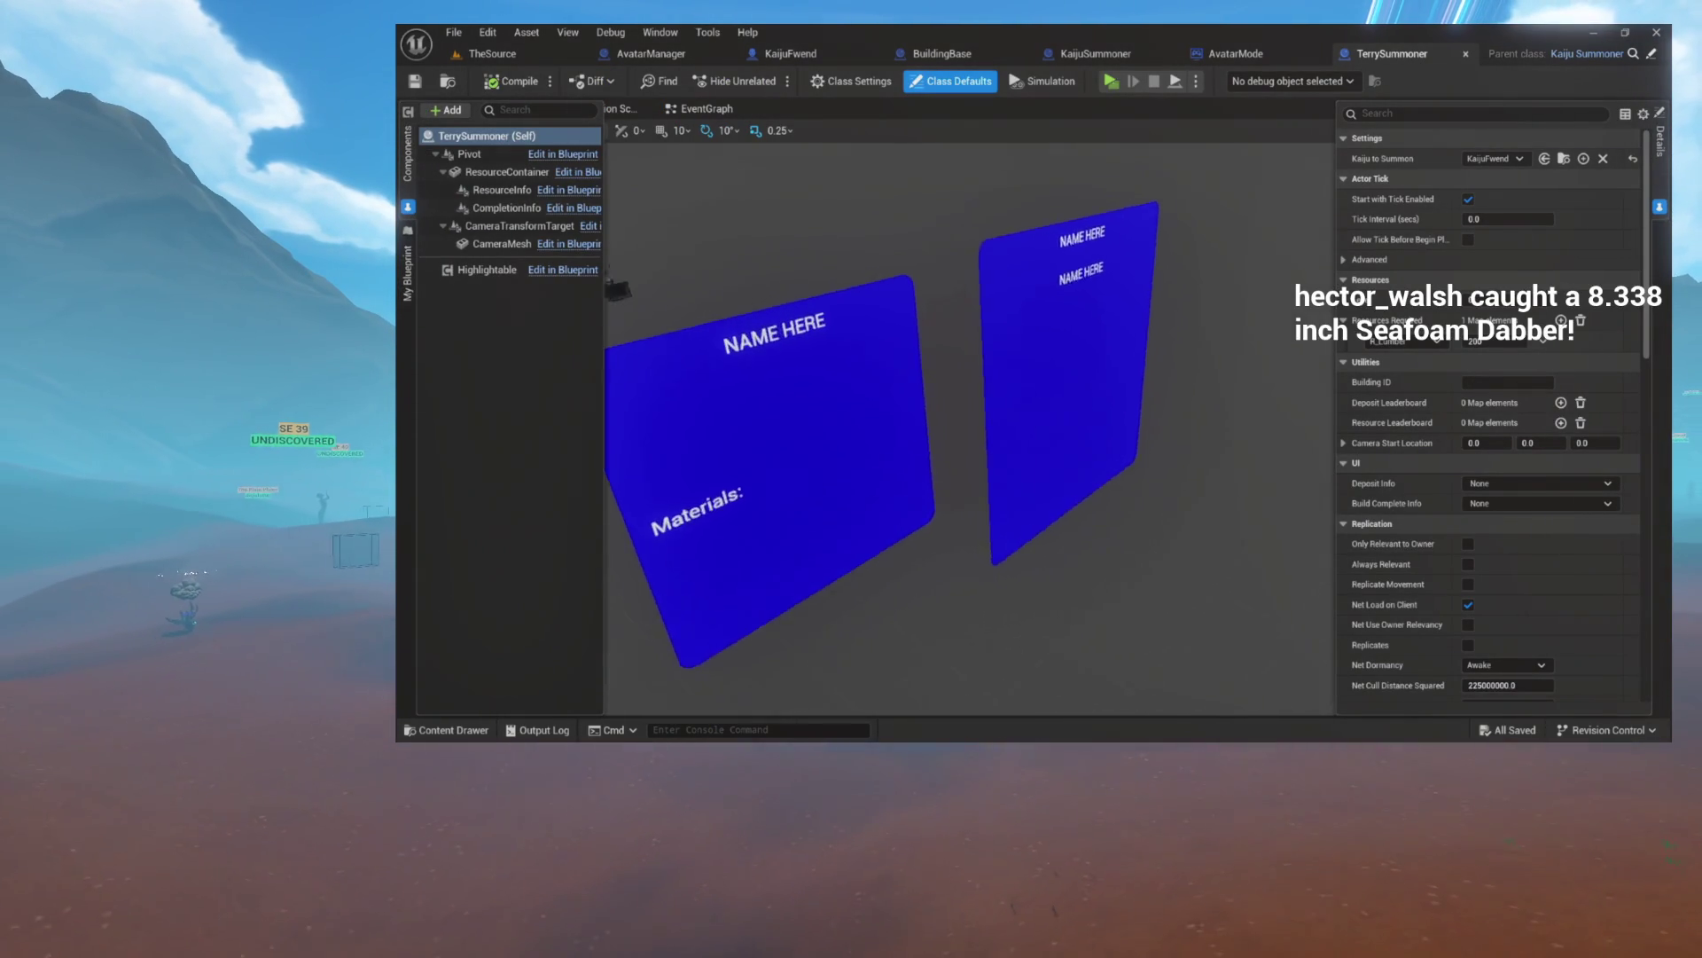
{"action": "mouse_move", "coordinate": [969, 426]}
{"action": "left_mouse_down"}
{"action": "mouse_move", "coordinate": [913, 505]}
{"action": "mouse_move", "coordinate": [869, 230]}
{"action": "left_mouse_up"}
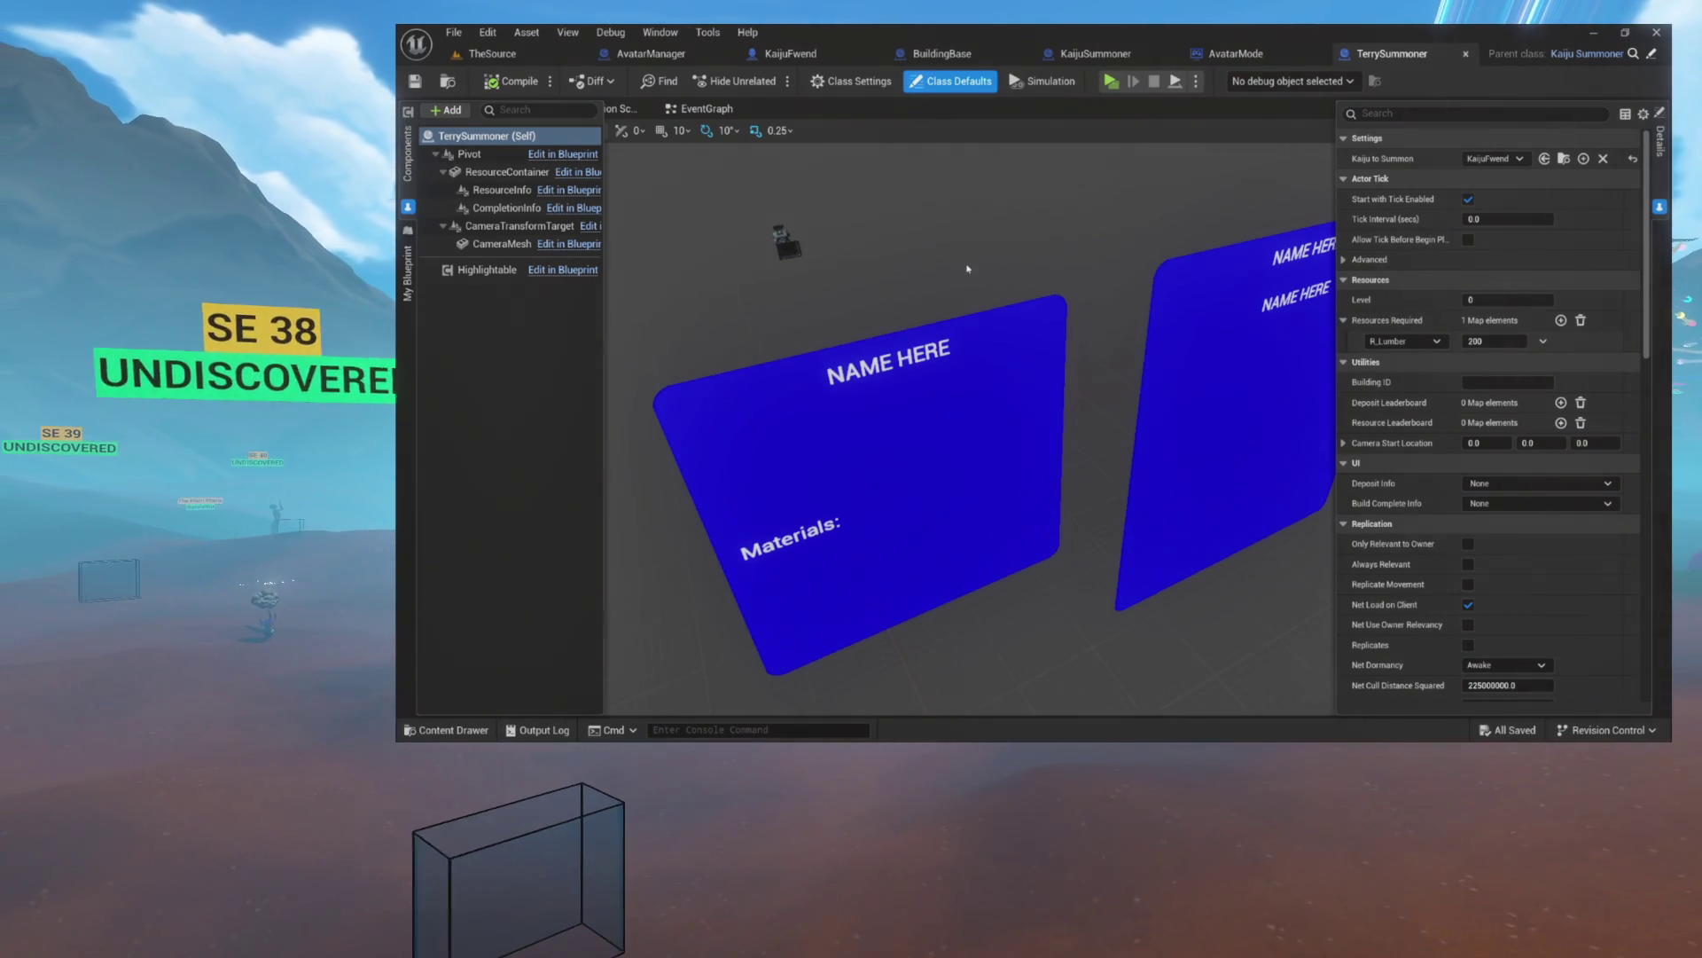
- Set the CompletionInfo panel's Location Z and X to 0
{"action": "left_click", "coordinate": [1170, 286]}
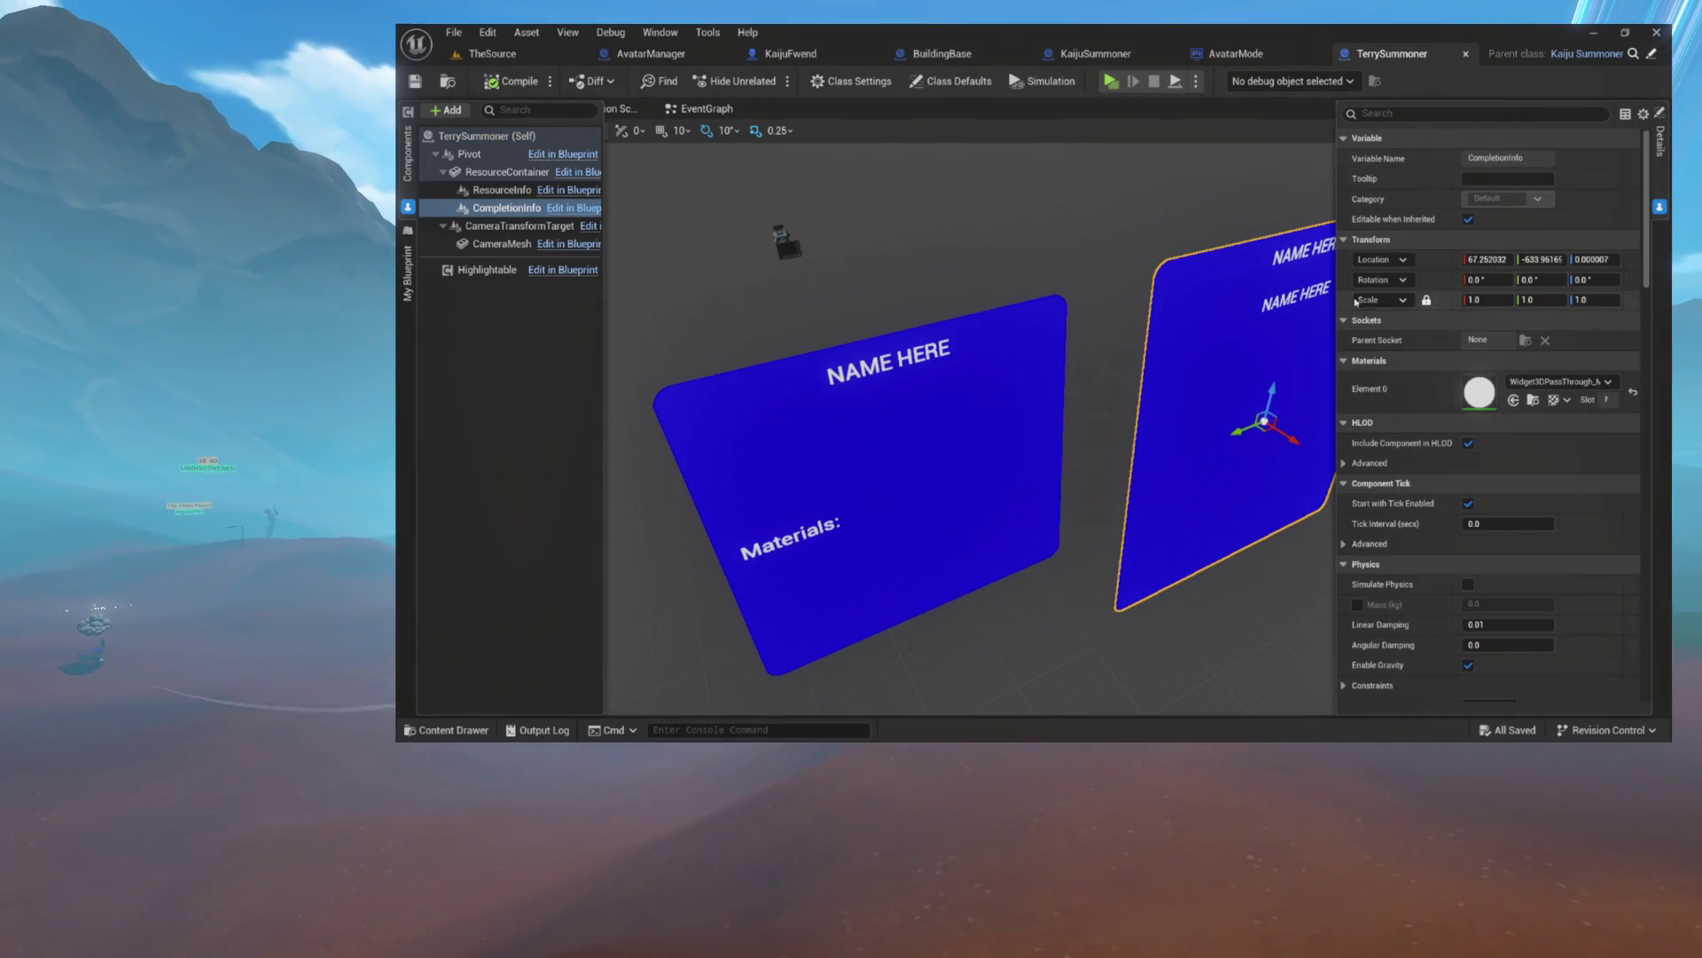
{"action": "left_click", "coordinate": [1593, 259]}
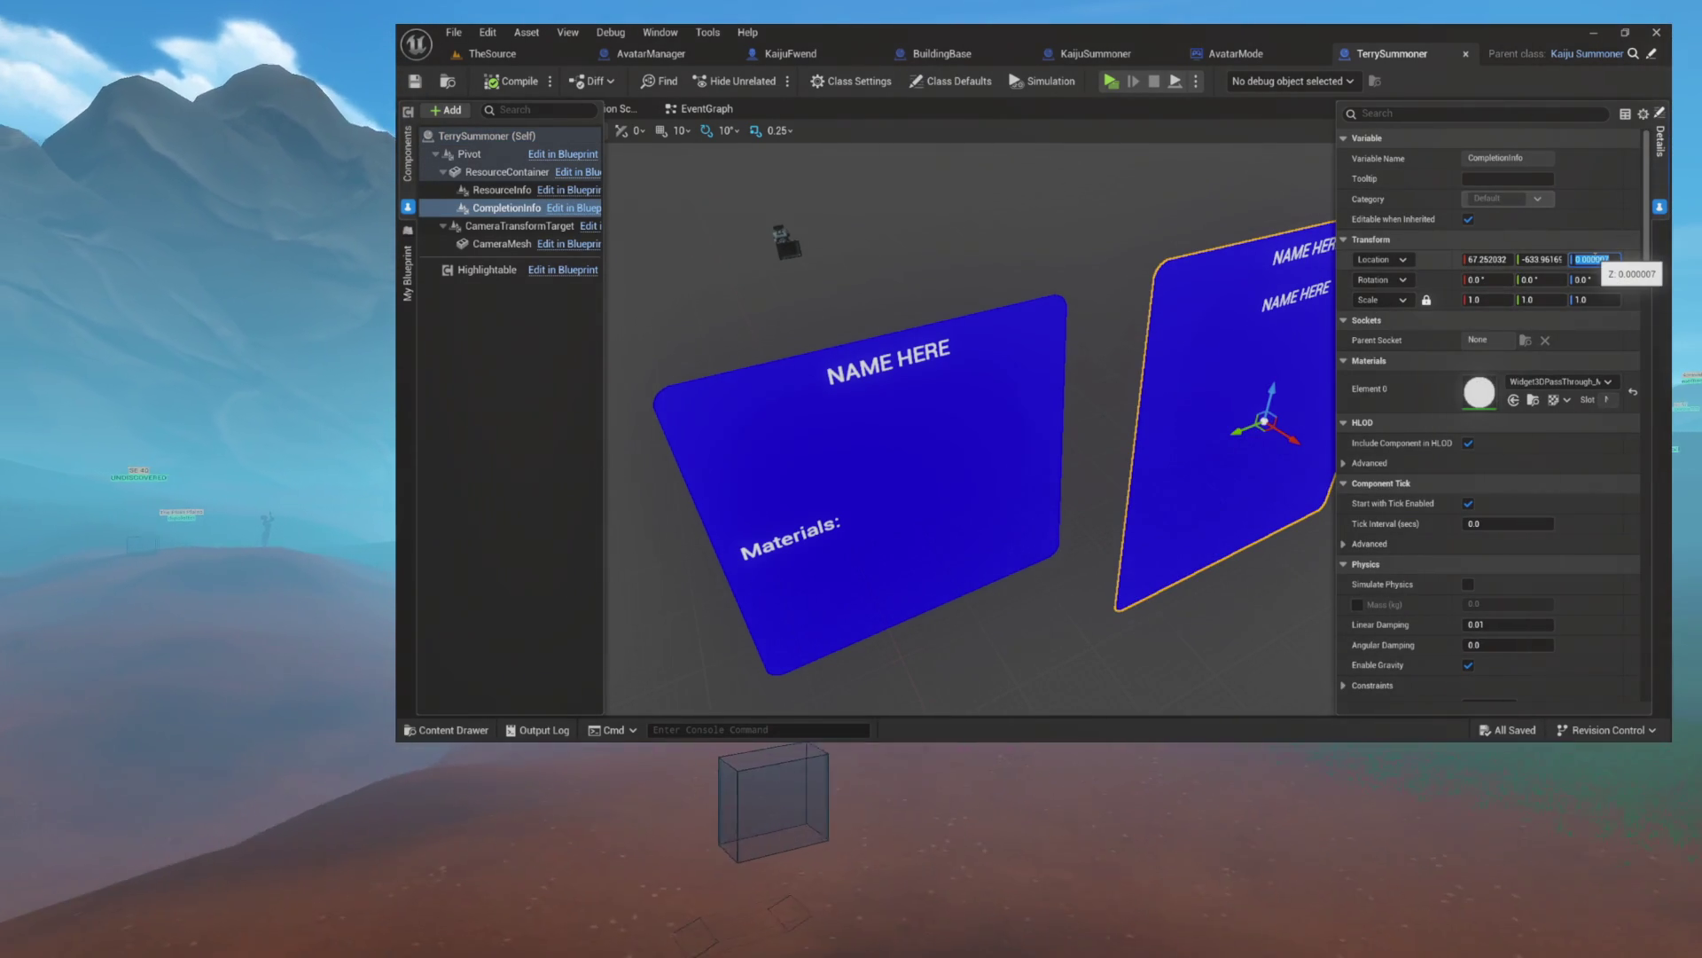
{"action": "type", "text": "0"}
{"action": "key", "text": "Return"}
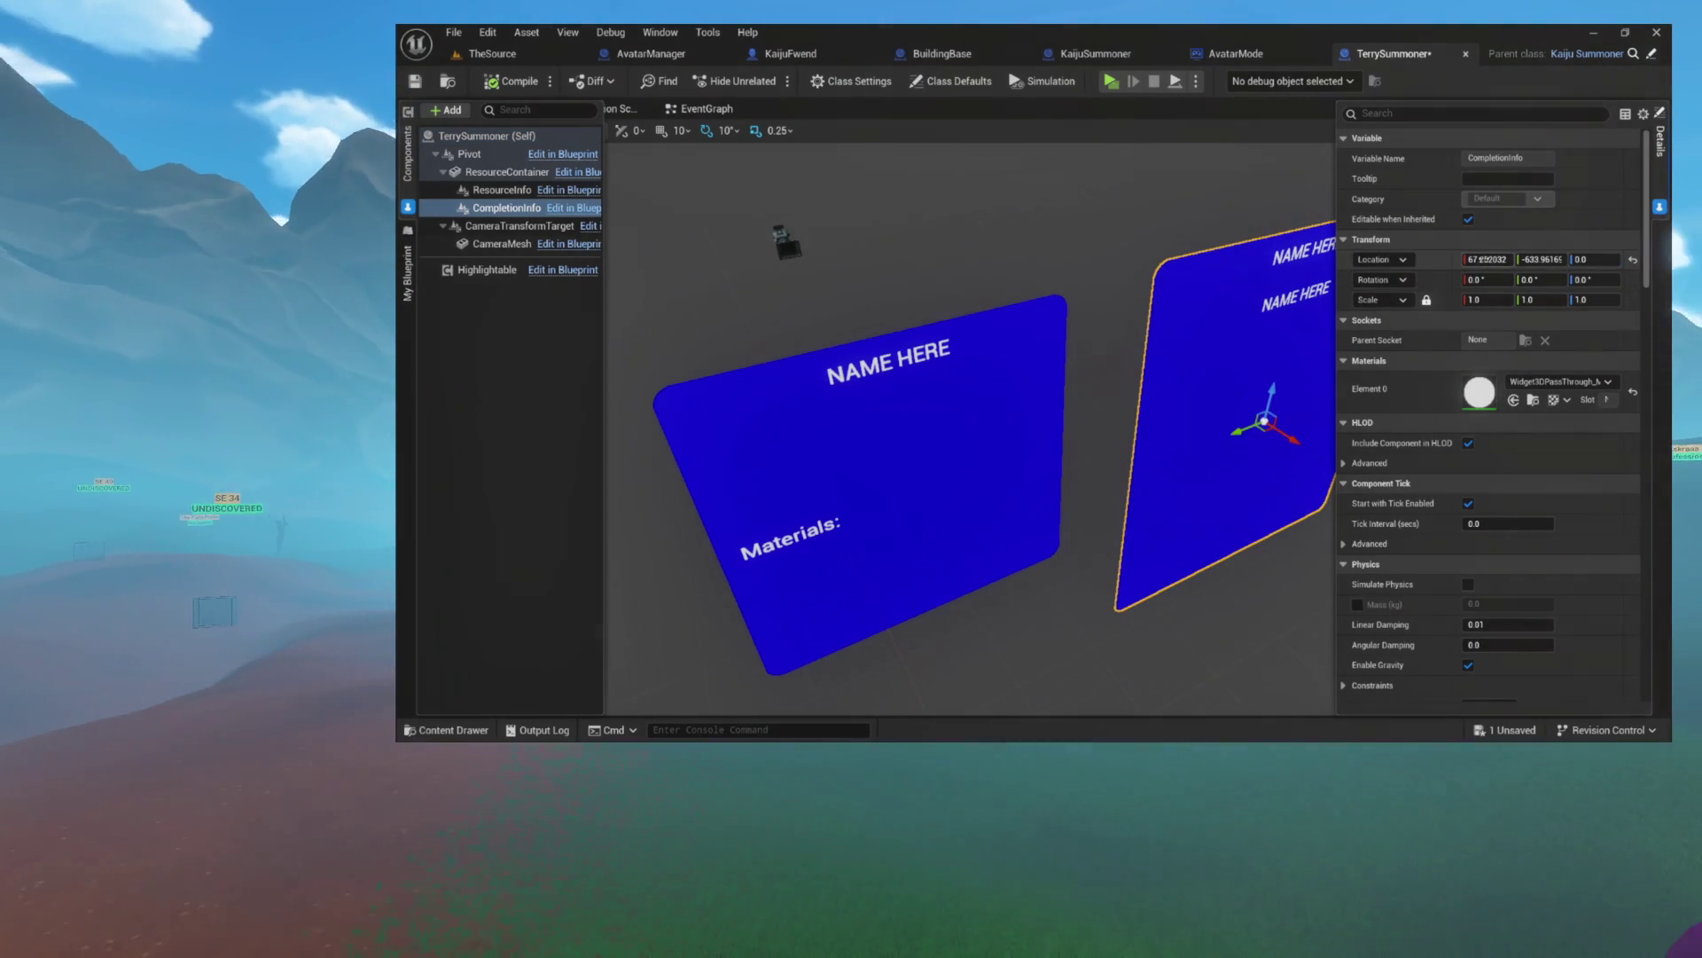
{"action": "left_click", "coordinate": [1482, 259]}
{"action": "type", "text": "0"}
{"action": "key", "text": "Return"}
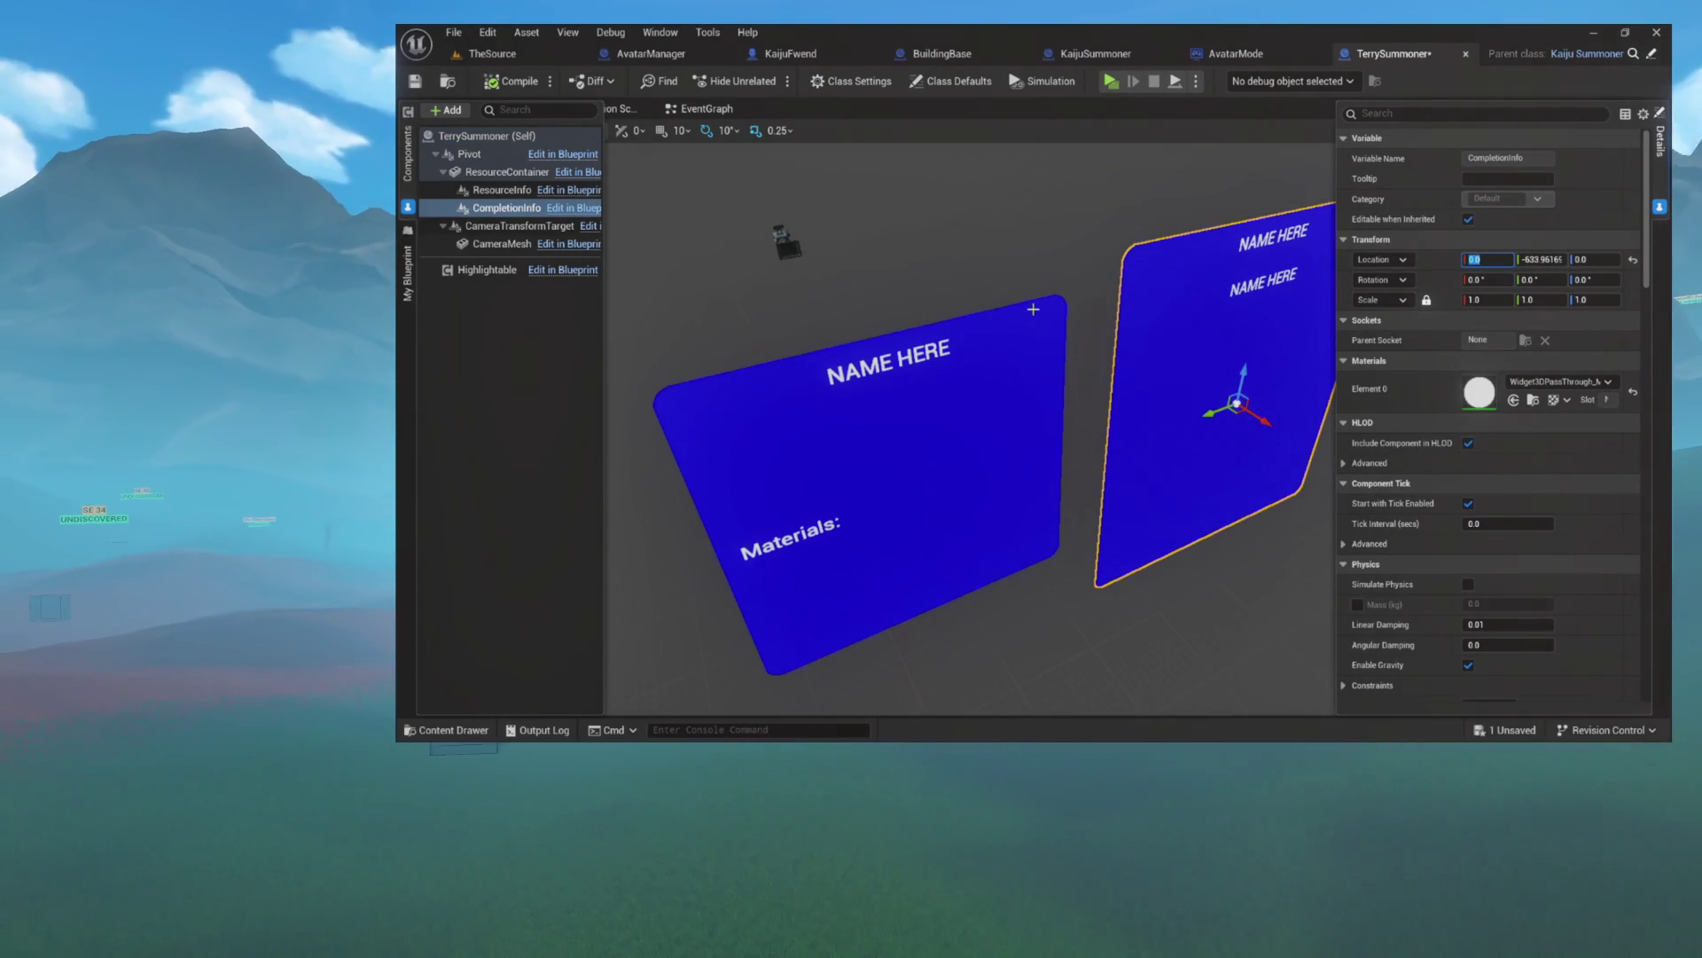
{"action": "left_click", "coordinate": [1033, 373]}
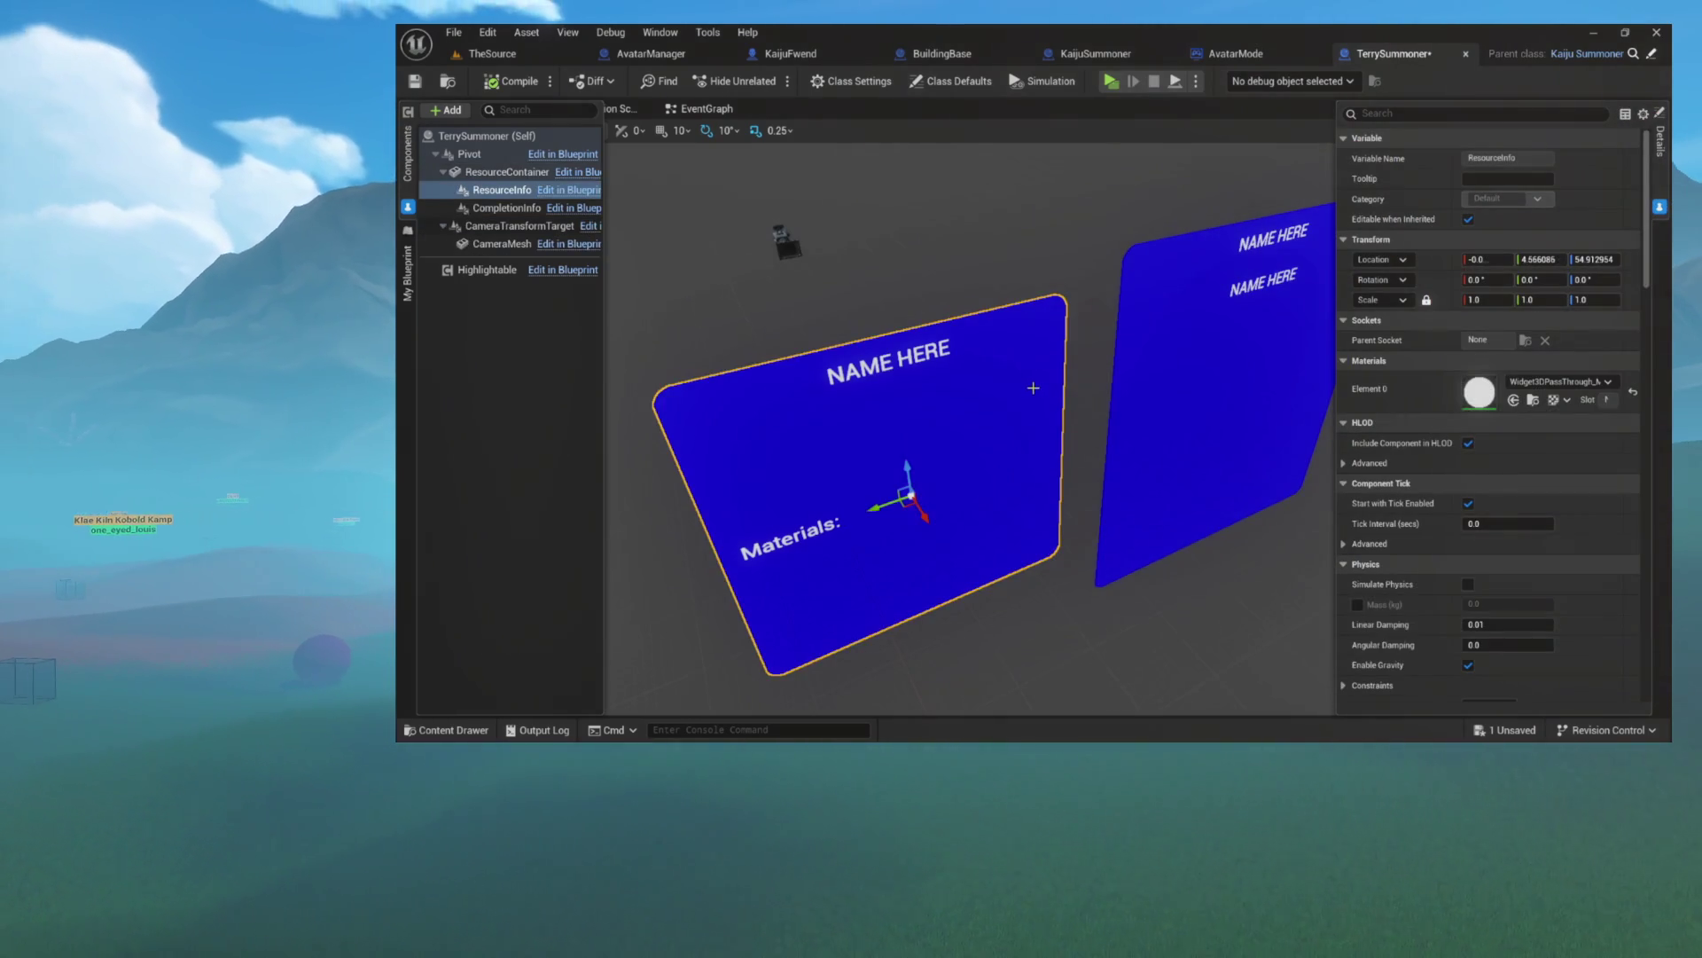
- Set the ResourceInfo panel's Location X, Y and Z each to 0
{"action": "left_click", "coordinate": [1498, 259]}
{"action": "type", "text": "0"}
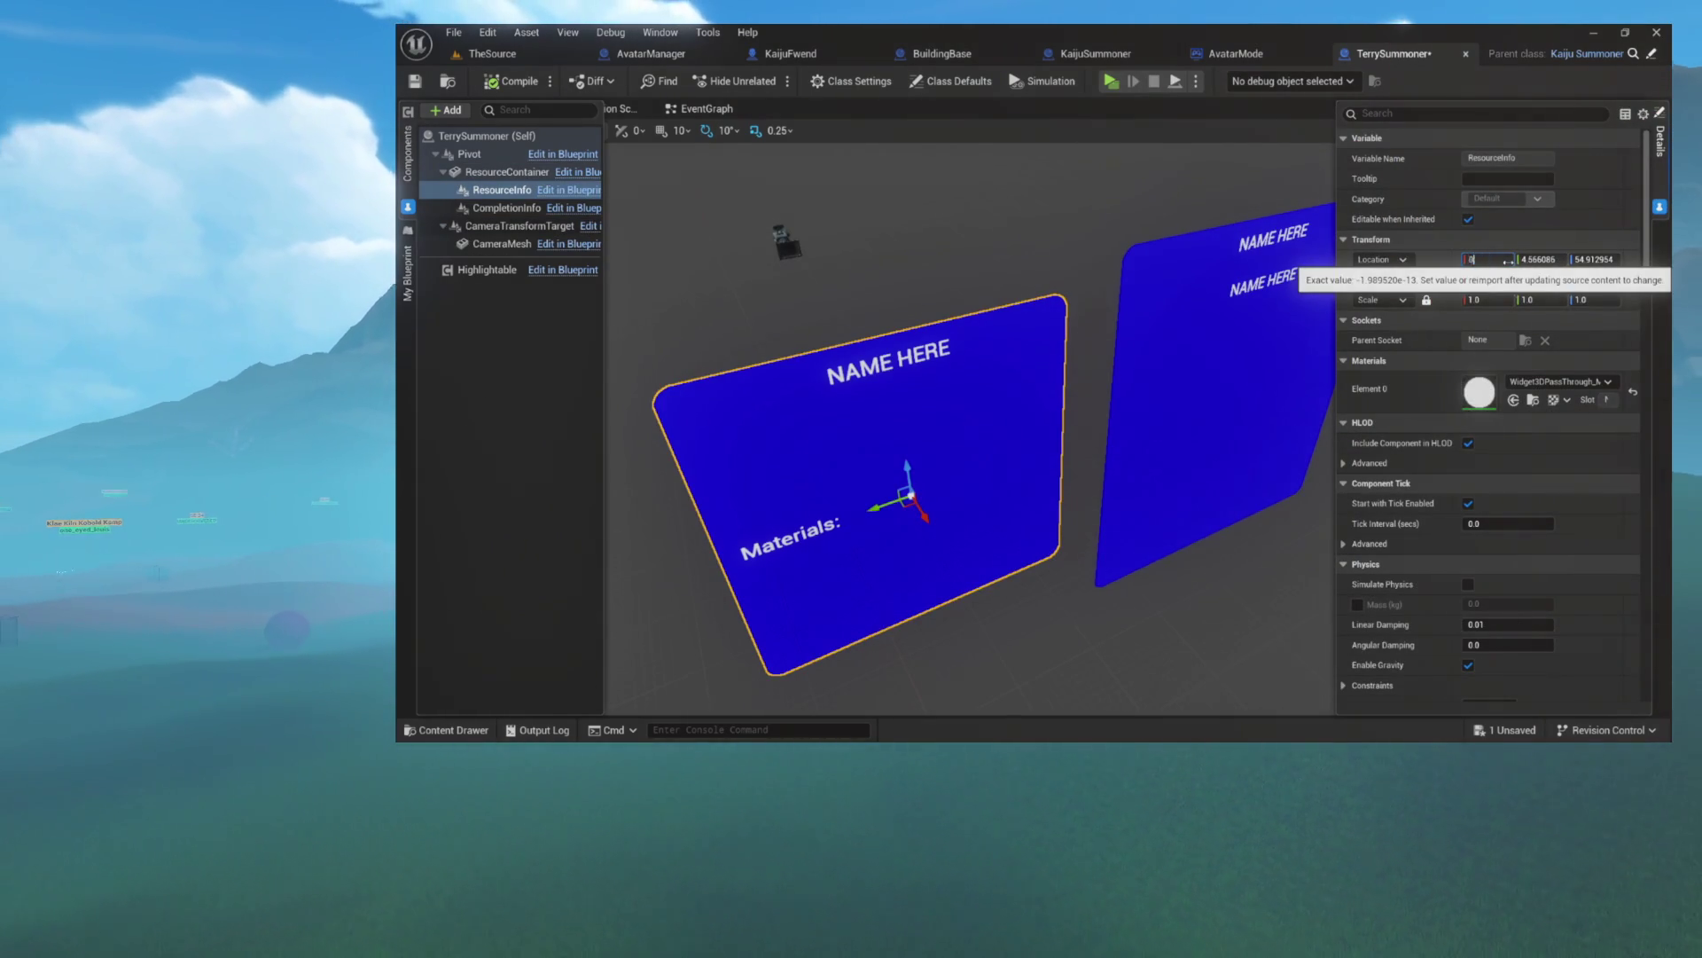
{"action": "key", "text": "Return"}
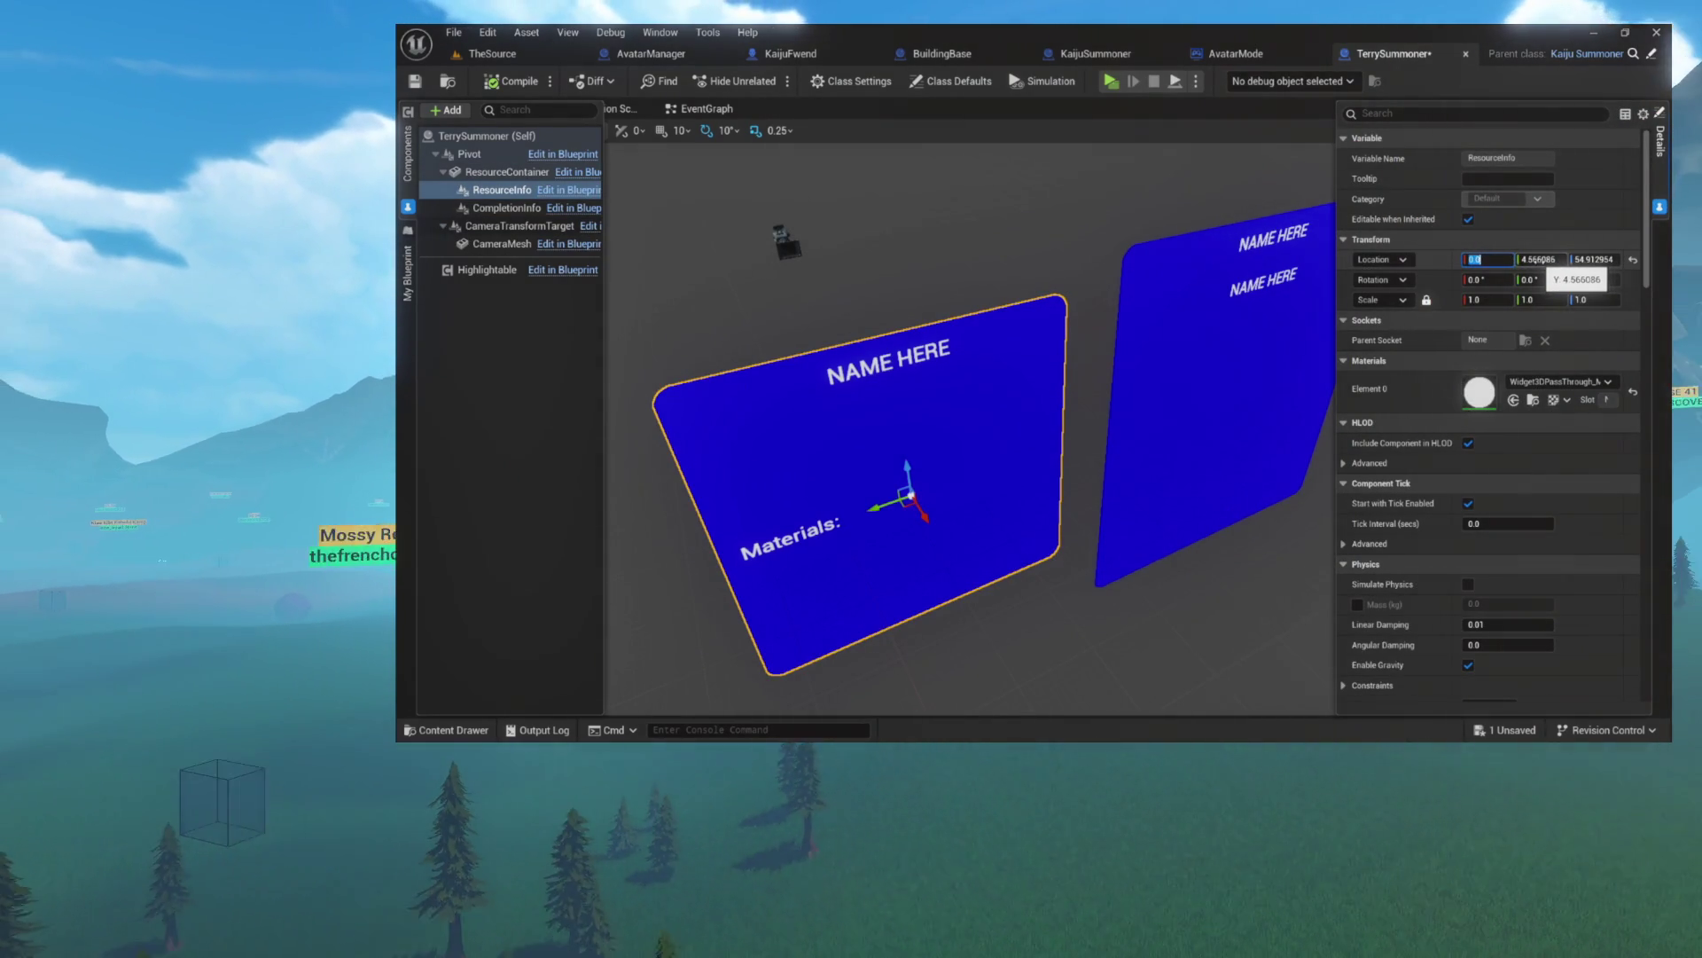
{"action": "left_click", "coordinate": [1539, 260]}
{"action": "type", "text": "0"}
{"action": "key", "text": "Return"}
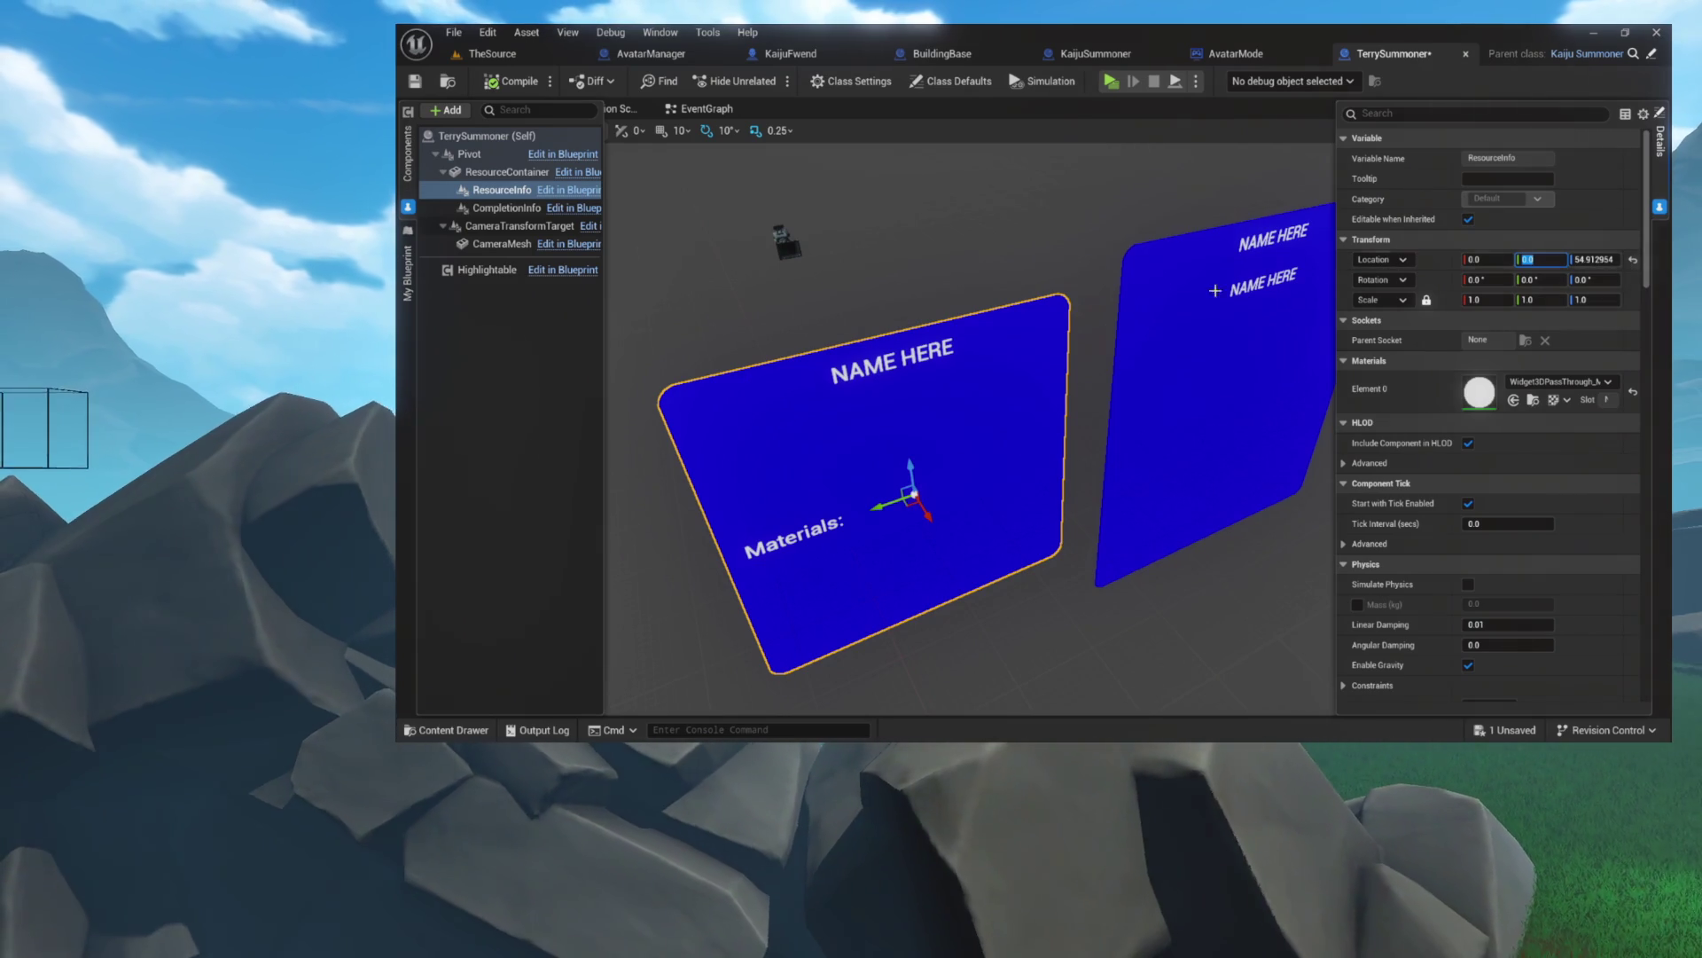
{"action": "left_click", "coordinate": [1582, 260]}
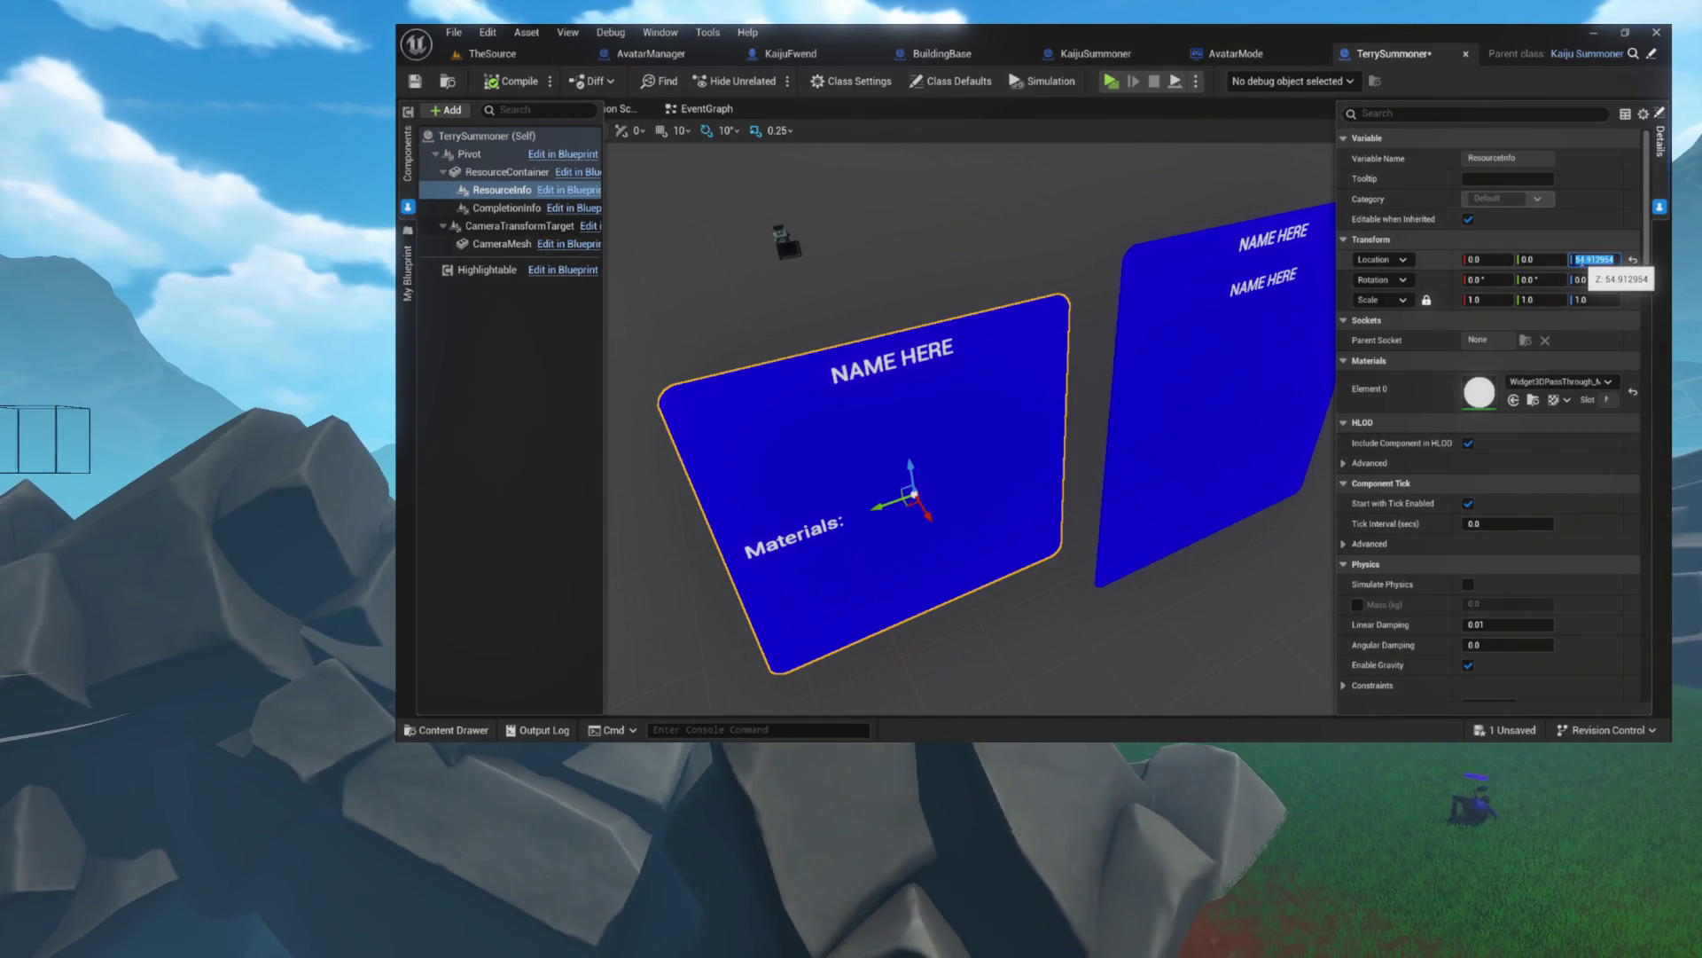
{"action": "type", "text": "0"}
{"action": "key", "text": "Return"}
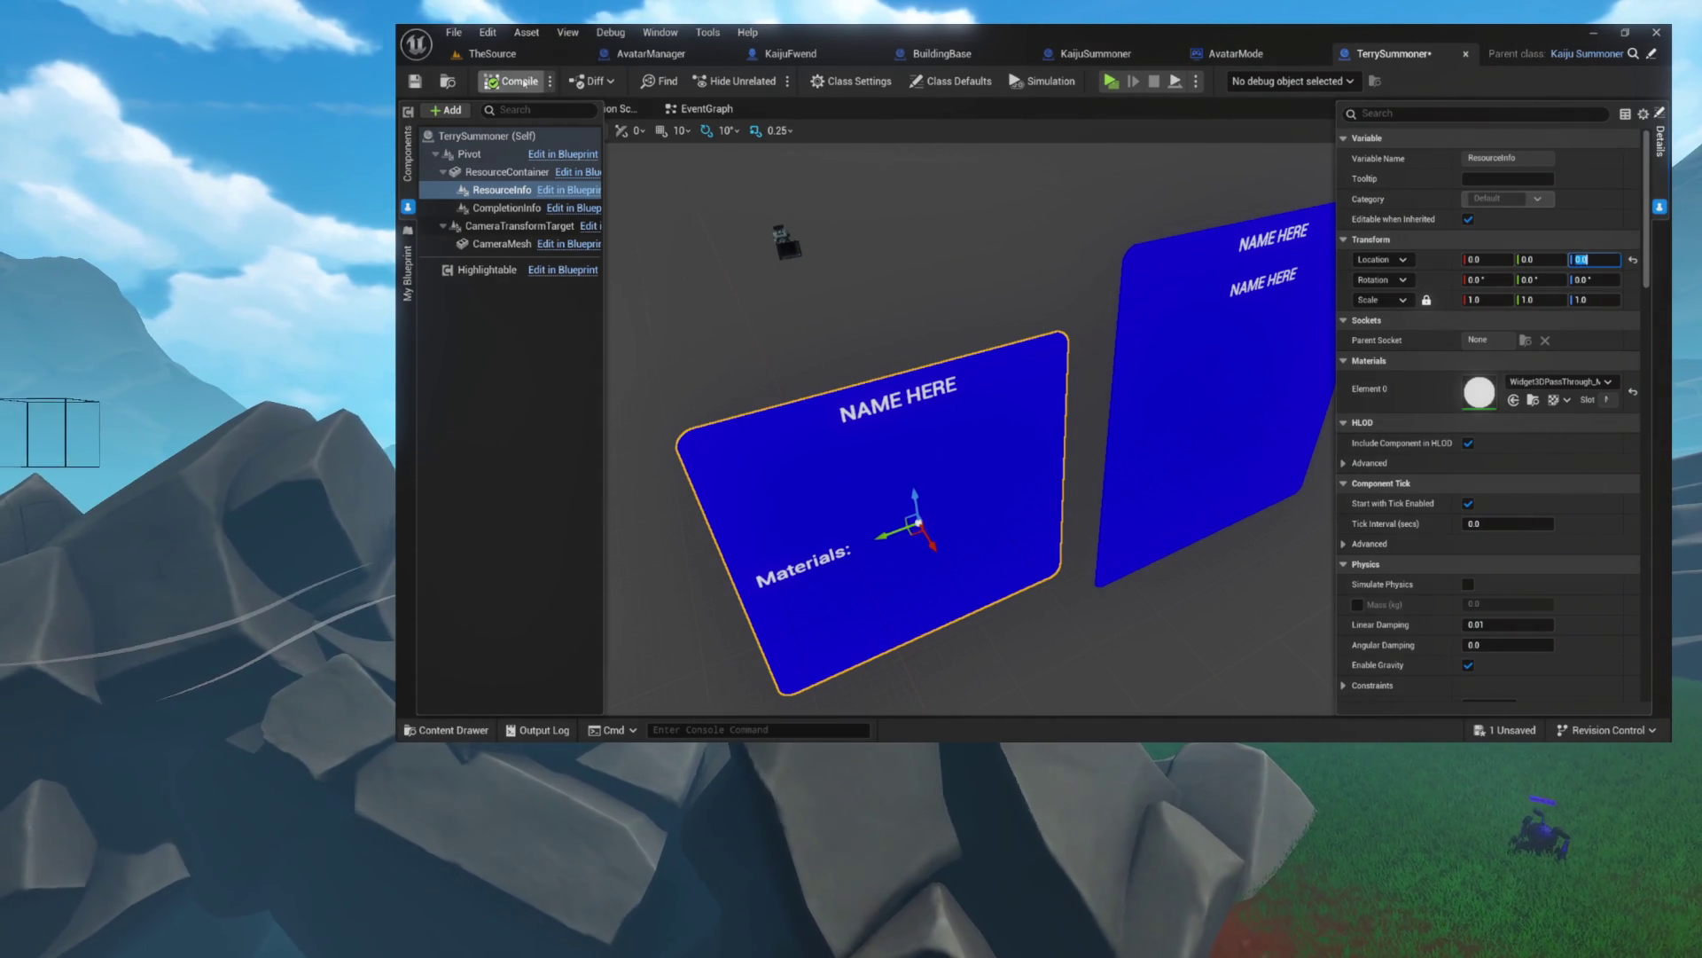
{"action": "left_click_drag", "start_coordinate": [782, 226], "coordinate": [1064, 196]}
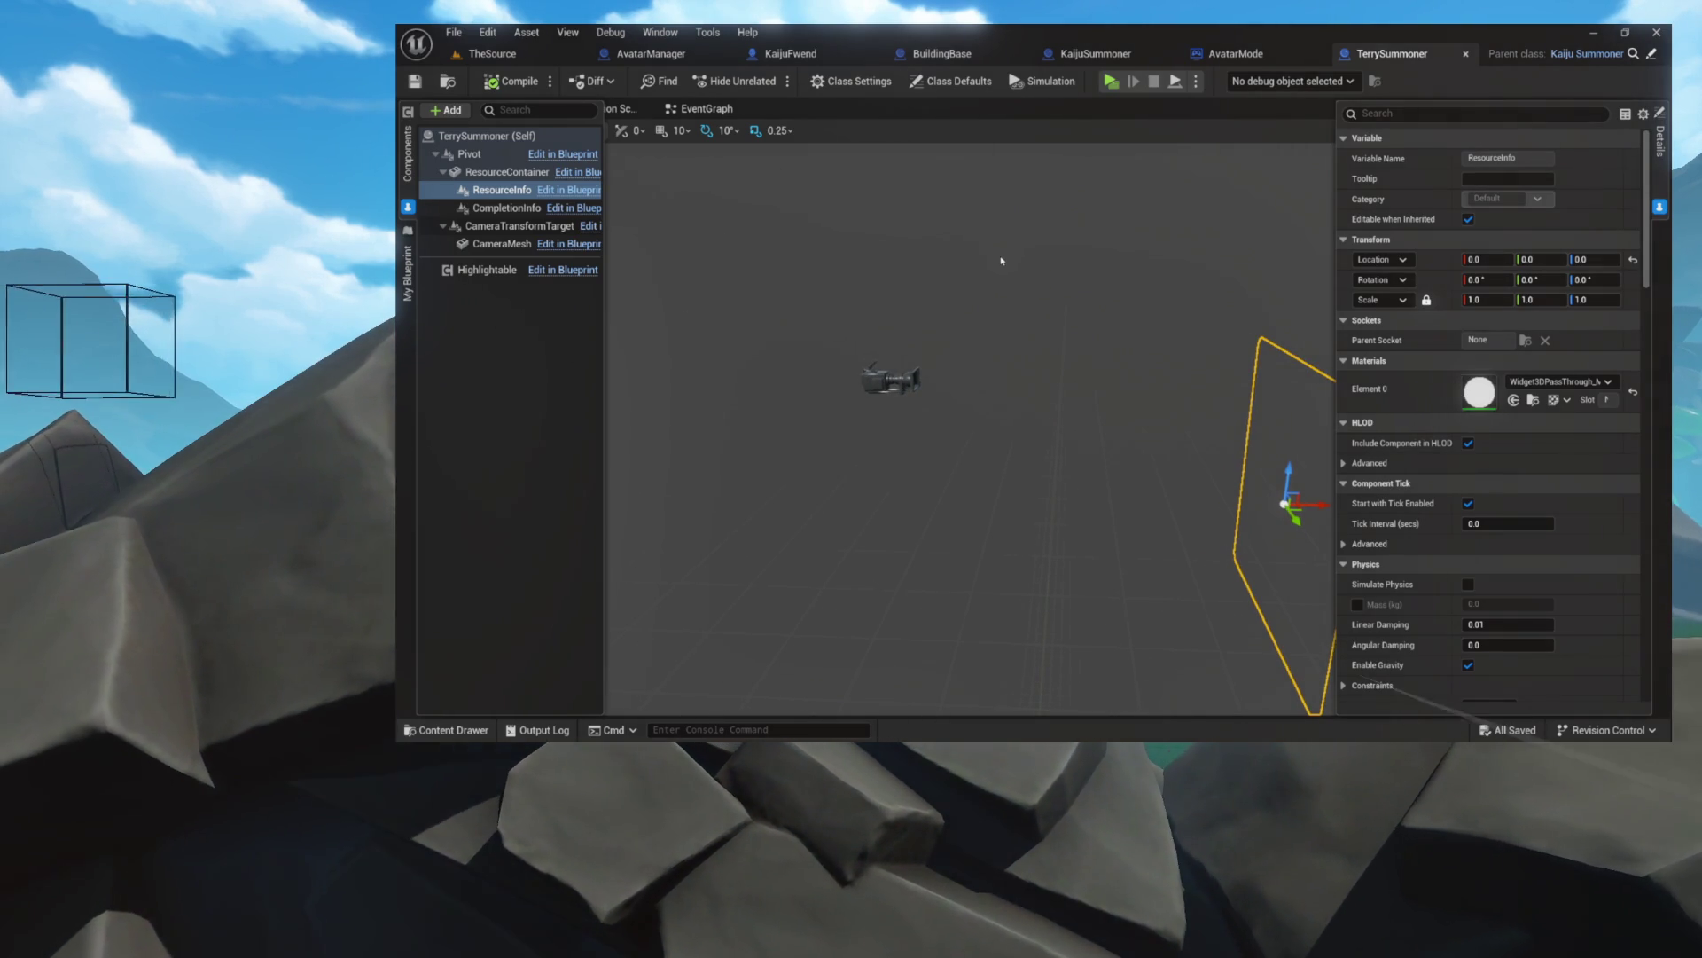
- Frame the selected panel, select the Pivot component, and bring up the Add component list
{"action": "key", "text": "f"}
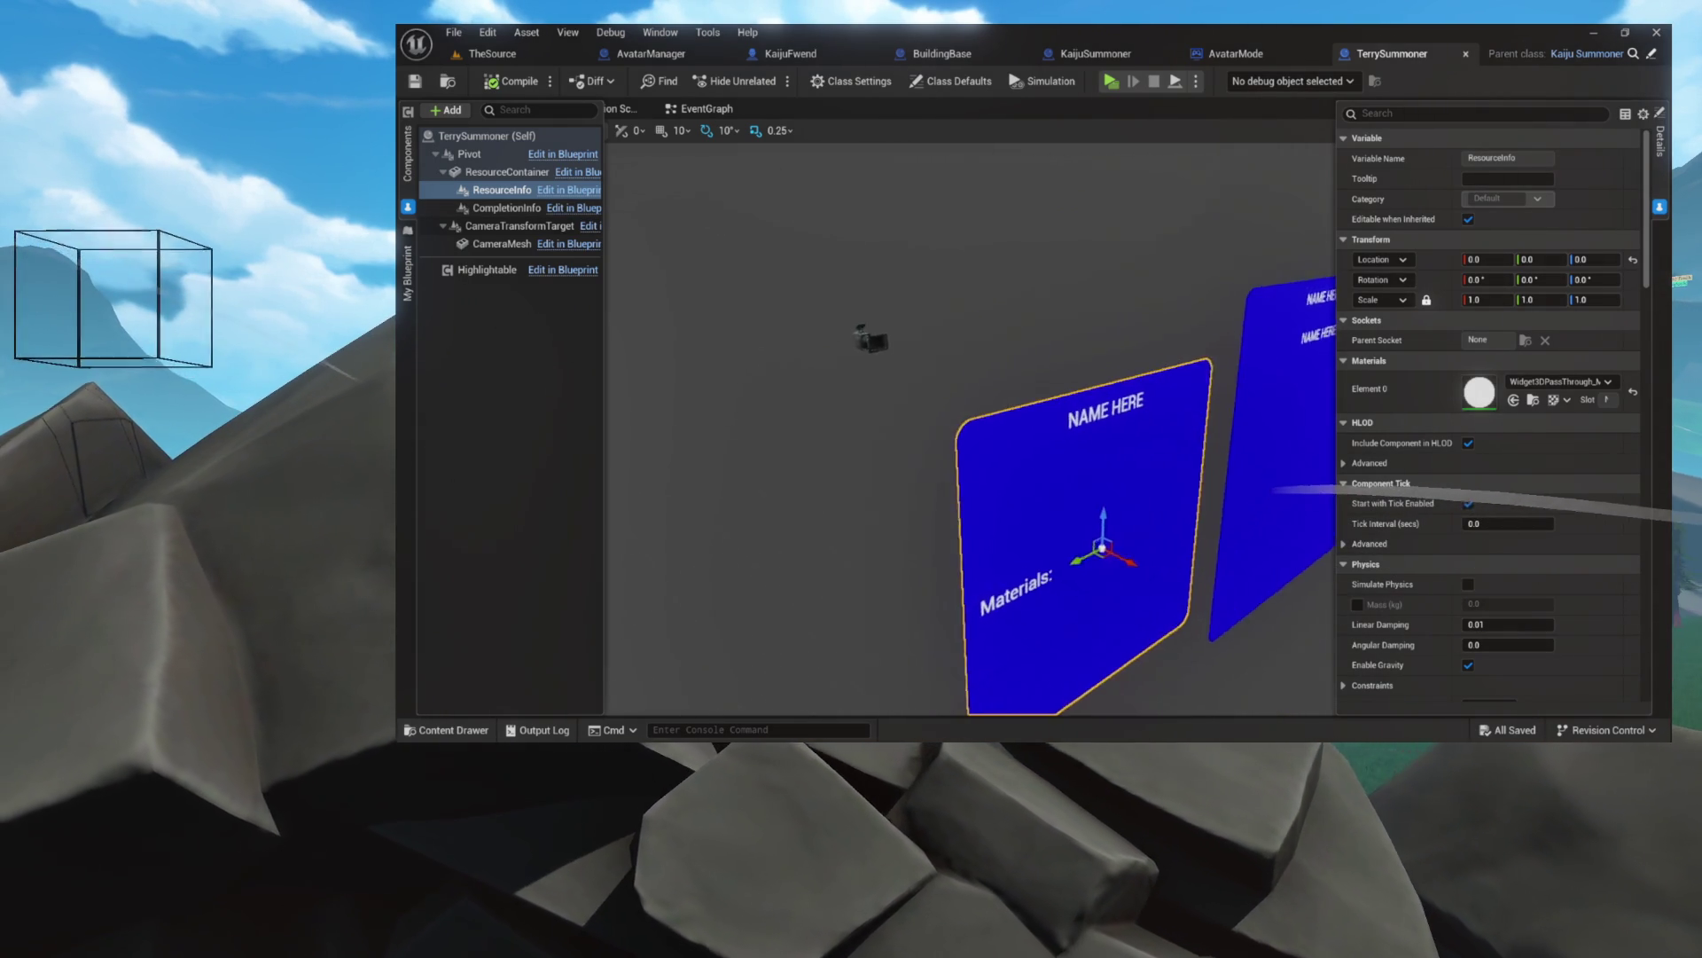
{"action": "left_click", "coordinate": [453, 154]}
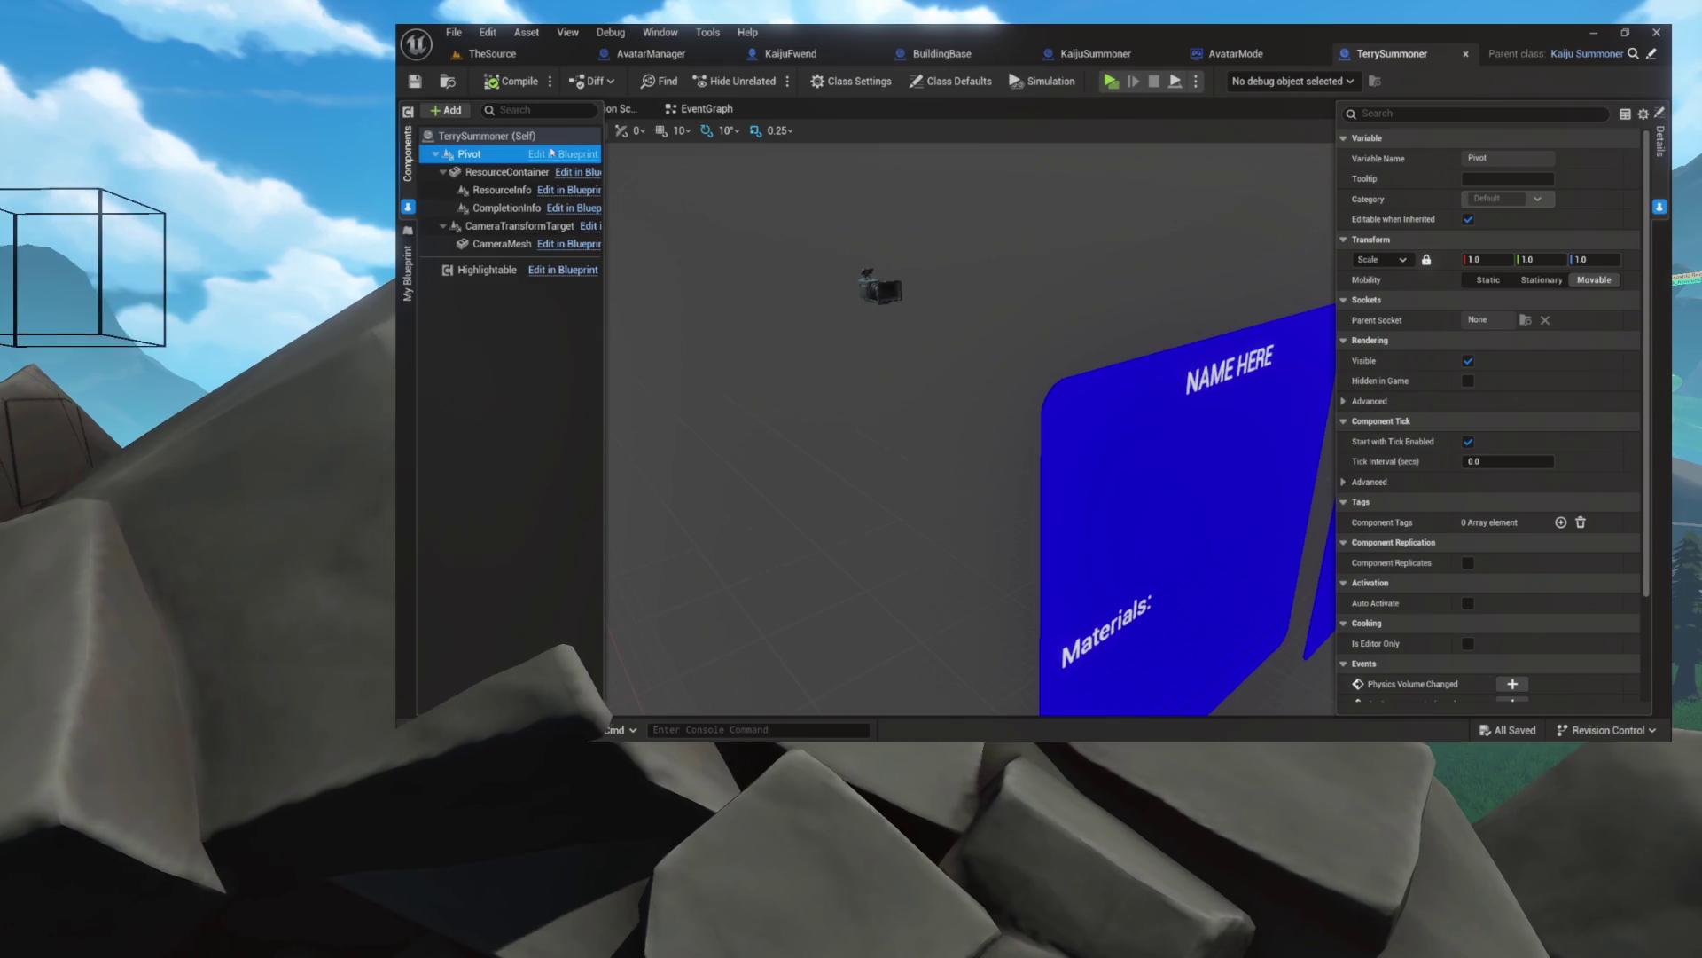
{"action": "left_click", "coordinate": [446, 110]}
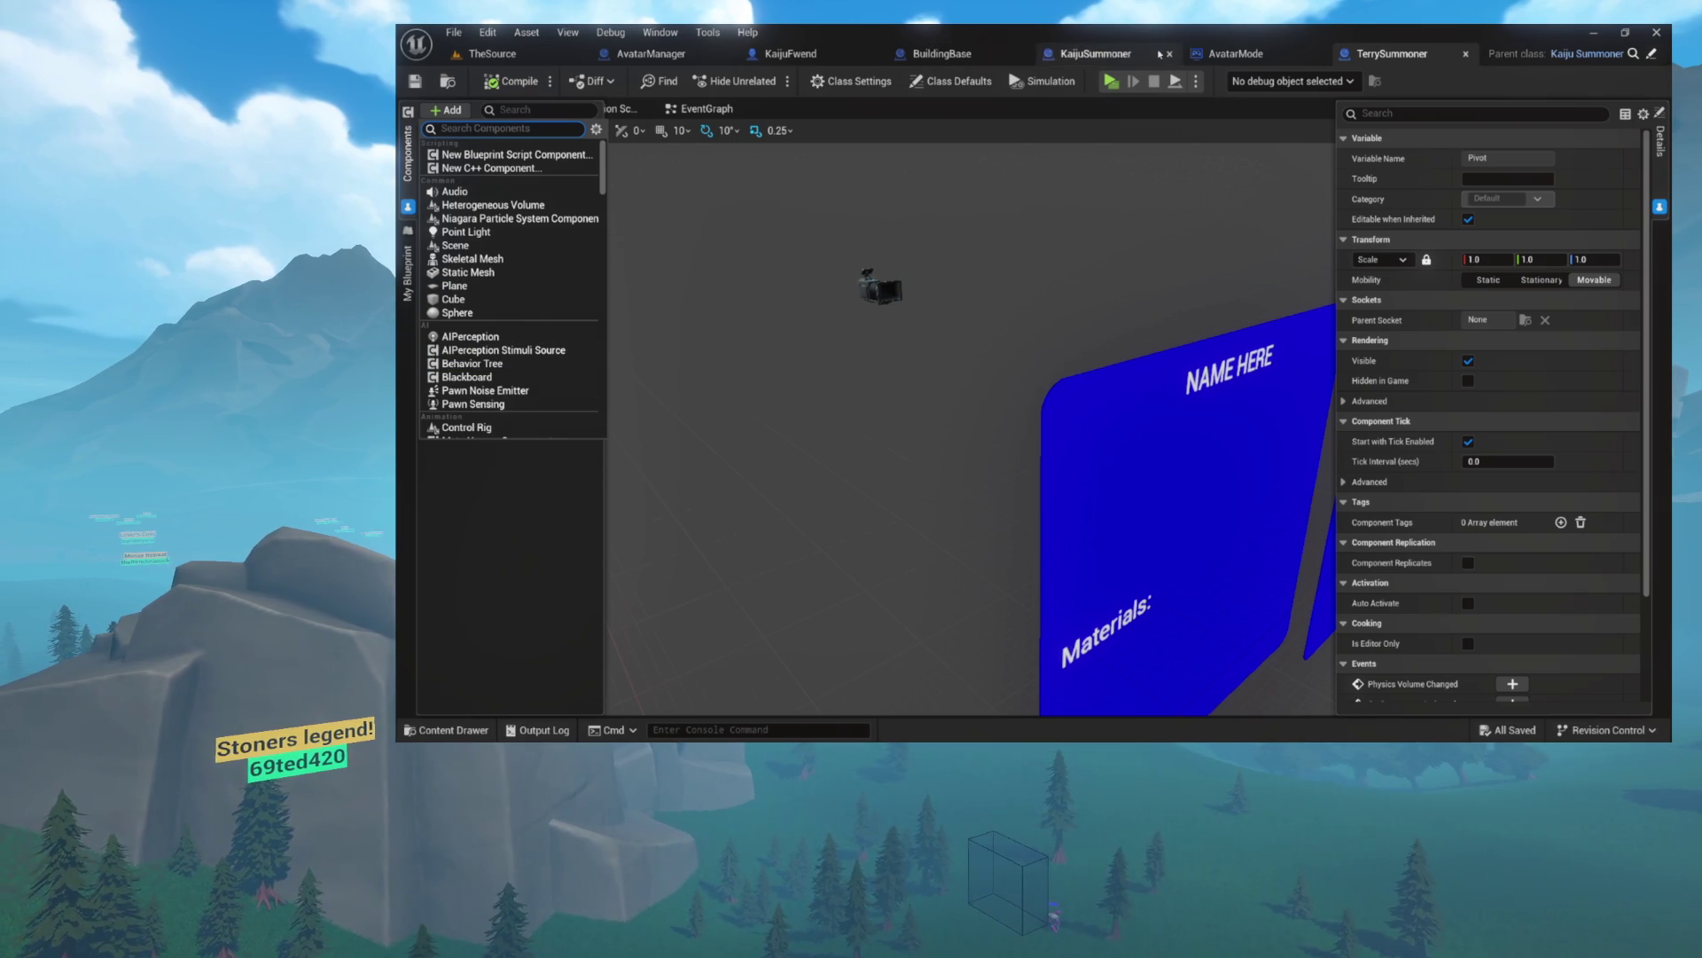
- Add a Skeletal Mesh component under Pivot and name it TerryEffigy
{"action": "key", "text": "Escape"}
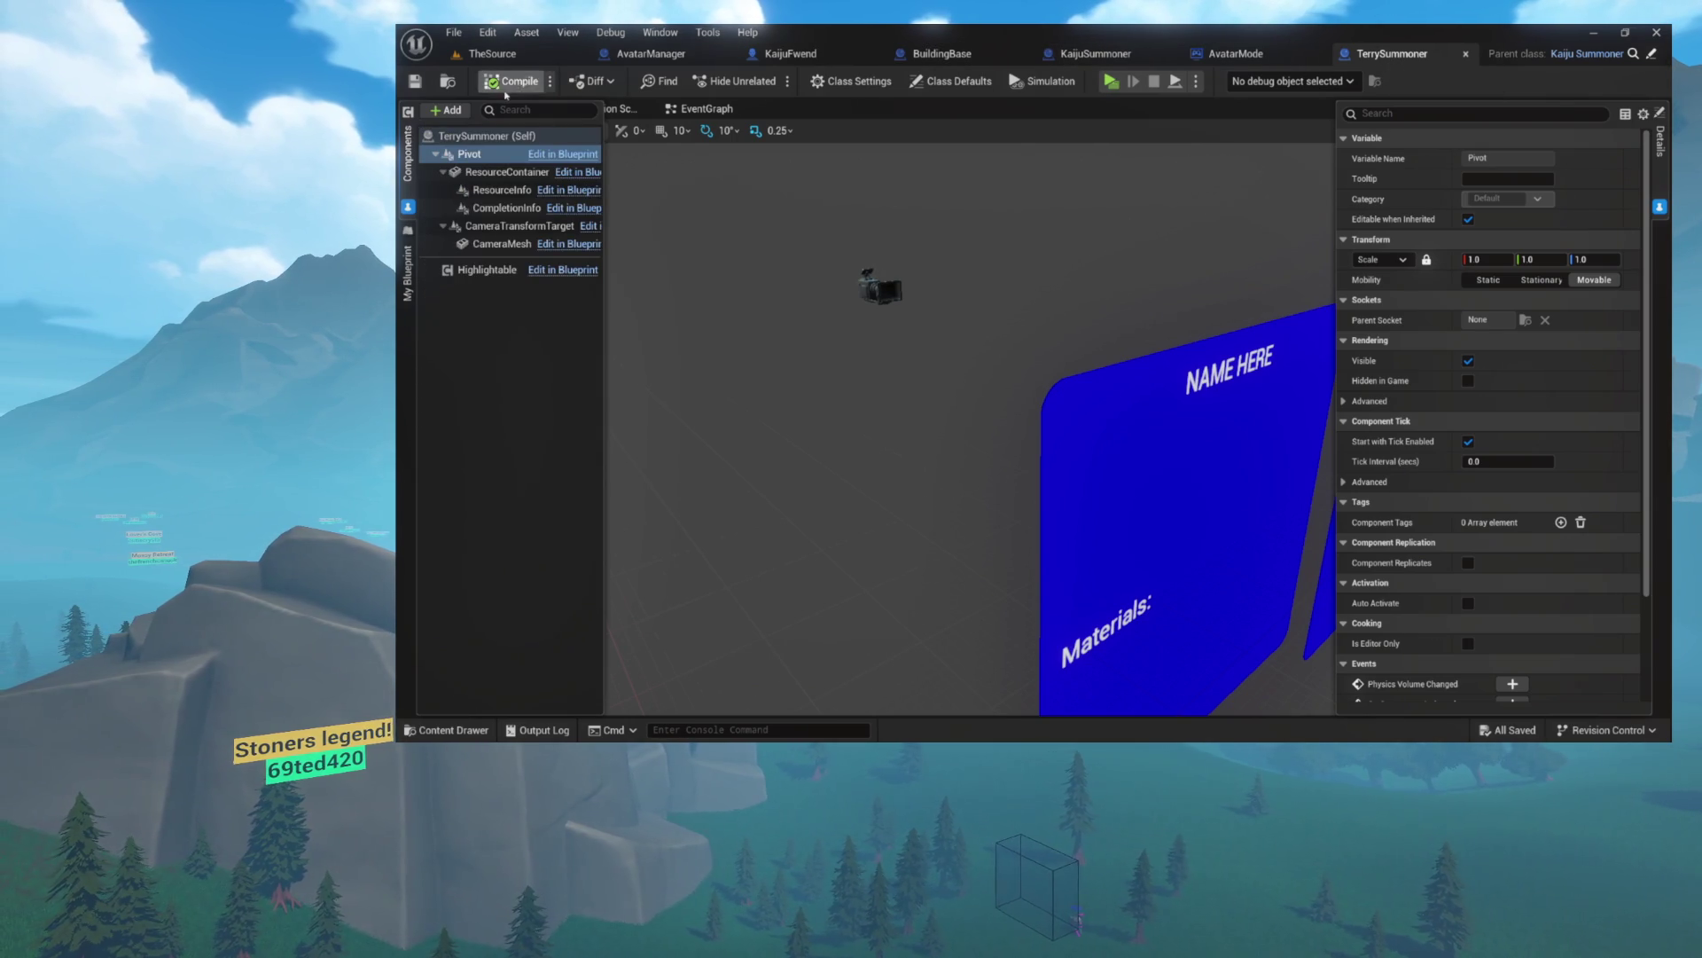
{"action": "left_click", "coordinate": [439, 110]}
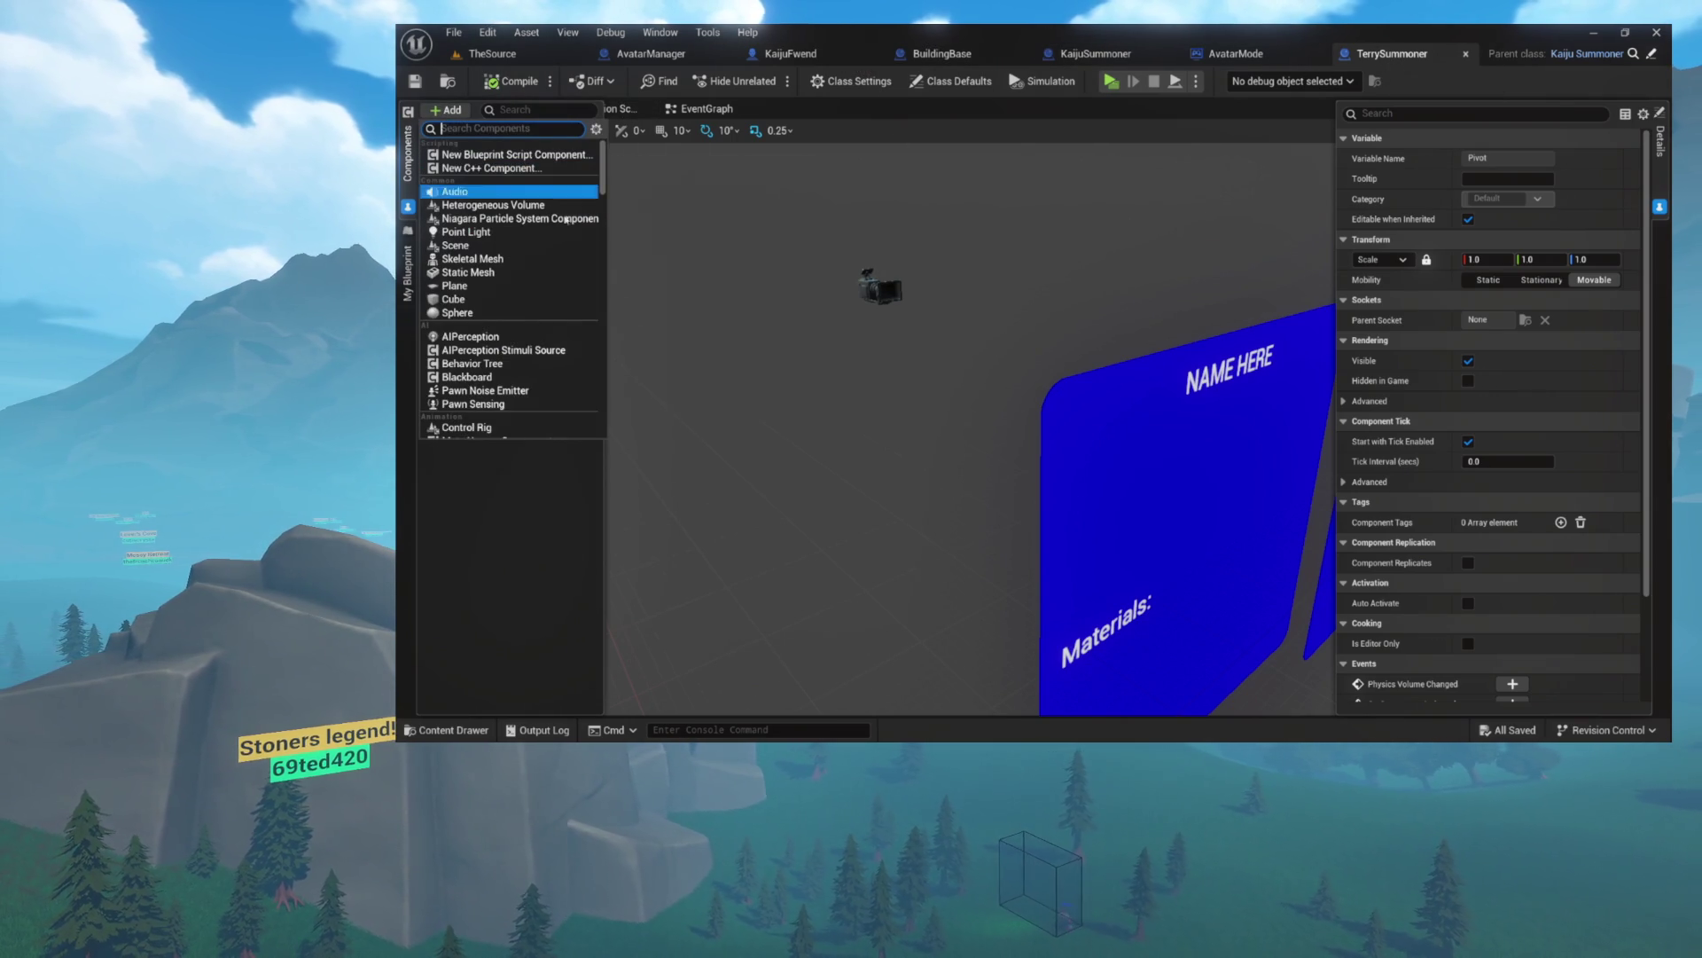
{"action": "left_click", "coordinate": [532, 258]}
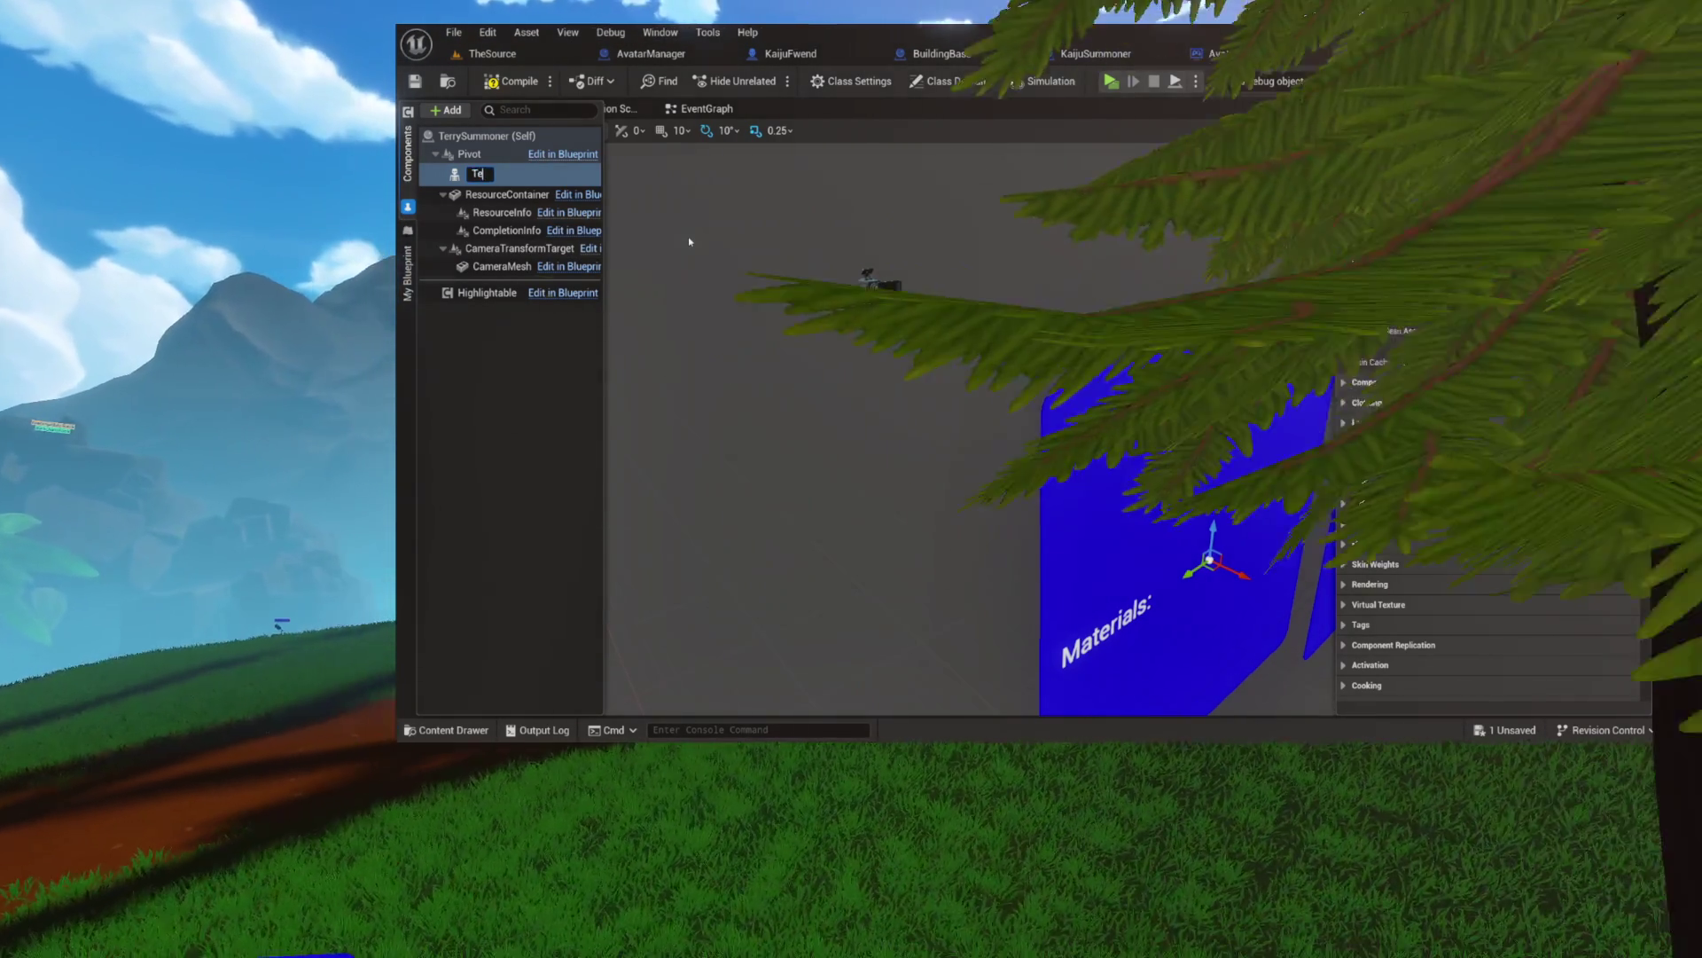
{"action": "type", "text": "TerryEffigy"}
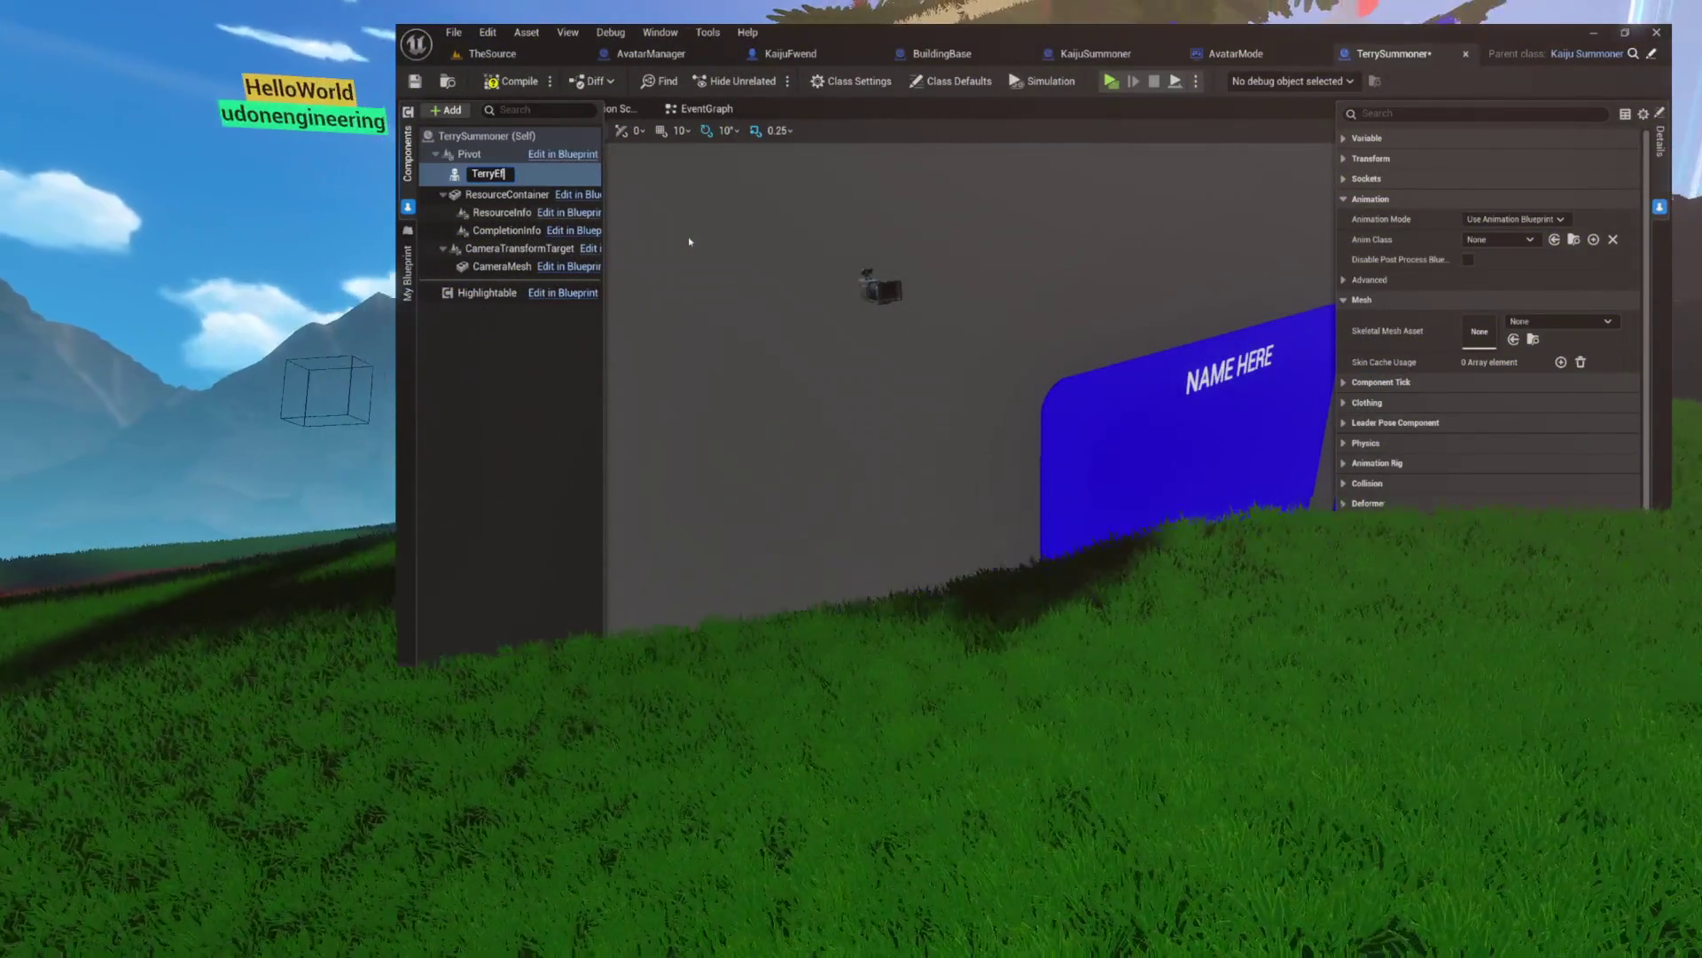
{"action": "key", "text": "Return"}
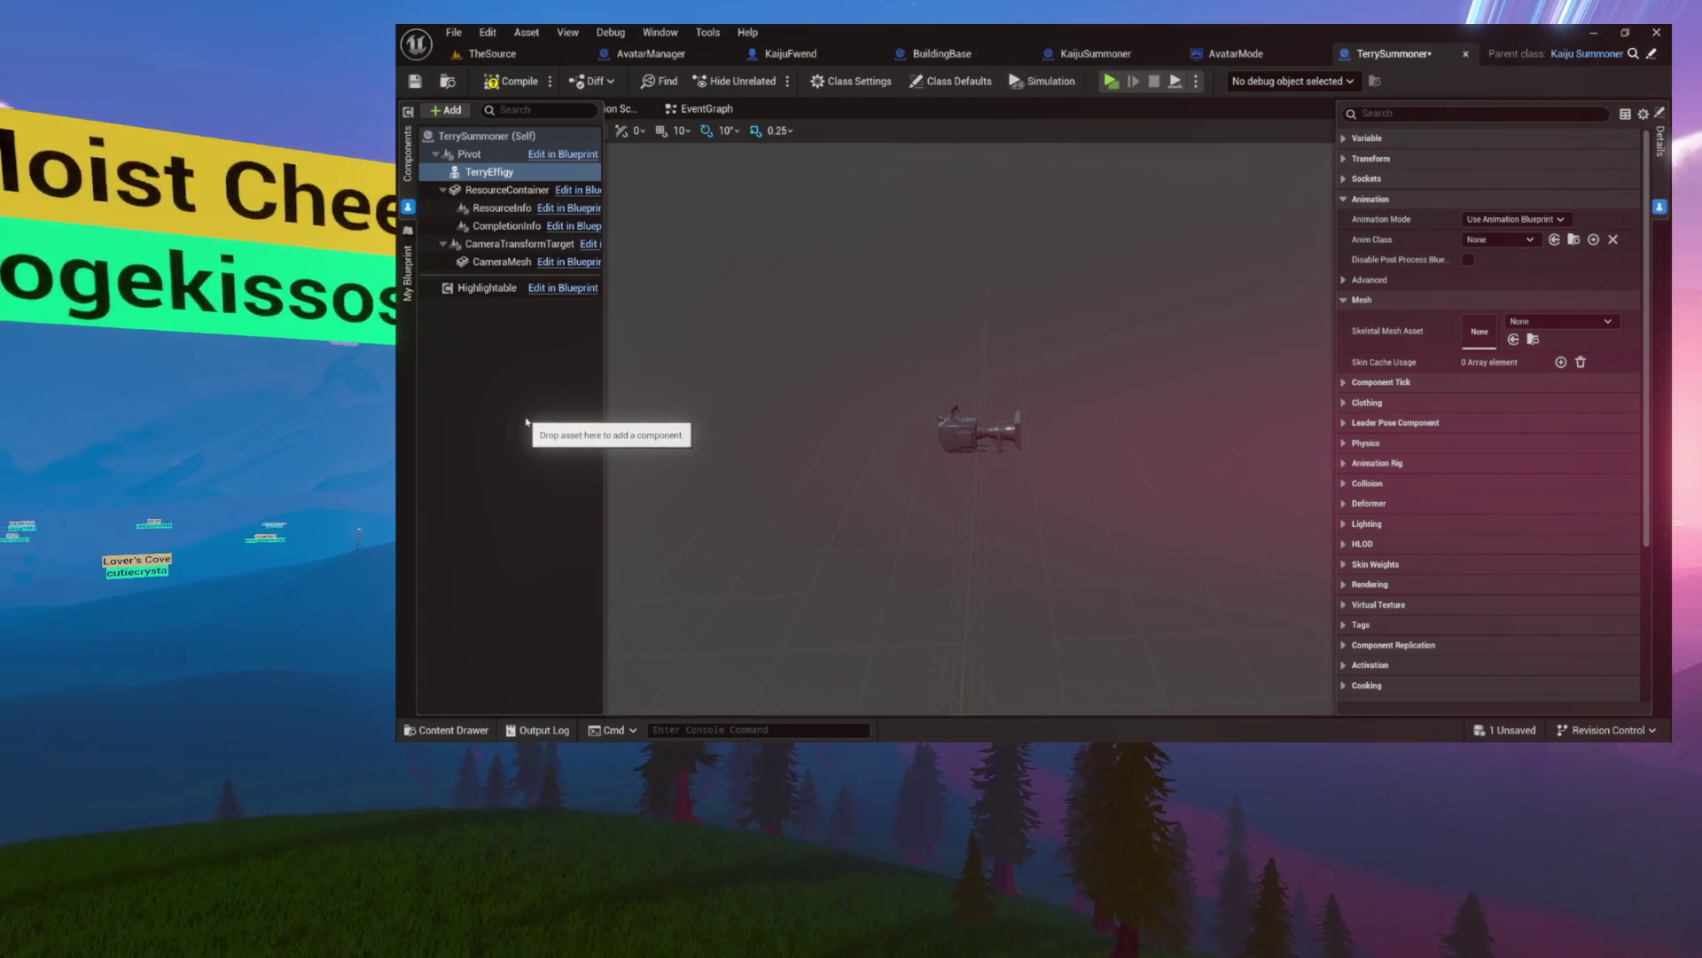
- Compile and save the TerrySummoner Blueprint, then return to TheSource level
{"action": "left_click", "coordinate": [512, 80]}
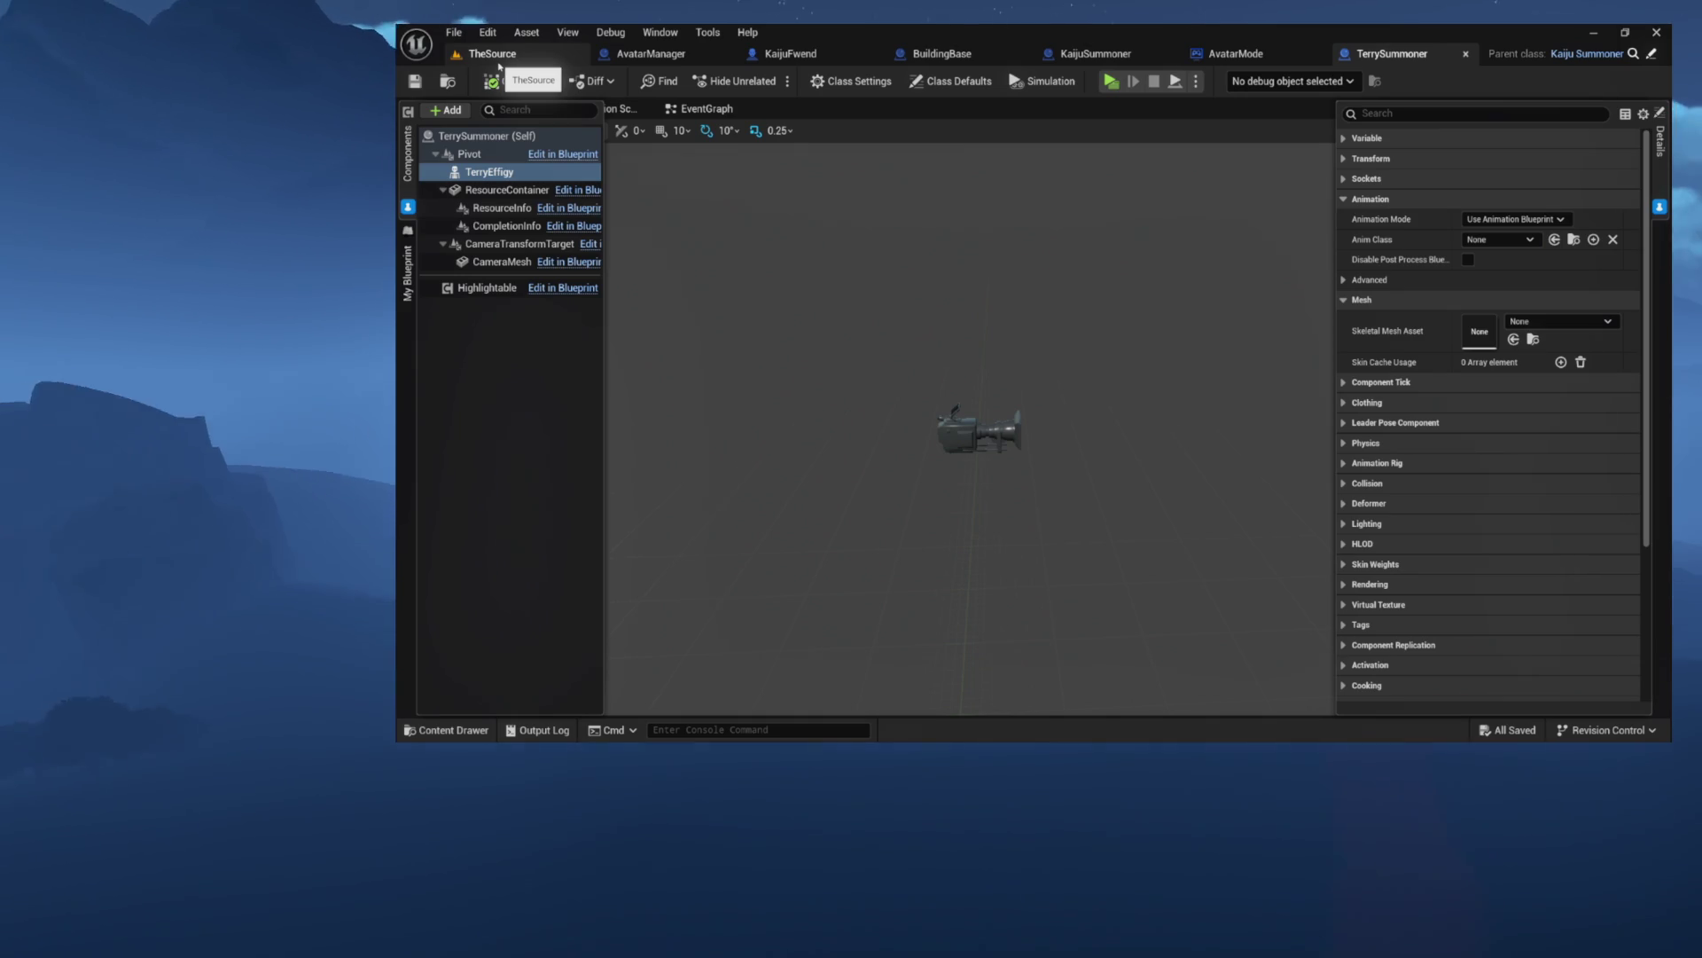
{"action": "left_click", "coordinate": [493, 54]}
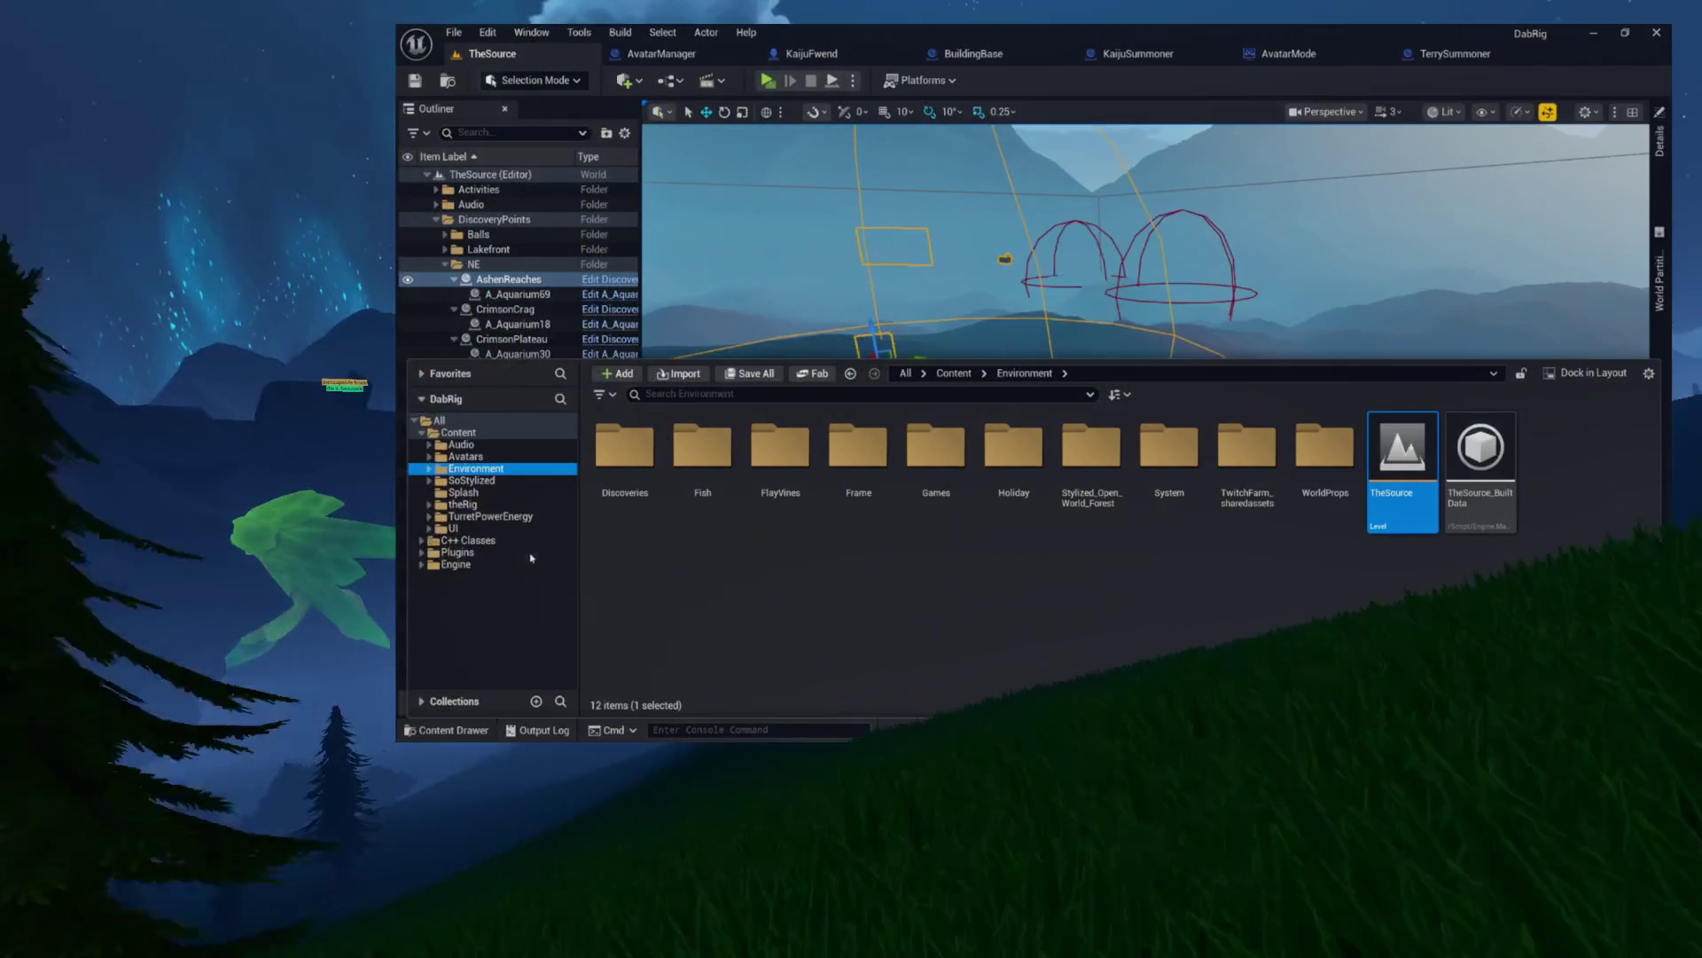
- Browse the Splash folder and frame the AshenReaches discovery point in the viewport
{"action": "left_click", "coordinate": [476, 492]}
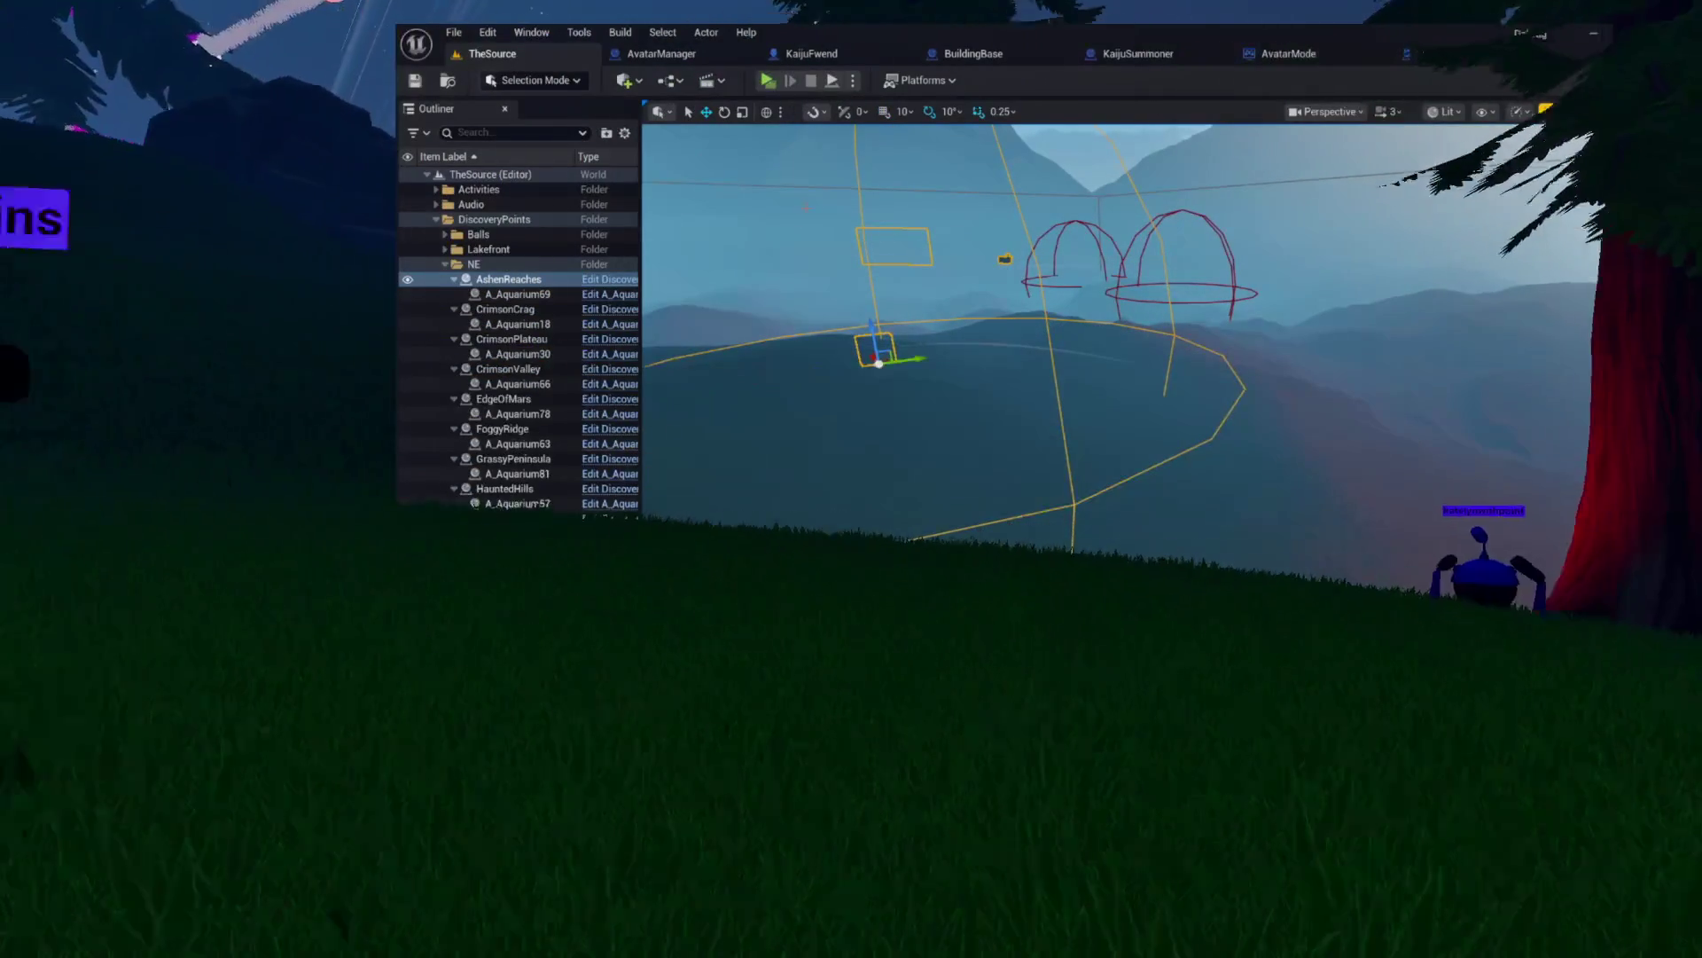
{"action": "key", "text": "f"}
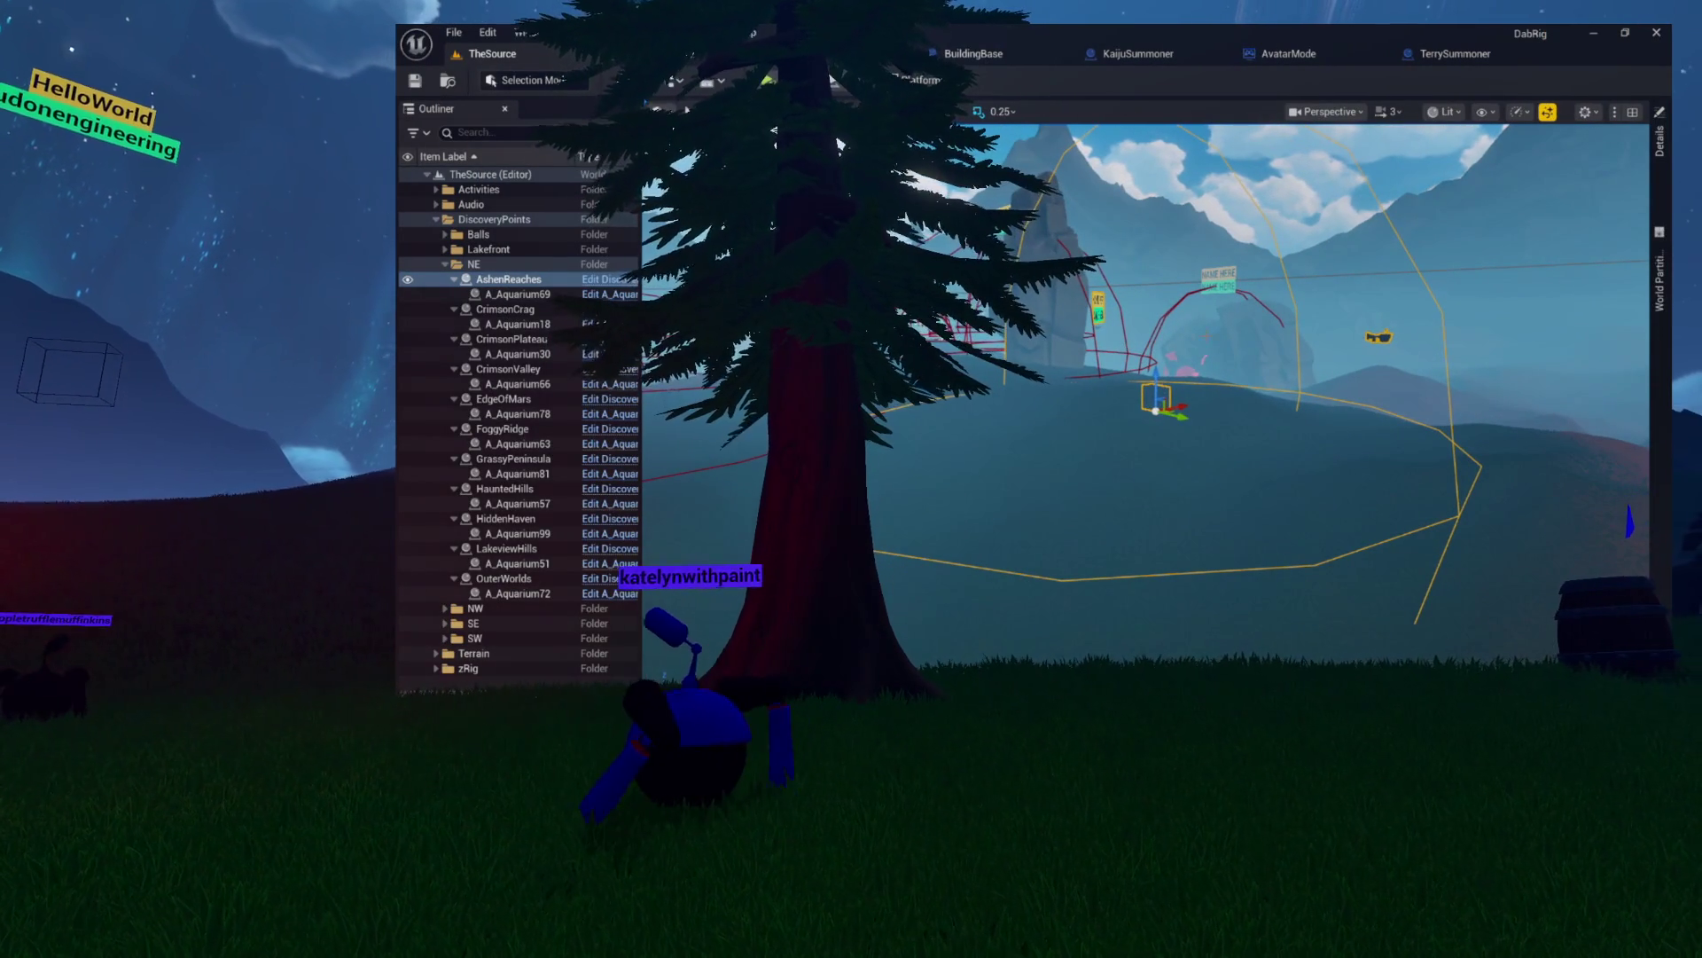
- Inspect AshenReaches' HomeDestination component, then open the DiscoveryPoint Blueprint
{"action": "left_click", "coordinate": [1660, 140]}
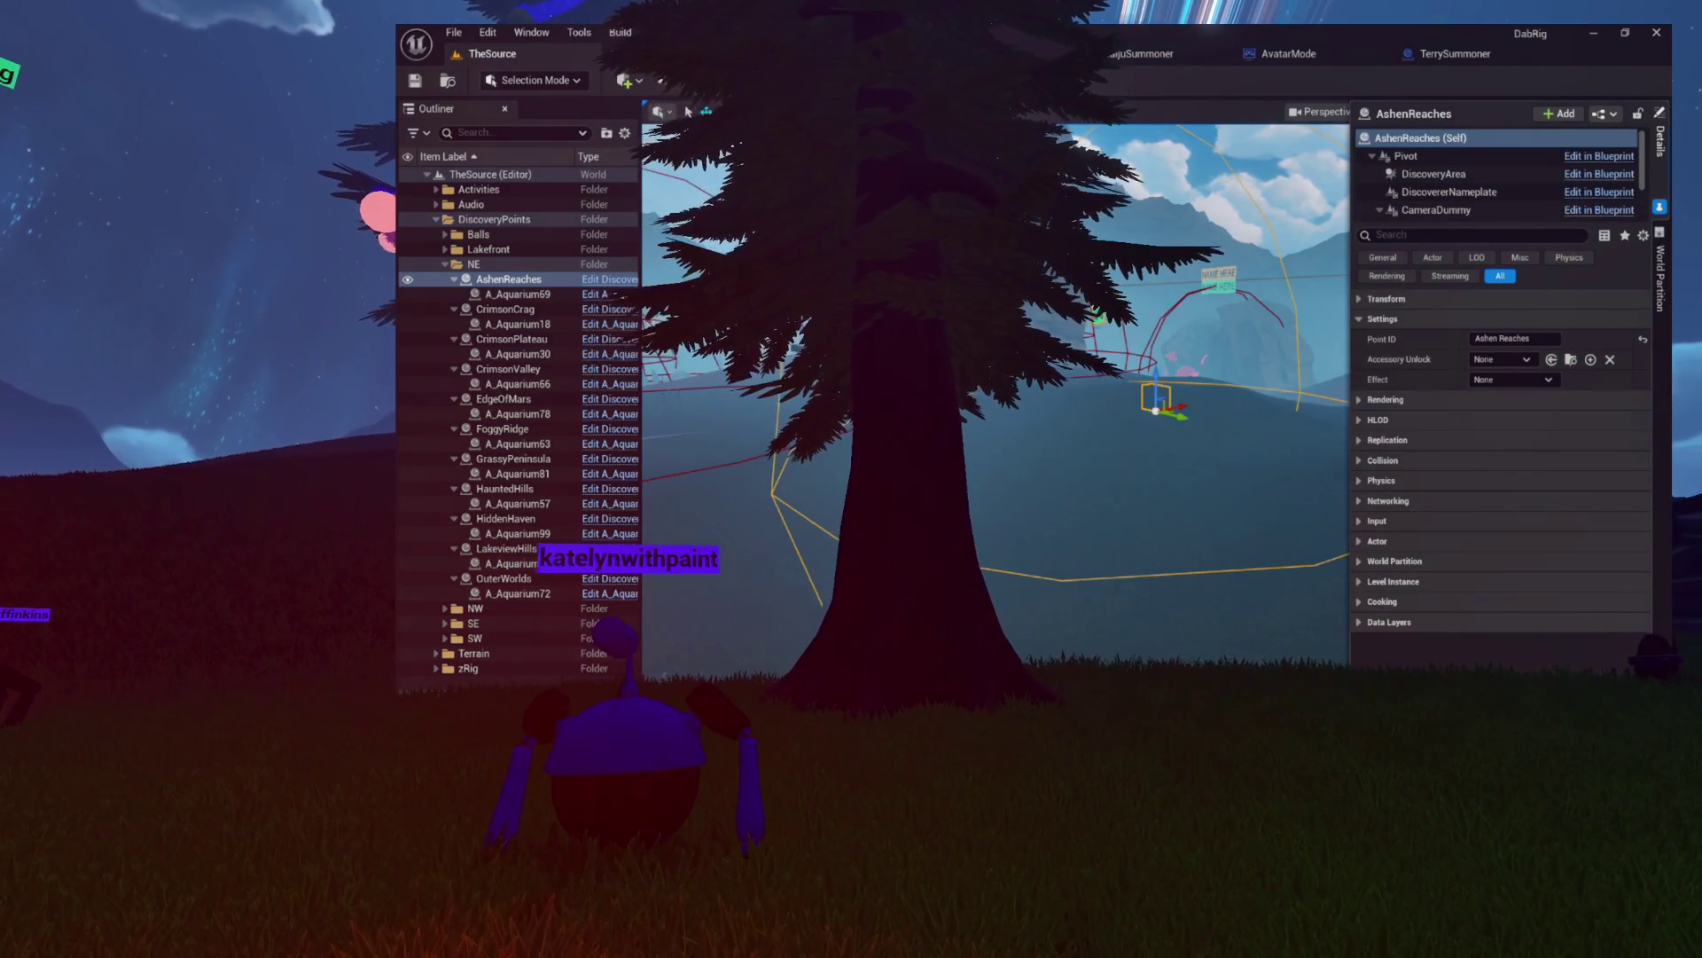
{"action": "scroll", "coordinate": [1445, 195], "scroll_direction": "down", "scroll_amount": 2}
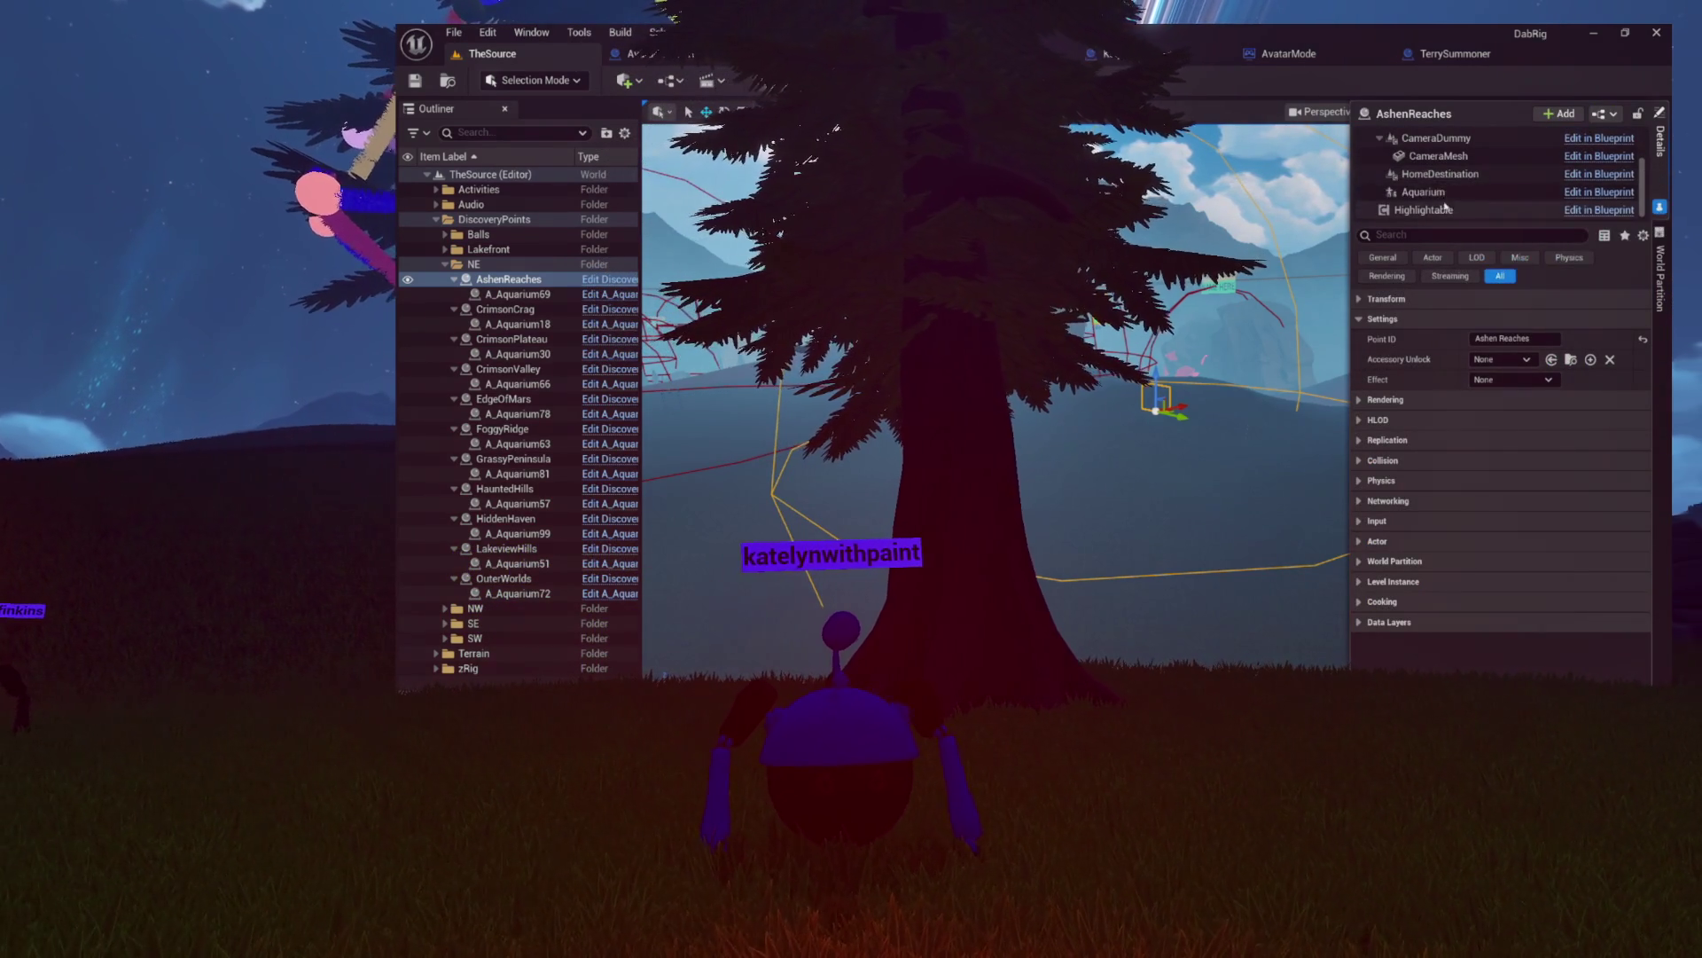
{"action": "left_click", "coordinate": [1447, 176]}
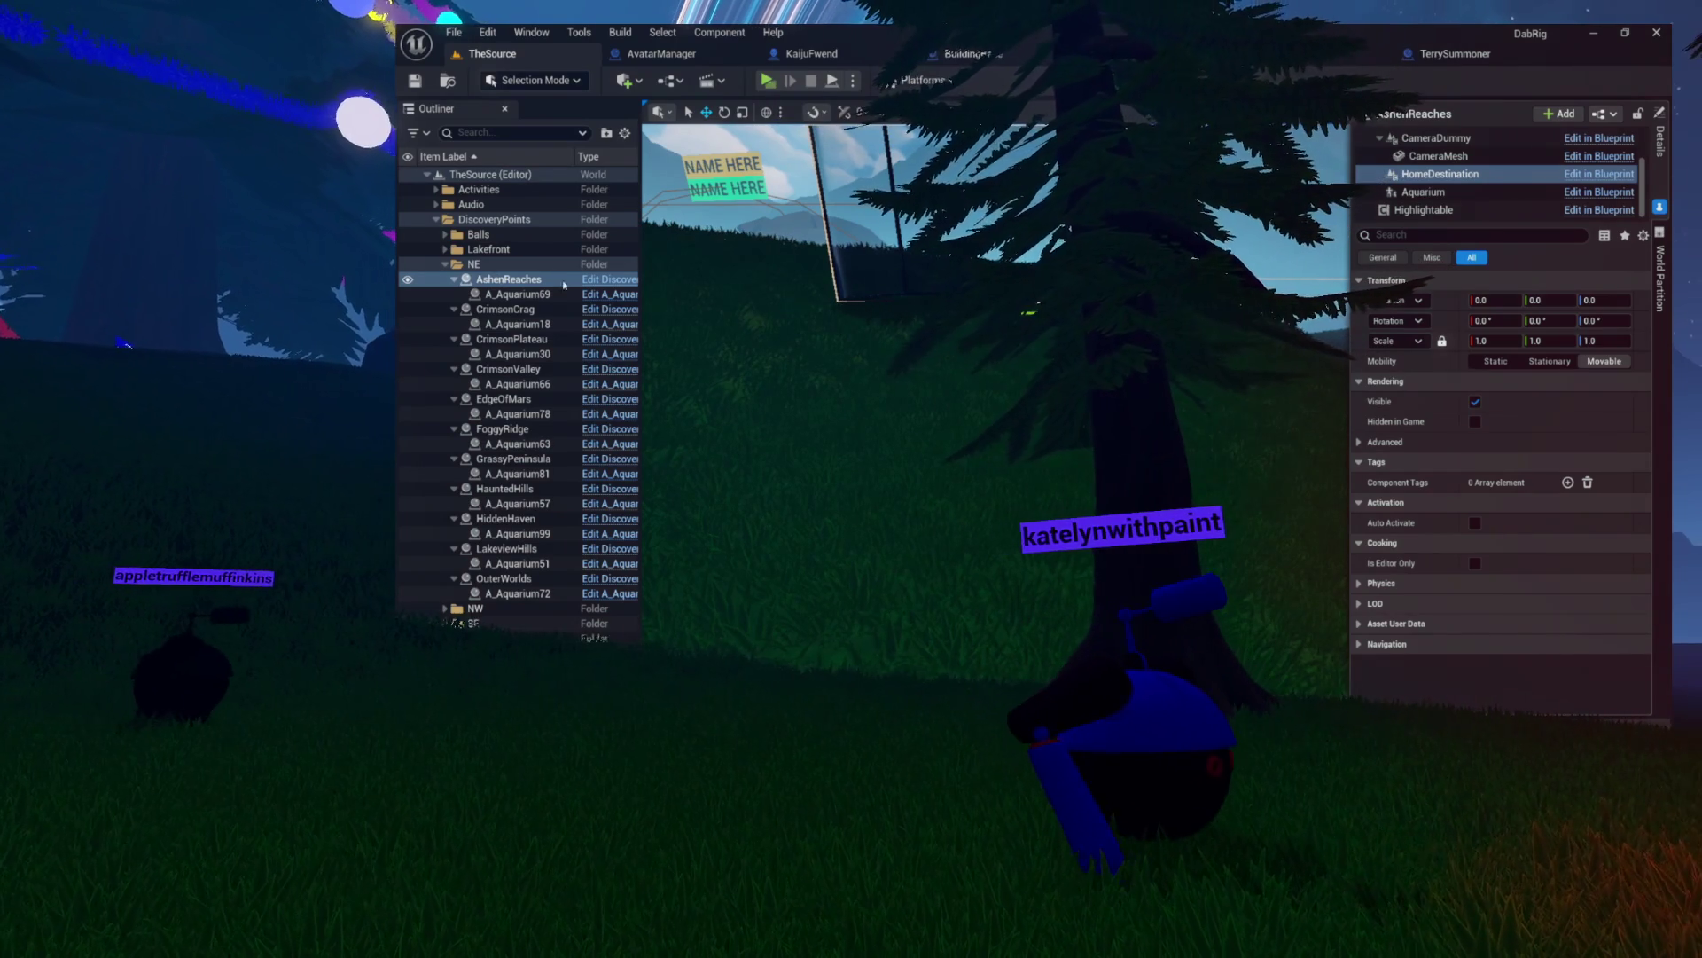
{"action": "left_click", "coordinate": [602, 279]}
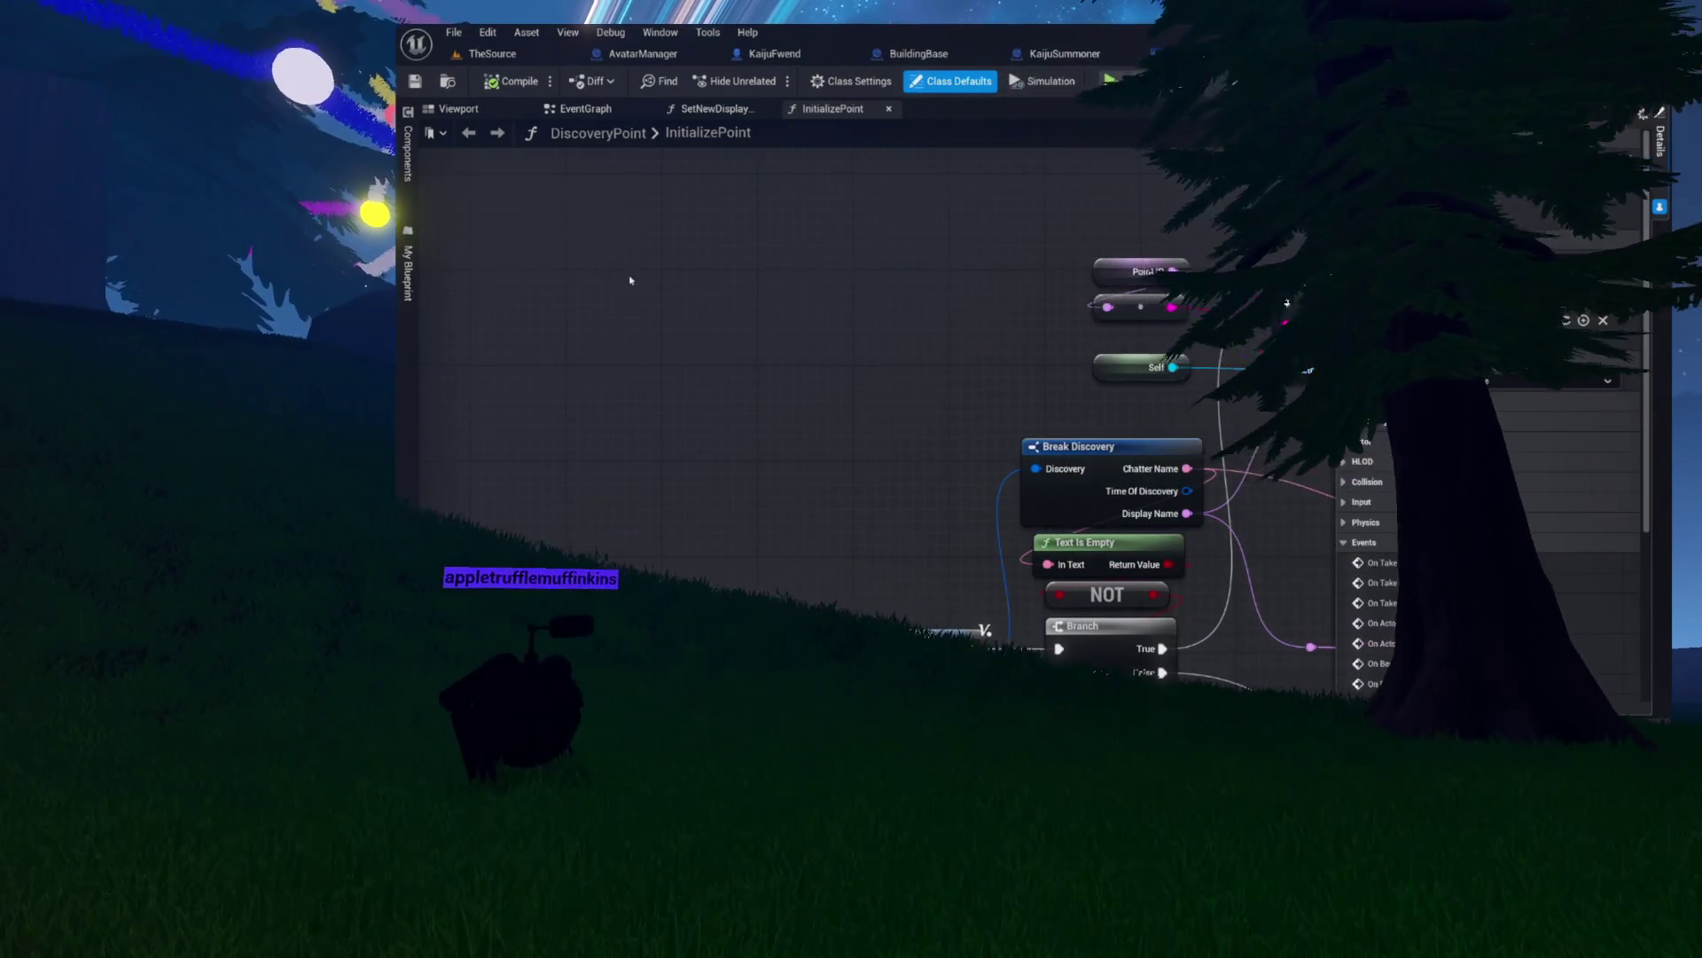
- In the DiscoveryPoint Blueprint viewport, select and focus the HomeDestination component
{"action": "left_click_drag", "start_coordinate": [635, 284], "coordinate": [562, 251]}
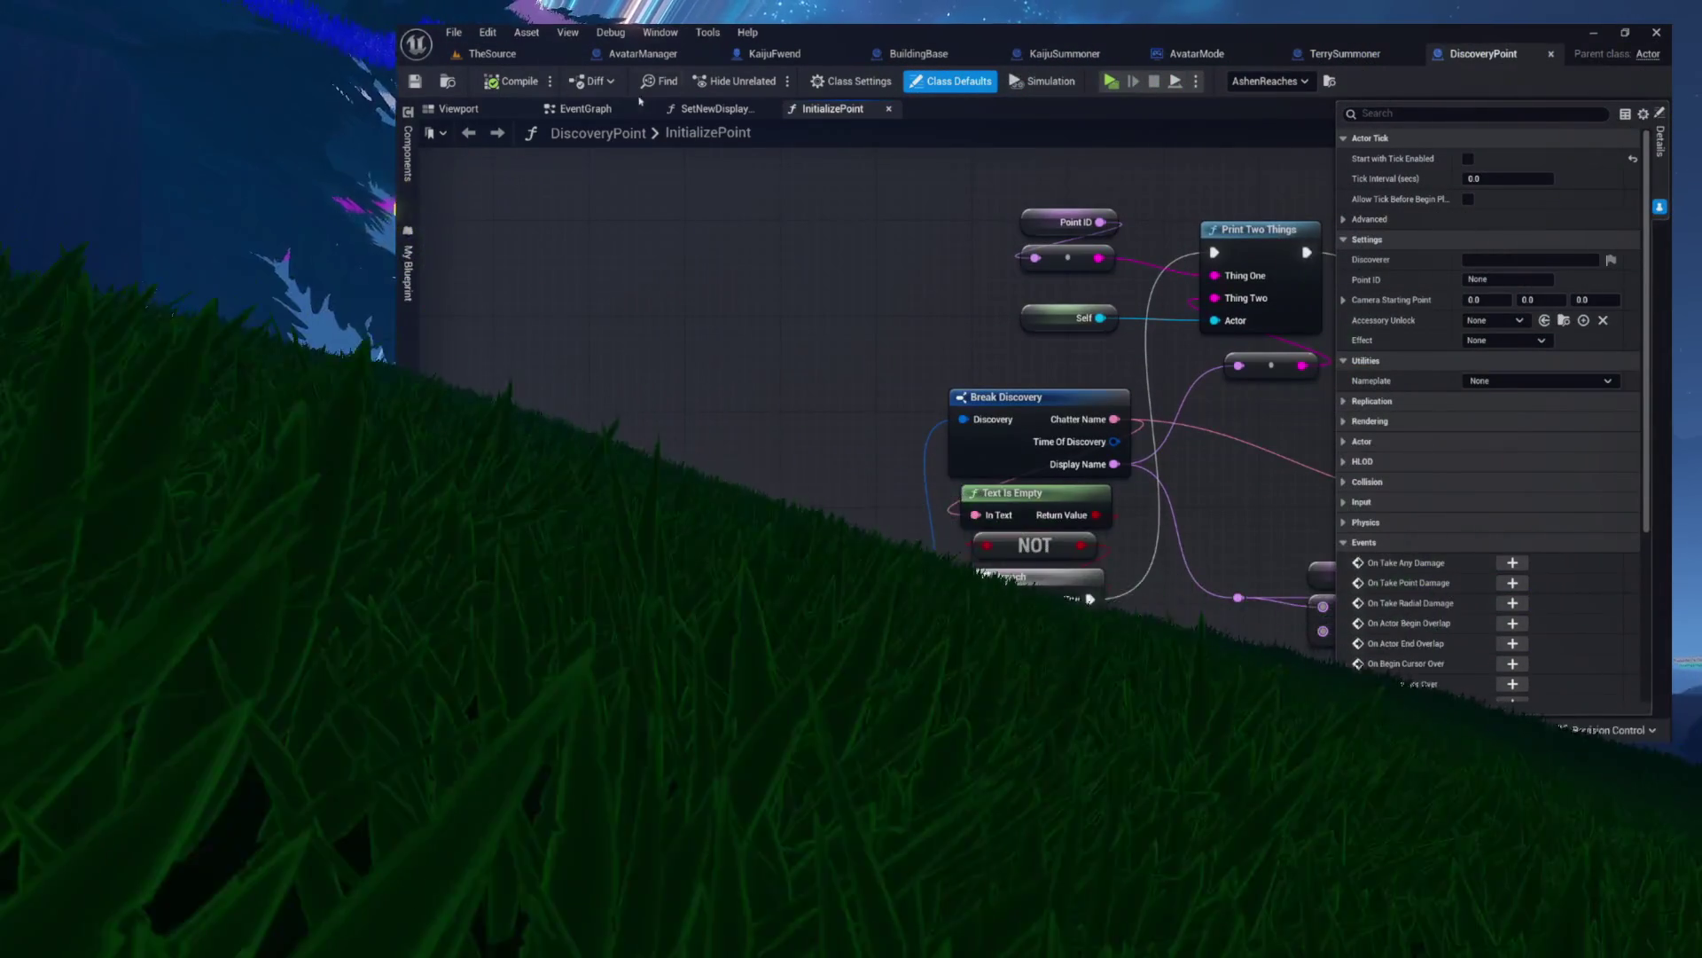
{"action": "left_click", "coordinate": [458, 109]}
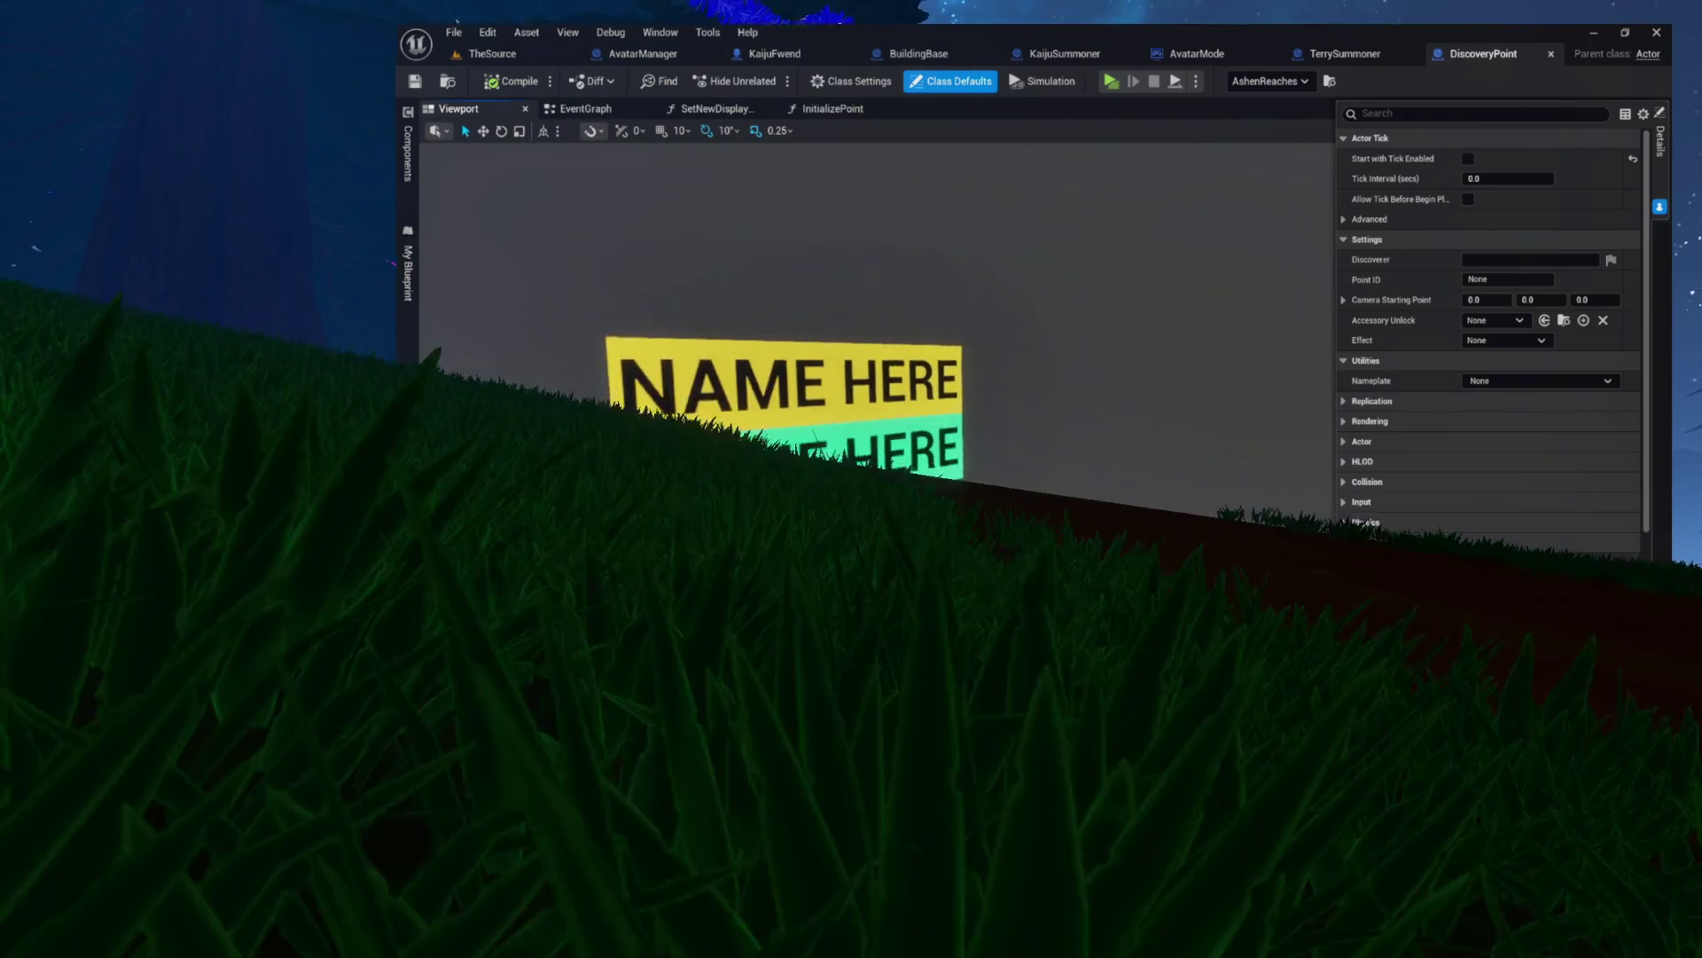
{"action": "left_click", "coordinate": [408, 152]}
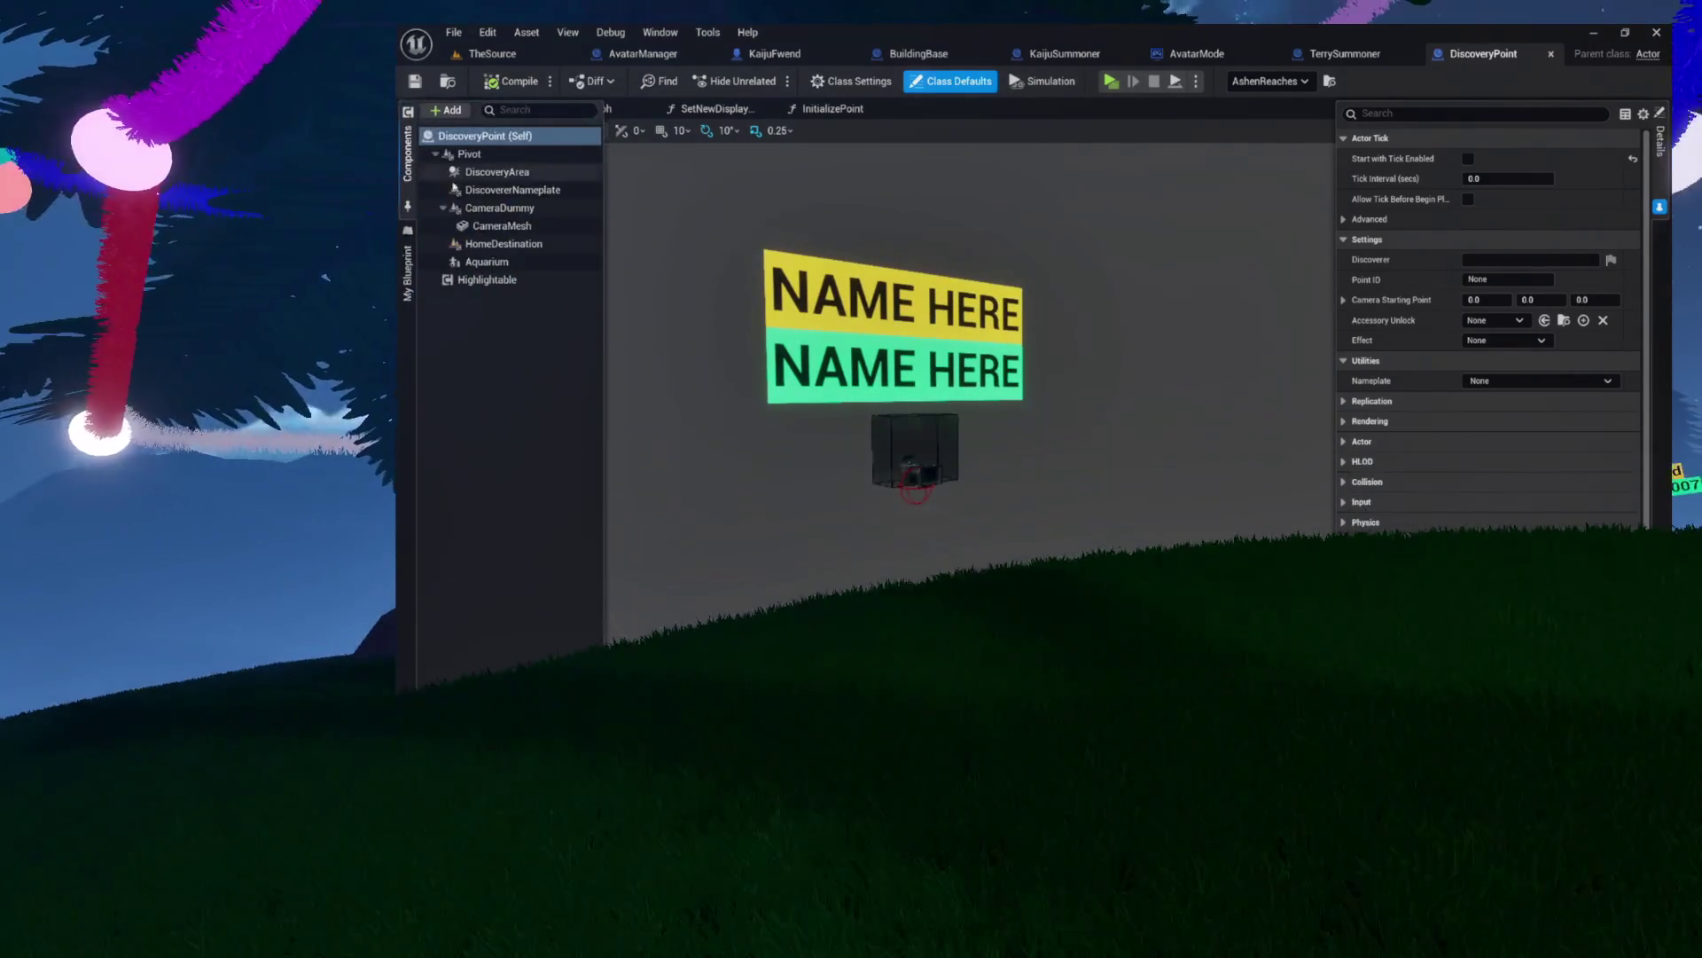
{"action": "left_click", "coordinate": [479, 172]}
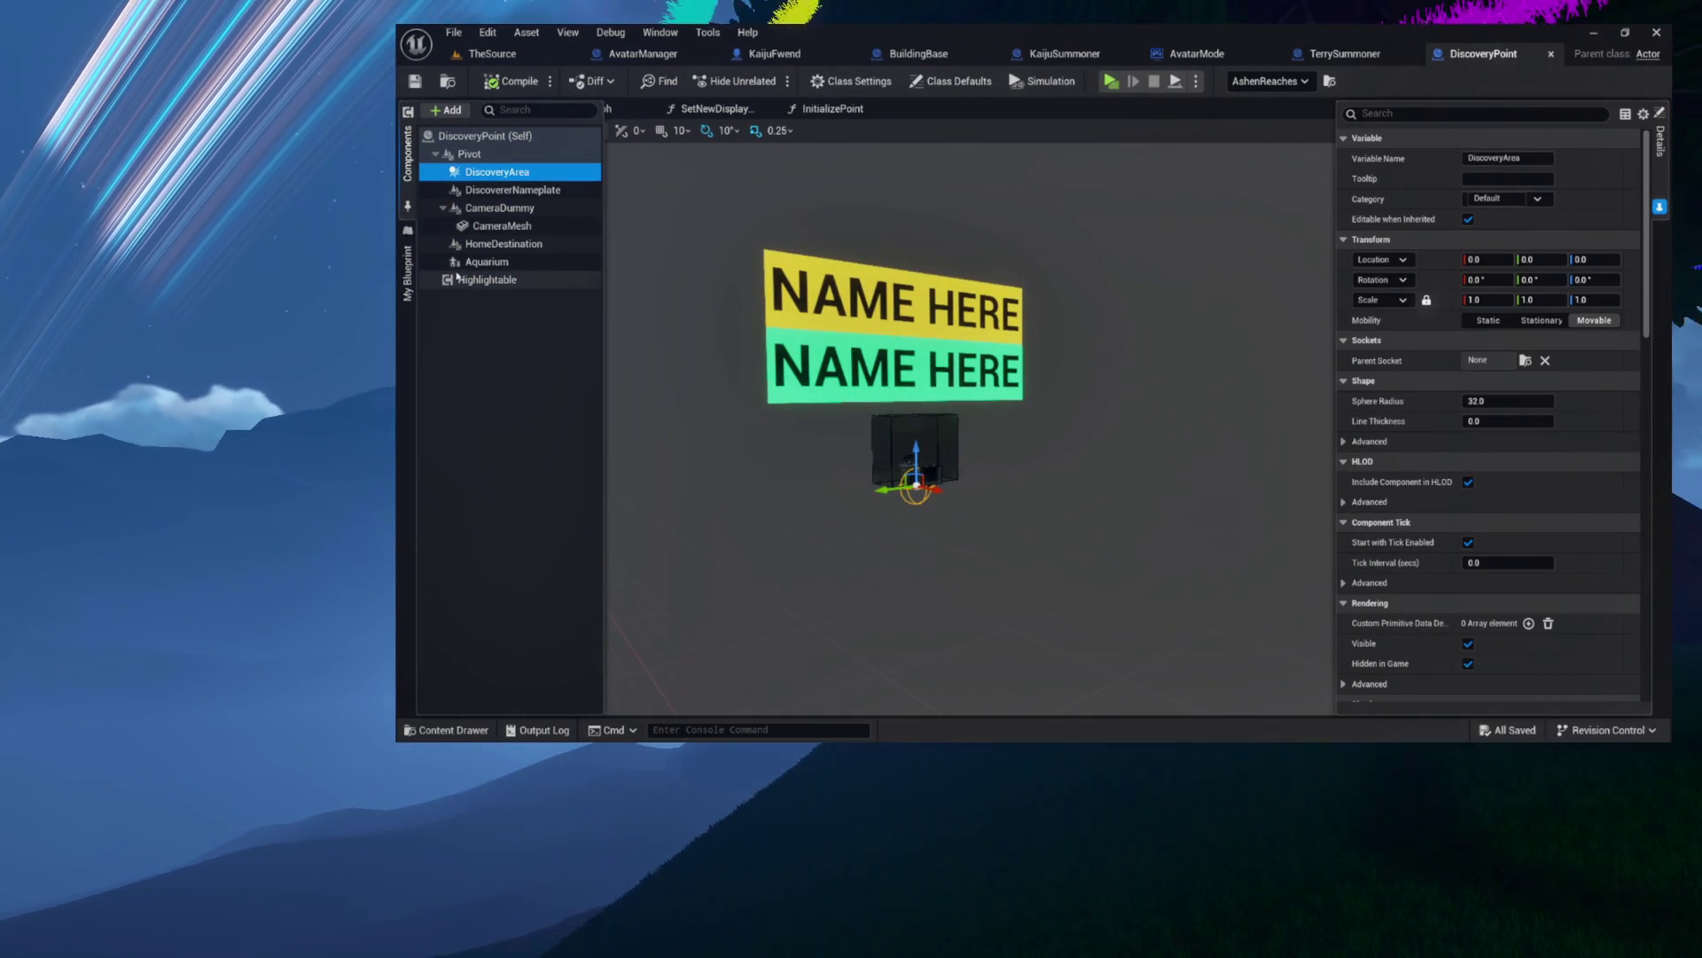
{"action": "left_click", "coordinate": [504, 243]}
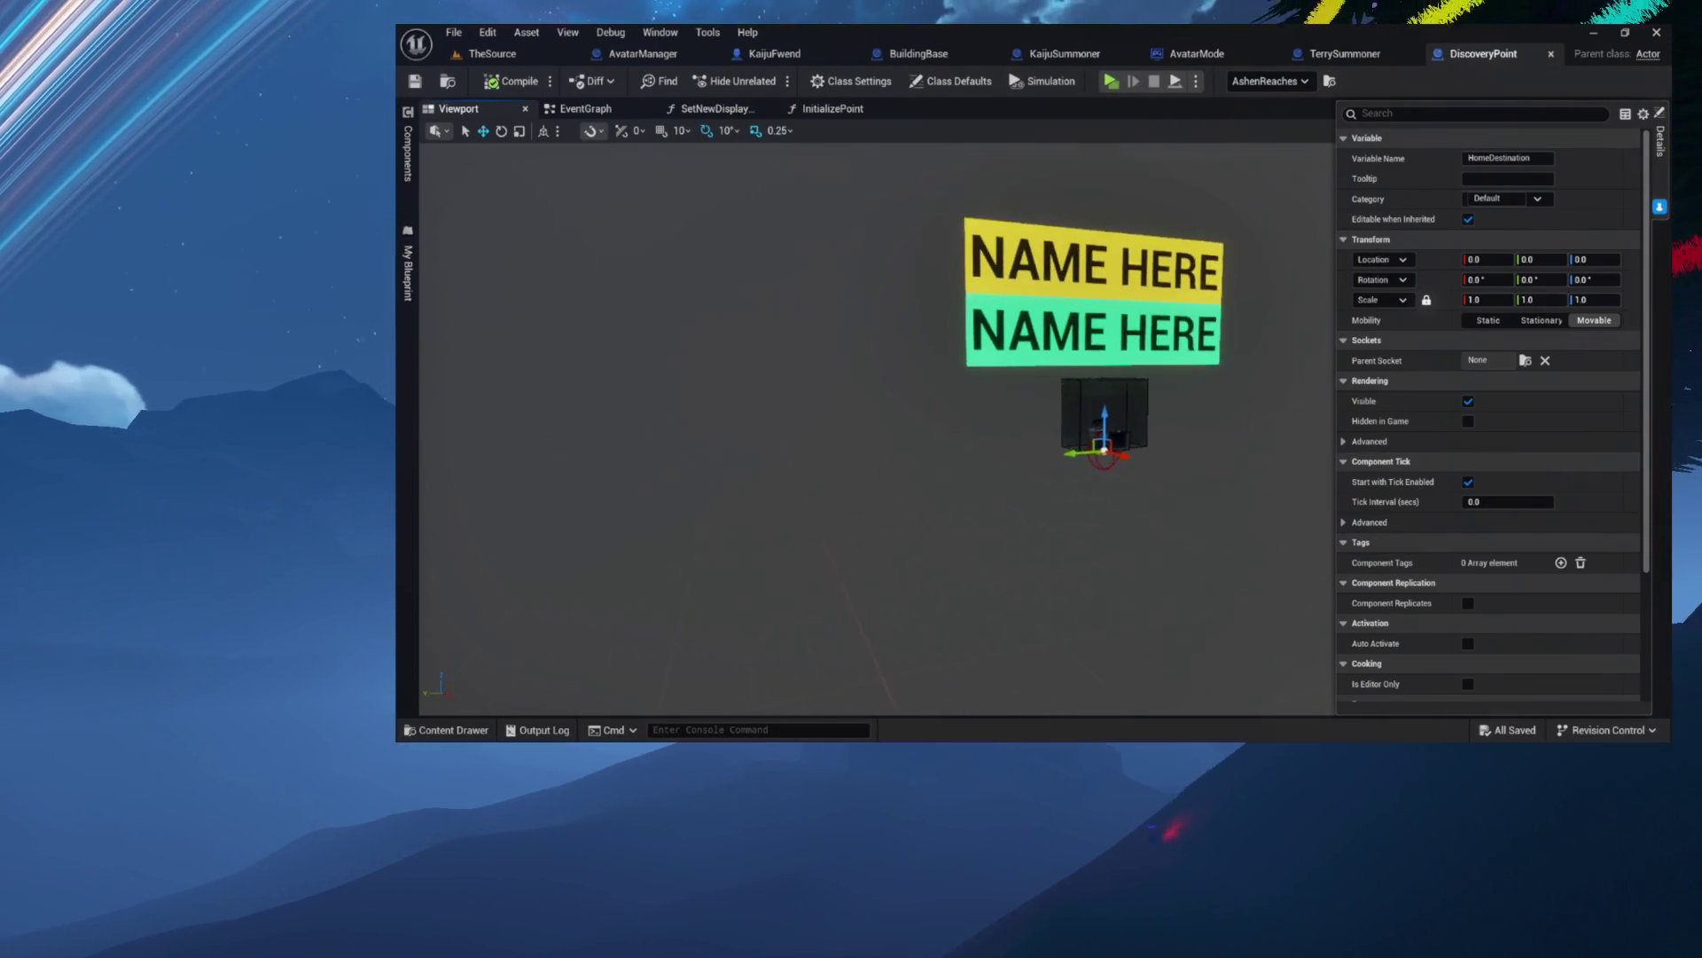
{"action": "key", "text": "f"}
- Move HomeDestination up beside the NAME HERE sign (about X 267.7, Z 280.5) and compile
{"action": "left_click_drag", "start_coordinate": [965, 523], "coordinate": [1153, 487]}
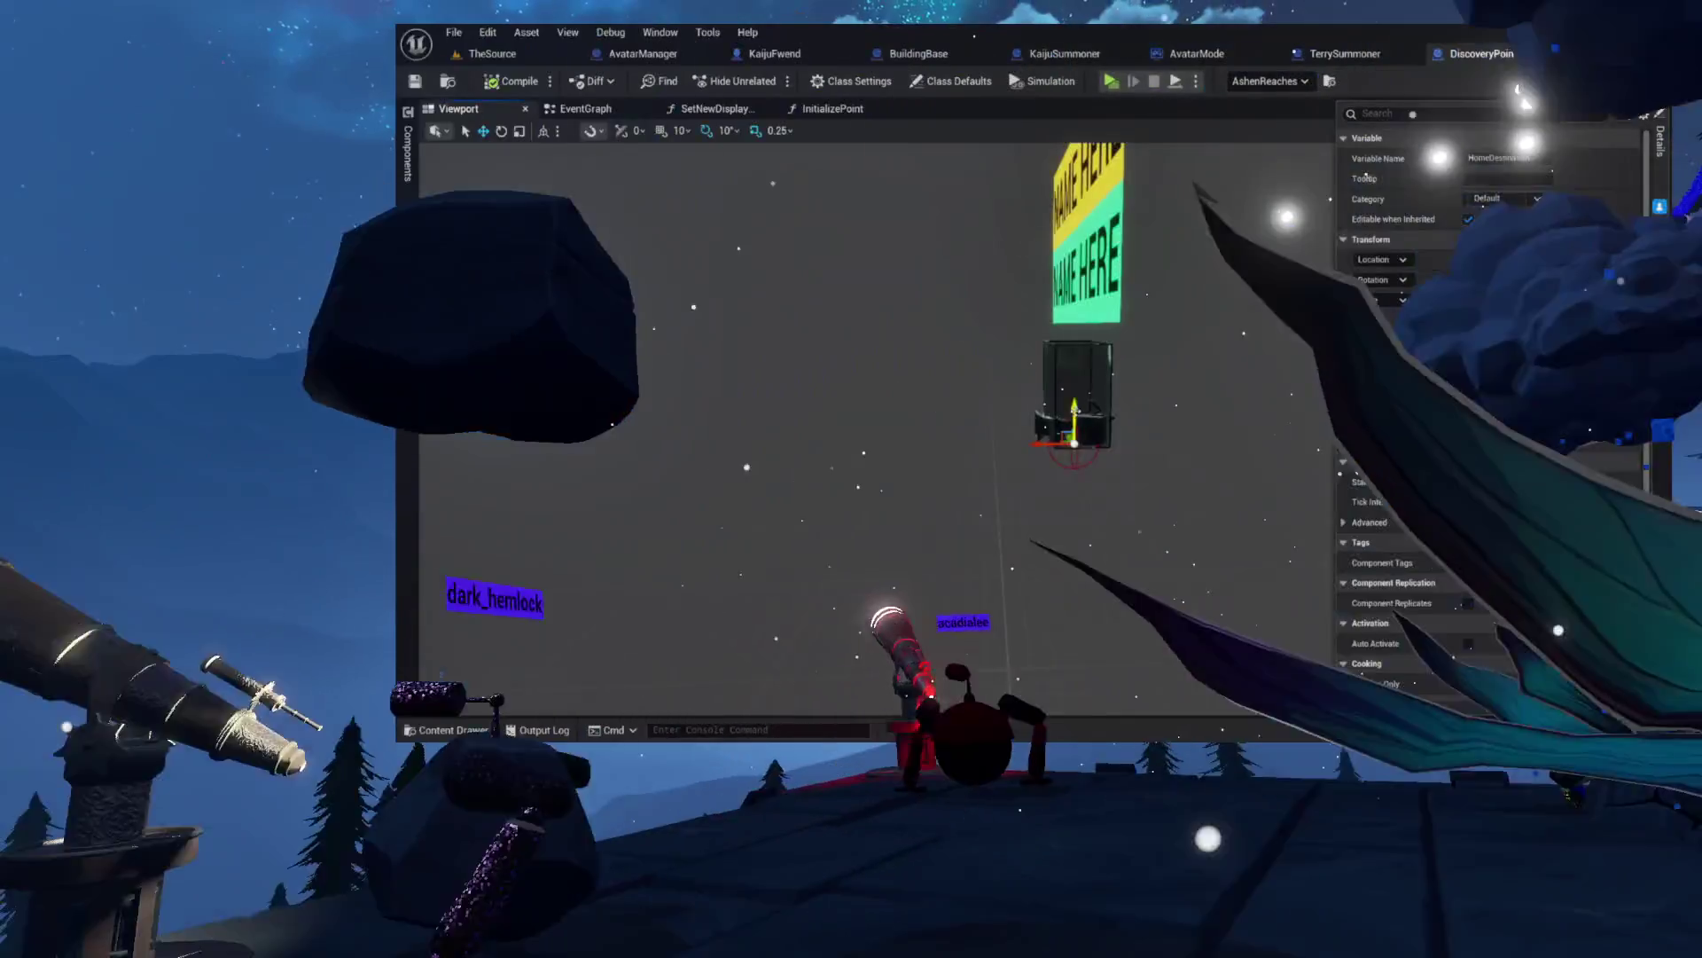
{"action": "mouse_move", "coordinate": [1073, 417]}
{"action": "left_mouse_down"}
{"action": "mouse_move", "coordinate": [1074, 252]}
{"action": "mouse_move", "coordinate": [860, 251]}
{"action": "mouse_move", "coordinate": [1028, 266]}
{"action": "left_mouse_up"}
{"action": "mouse_move", "coordinate": [982, 434]}
{"action": "left_mouse_down"}
{"action": "mouse_move", "coordinate": [981, 395]}
{"action": "mouse_move", "coordinate": [931, 334]}
{"action": "mouse_move", "coordinate": [931, 359]}
{"action": "left_mouse_up"}
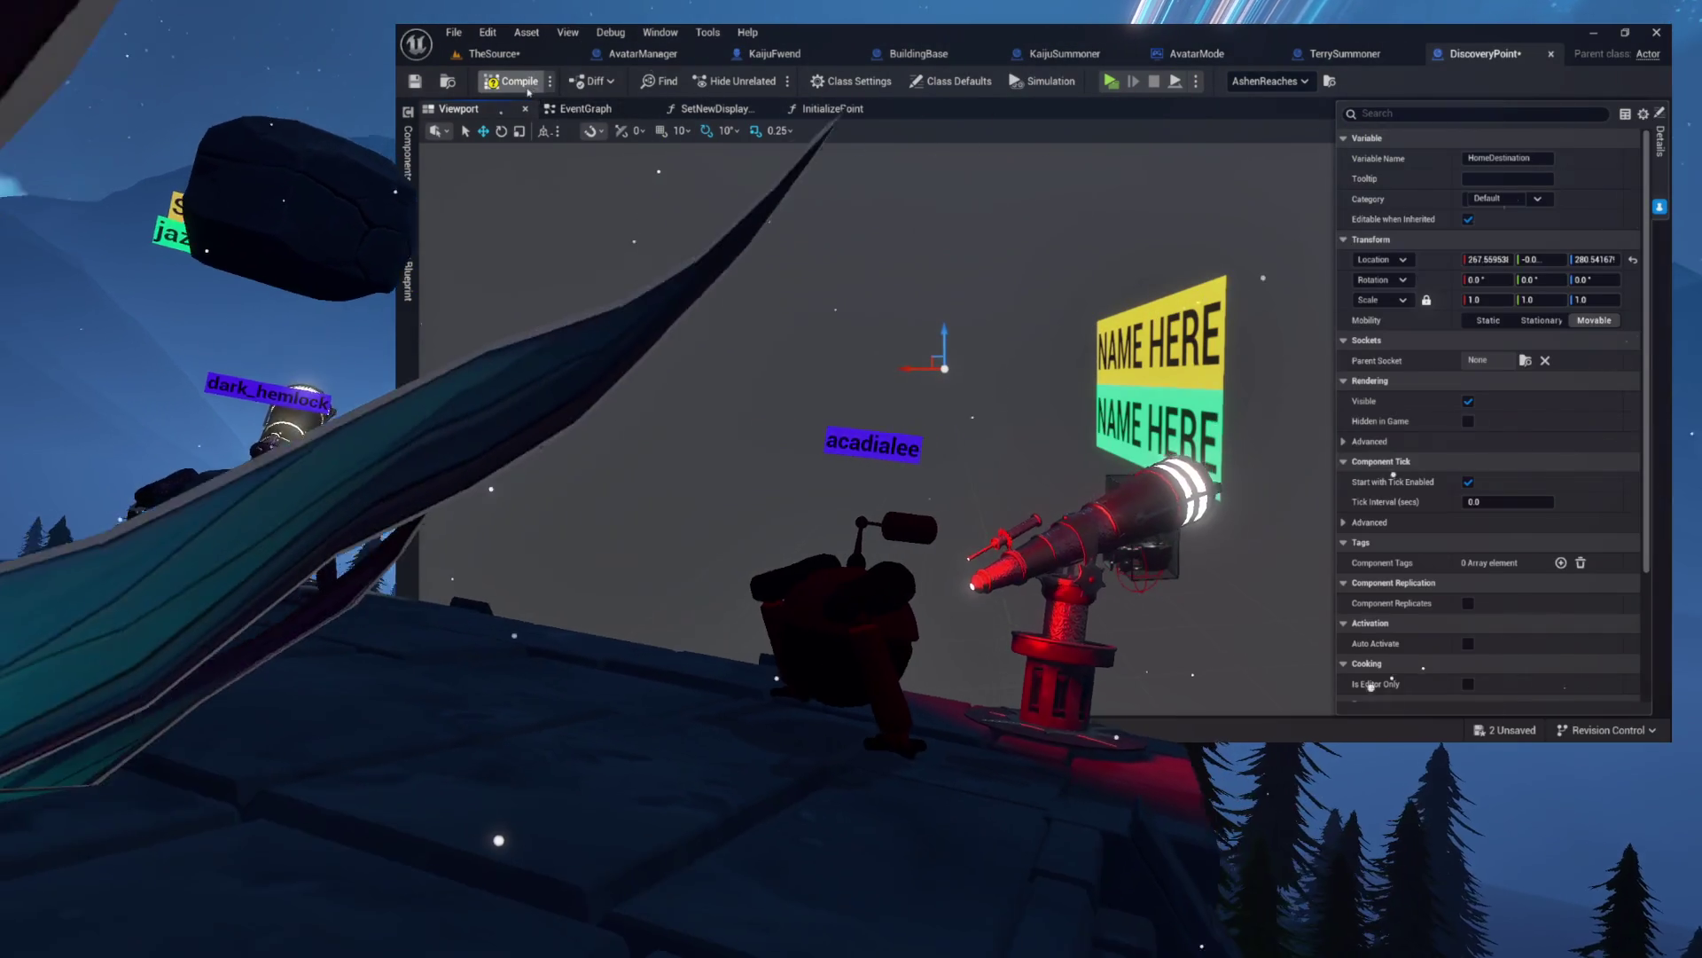
{"action": "left_click", "coordinate": [527, 87]}
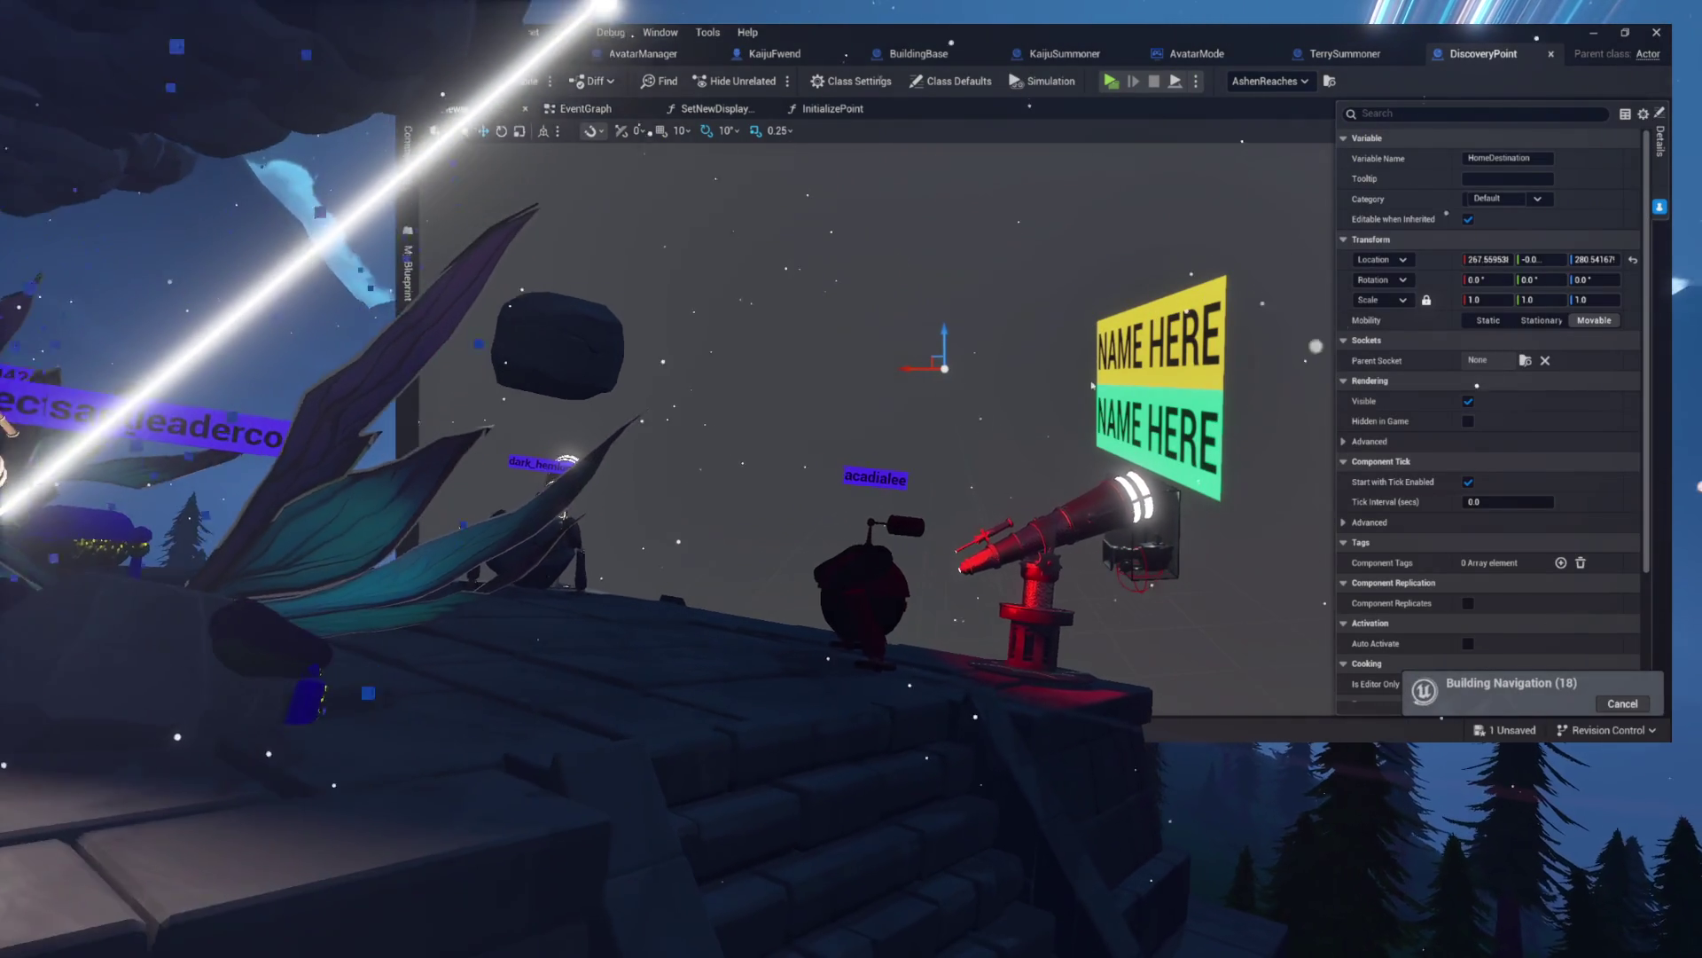
- Return to TheSource level and select the SteepstoneShore discovery point to check its HomeDestination position
{"action": "left_click", "coordinate": [532, 54]}
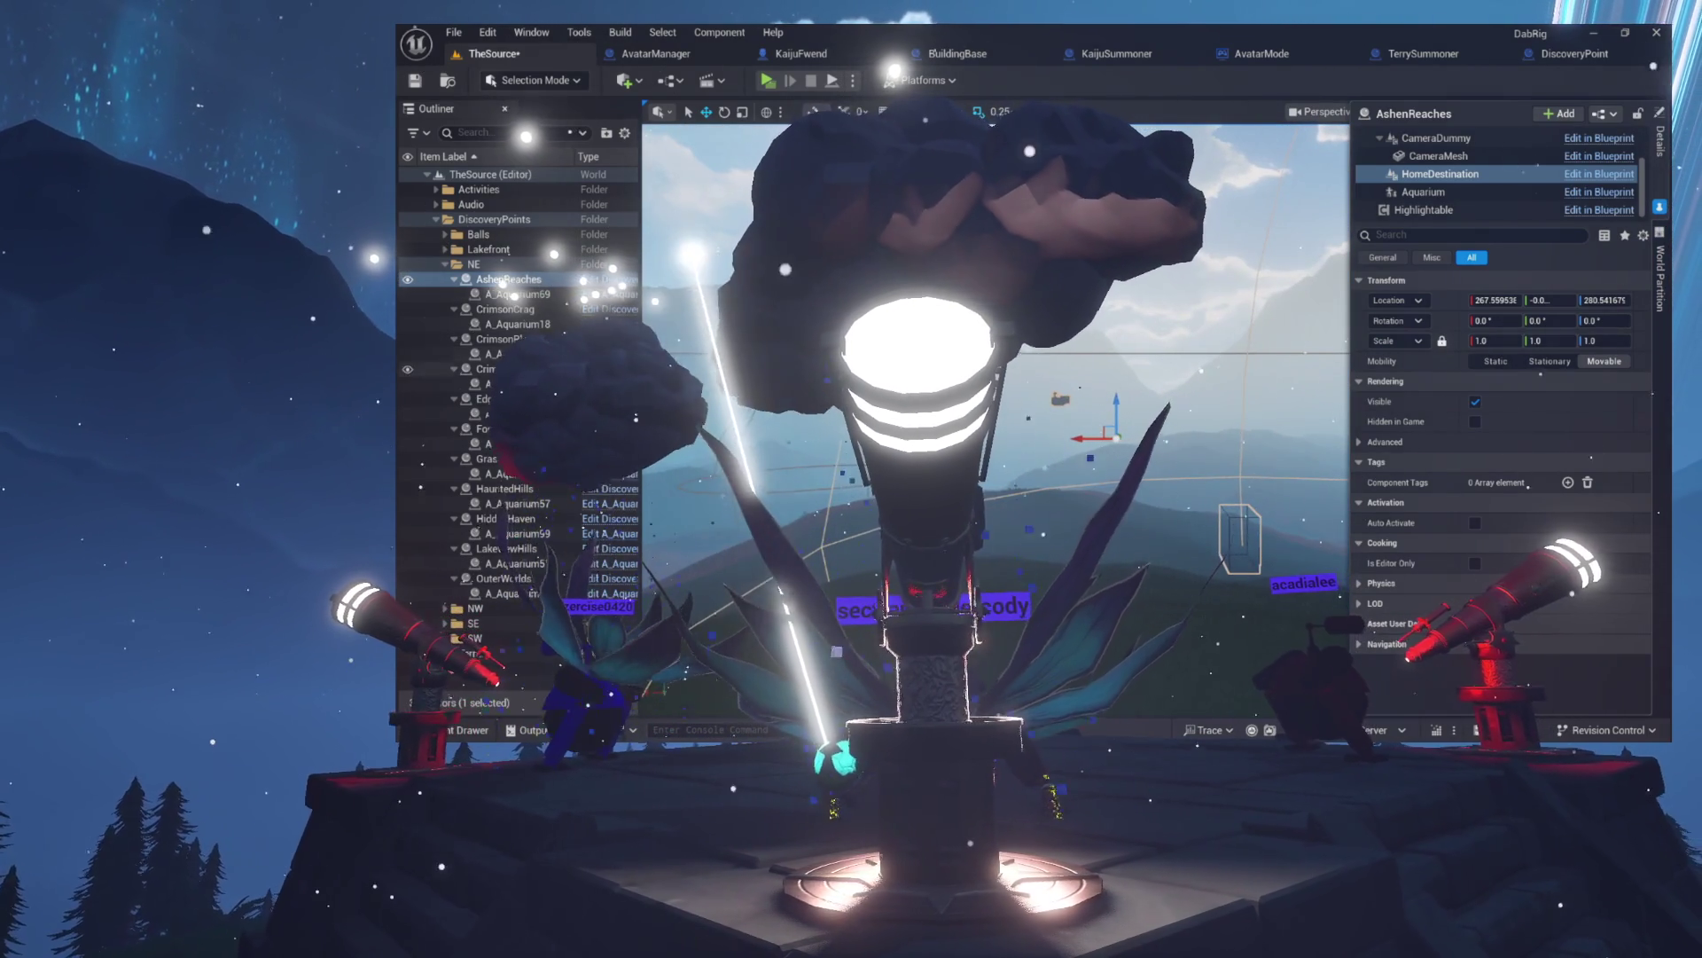
{"action": "left_click", "coordinate": [483, 369]}
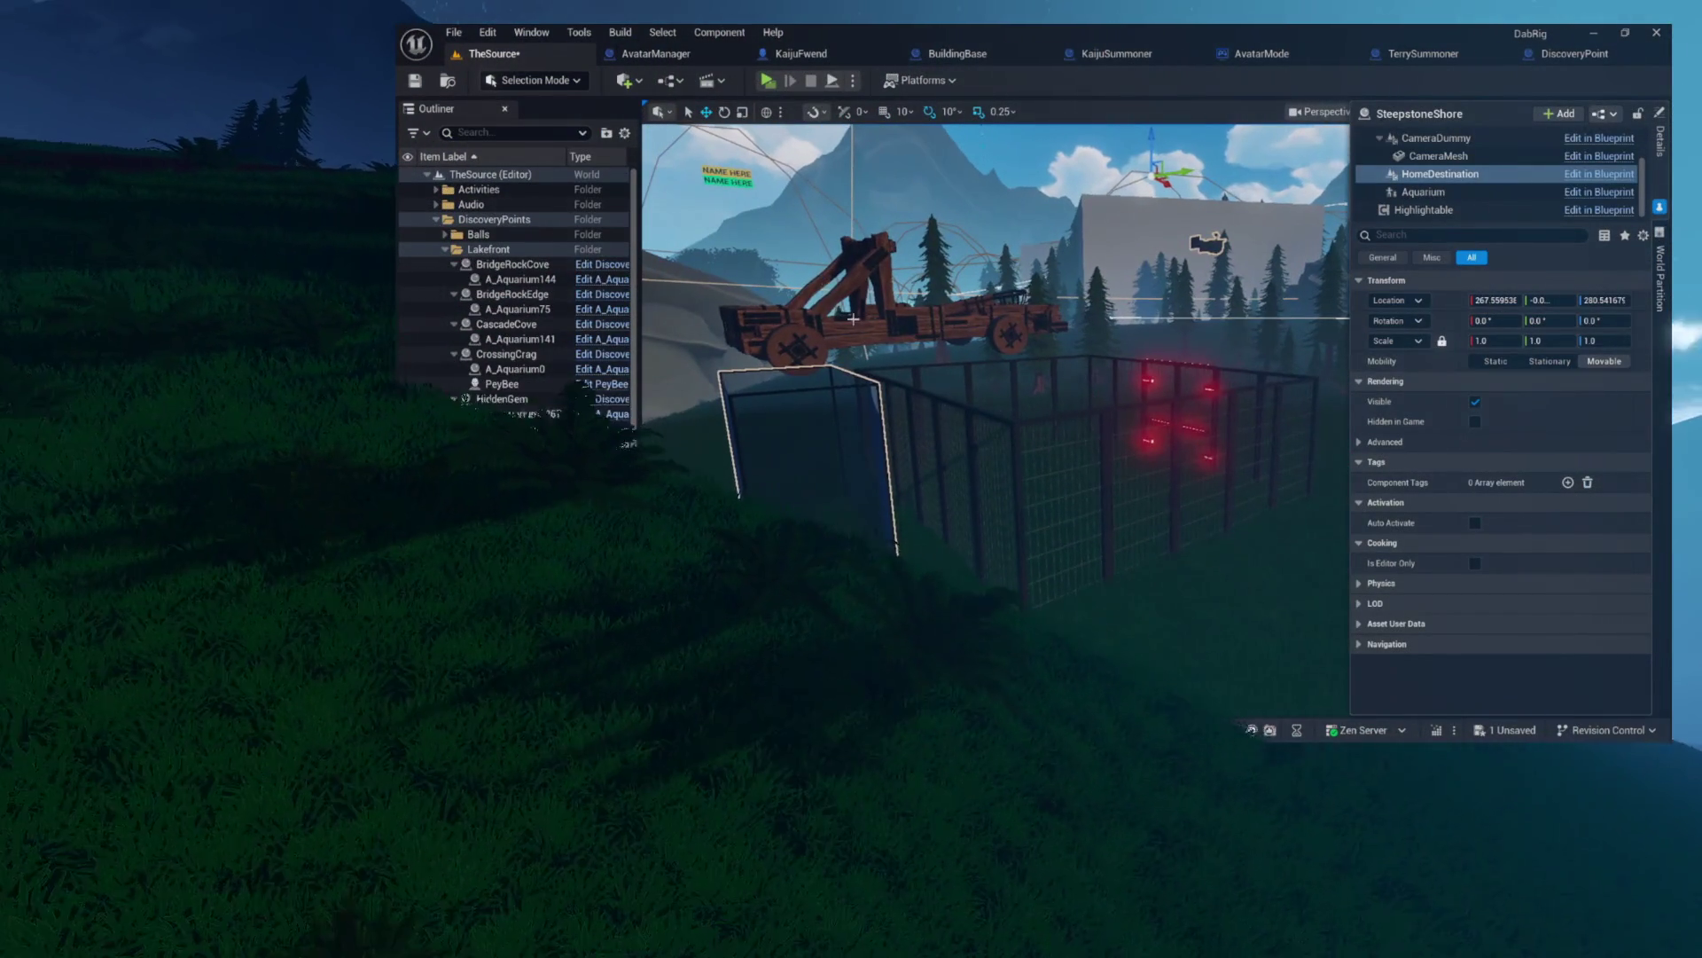
- Select BotJail's Jail component and raise it slightly to a Z location of about 6.27
{"action": "left_click", "coordinate": [1009, 425]}
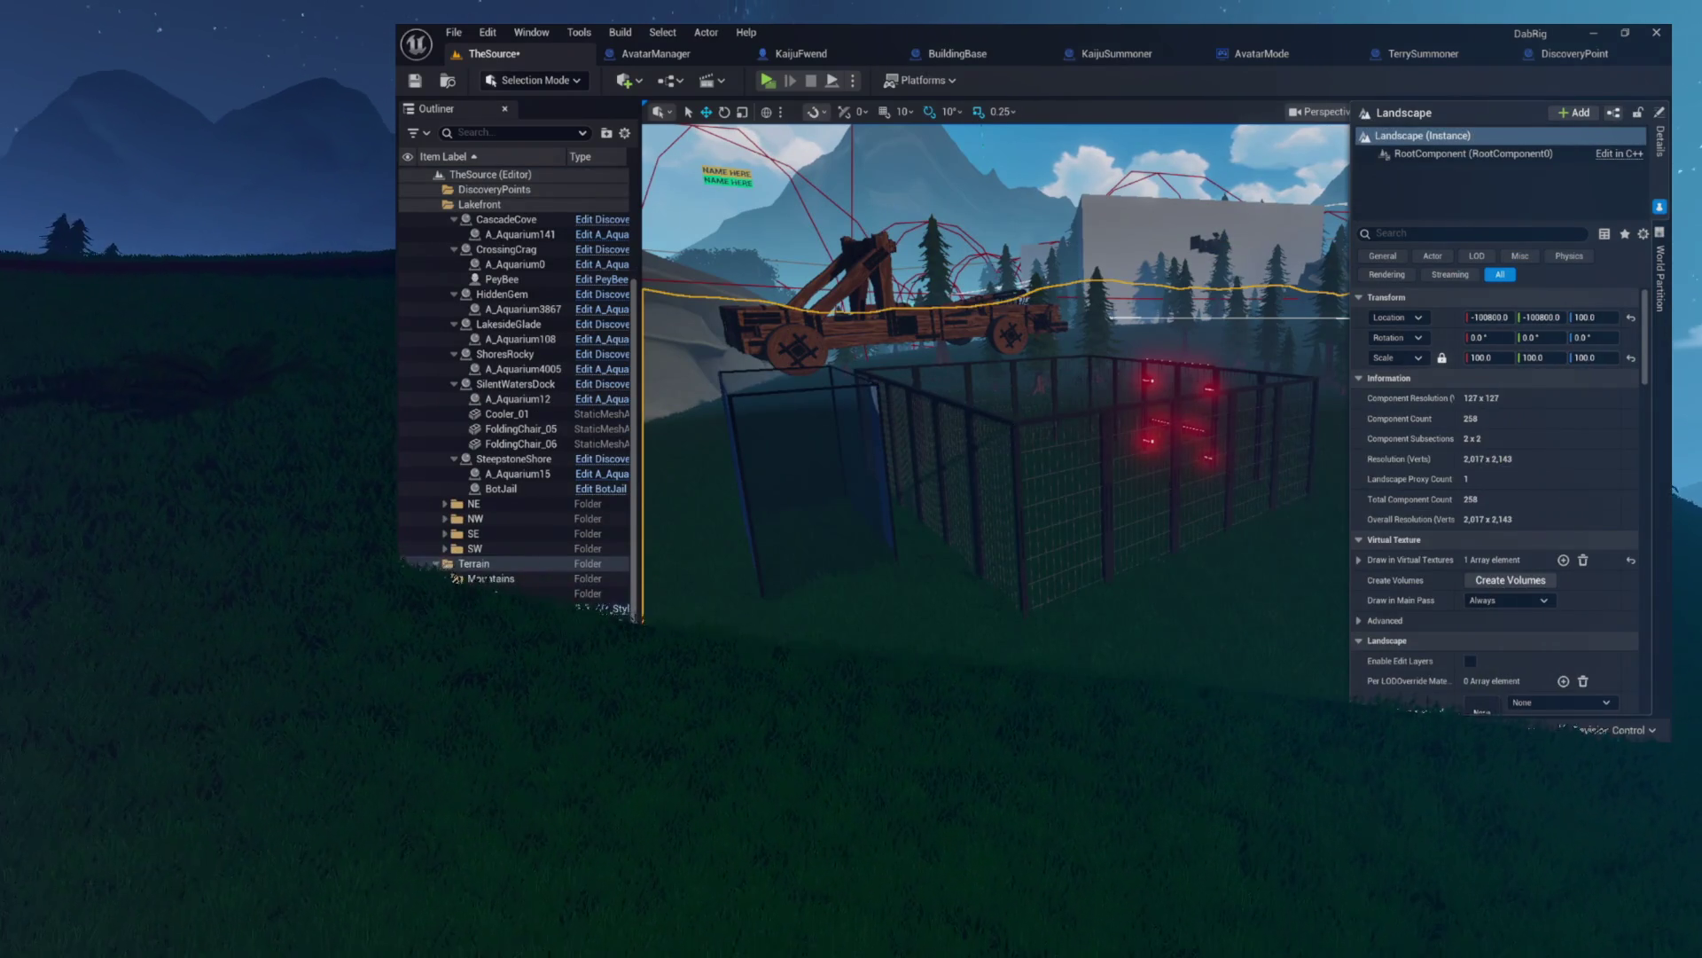
{"action": "left_click", "coordinate": [1012, 429]}
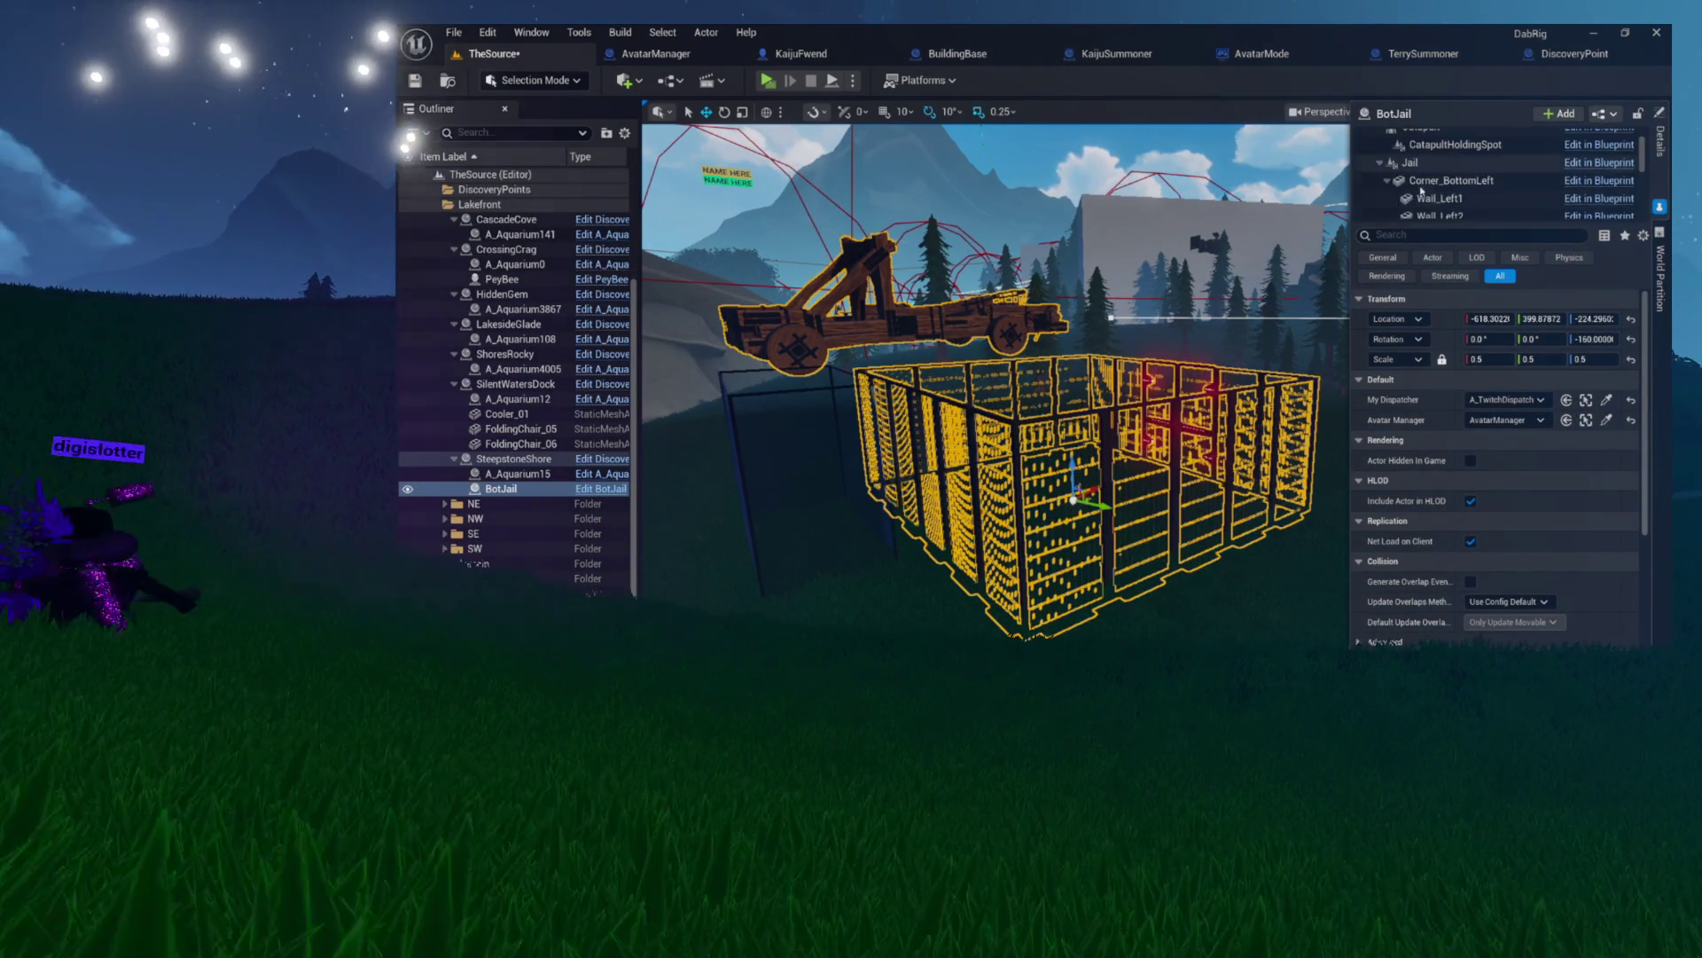
{"action": "left_click", "coordinate": [1418, 186]}
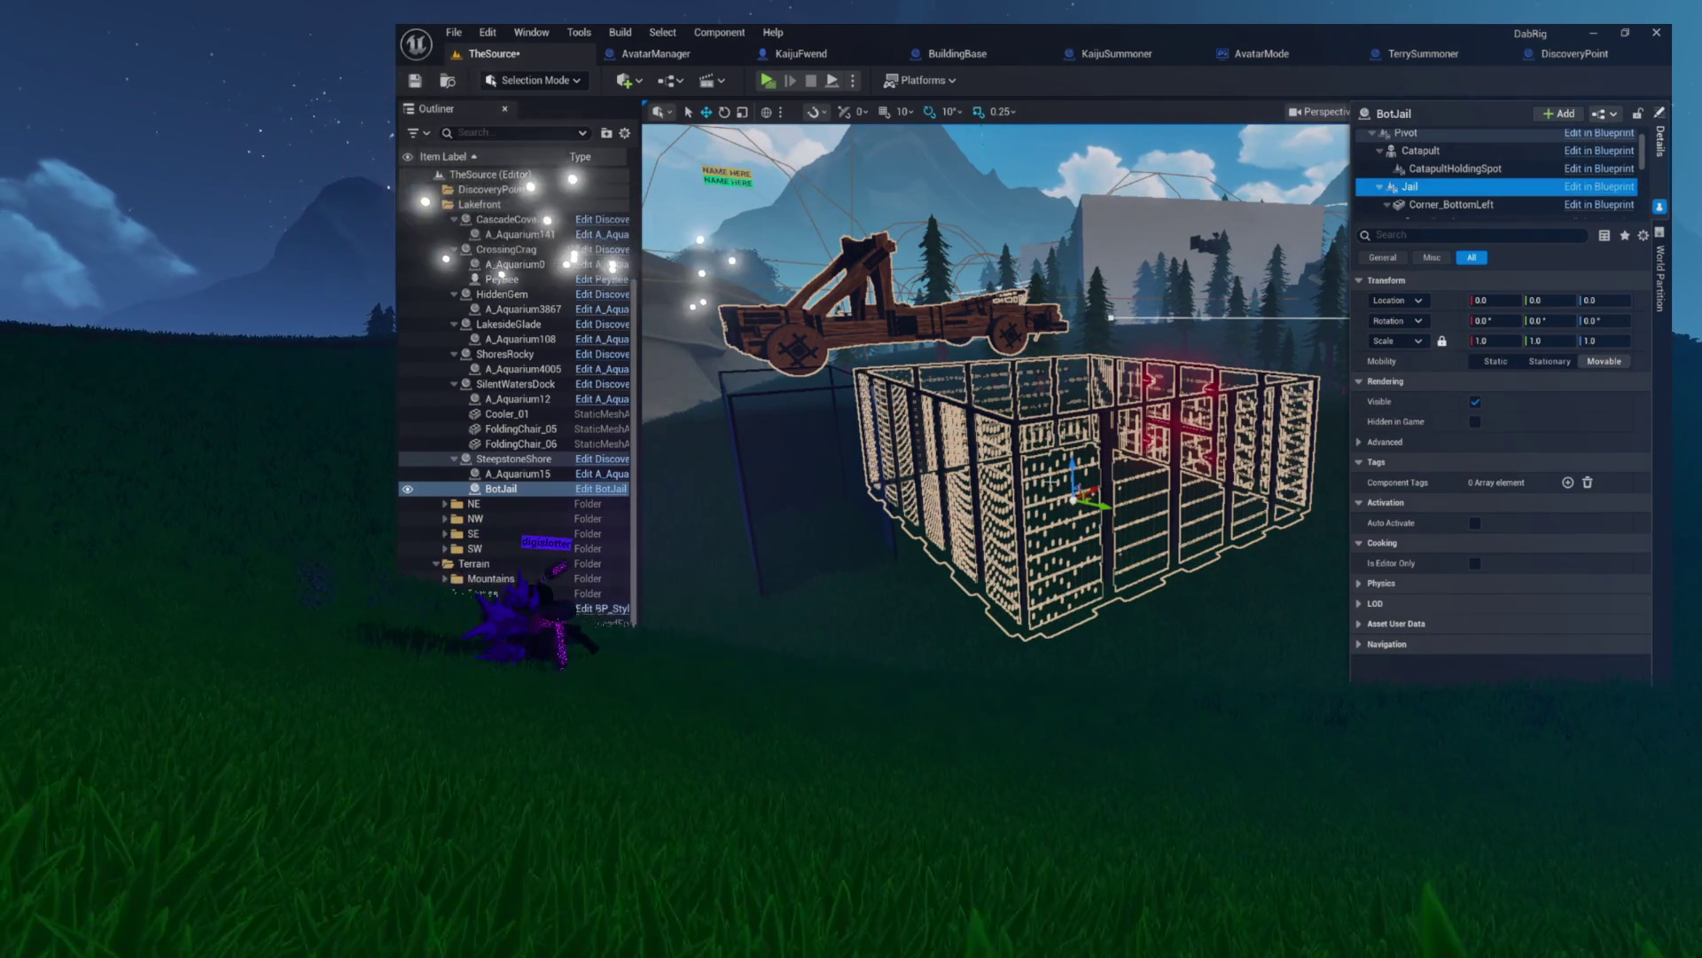
{"action": "left_click_drag", "start_coordinate": [1073, 475], "coordinate": [1073, 464]}
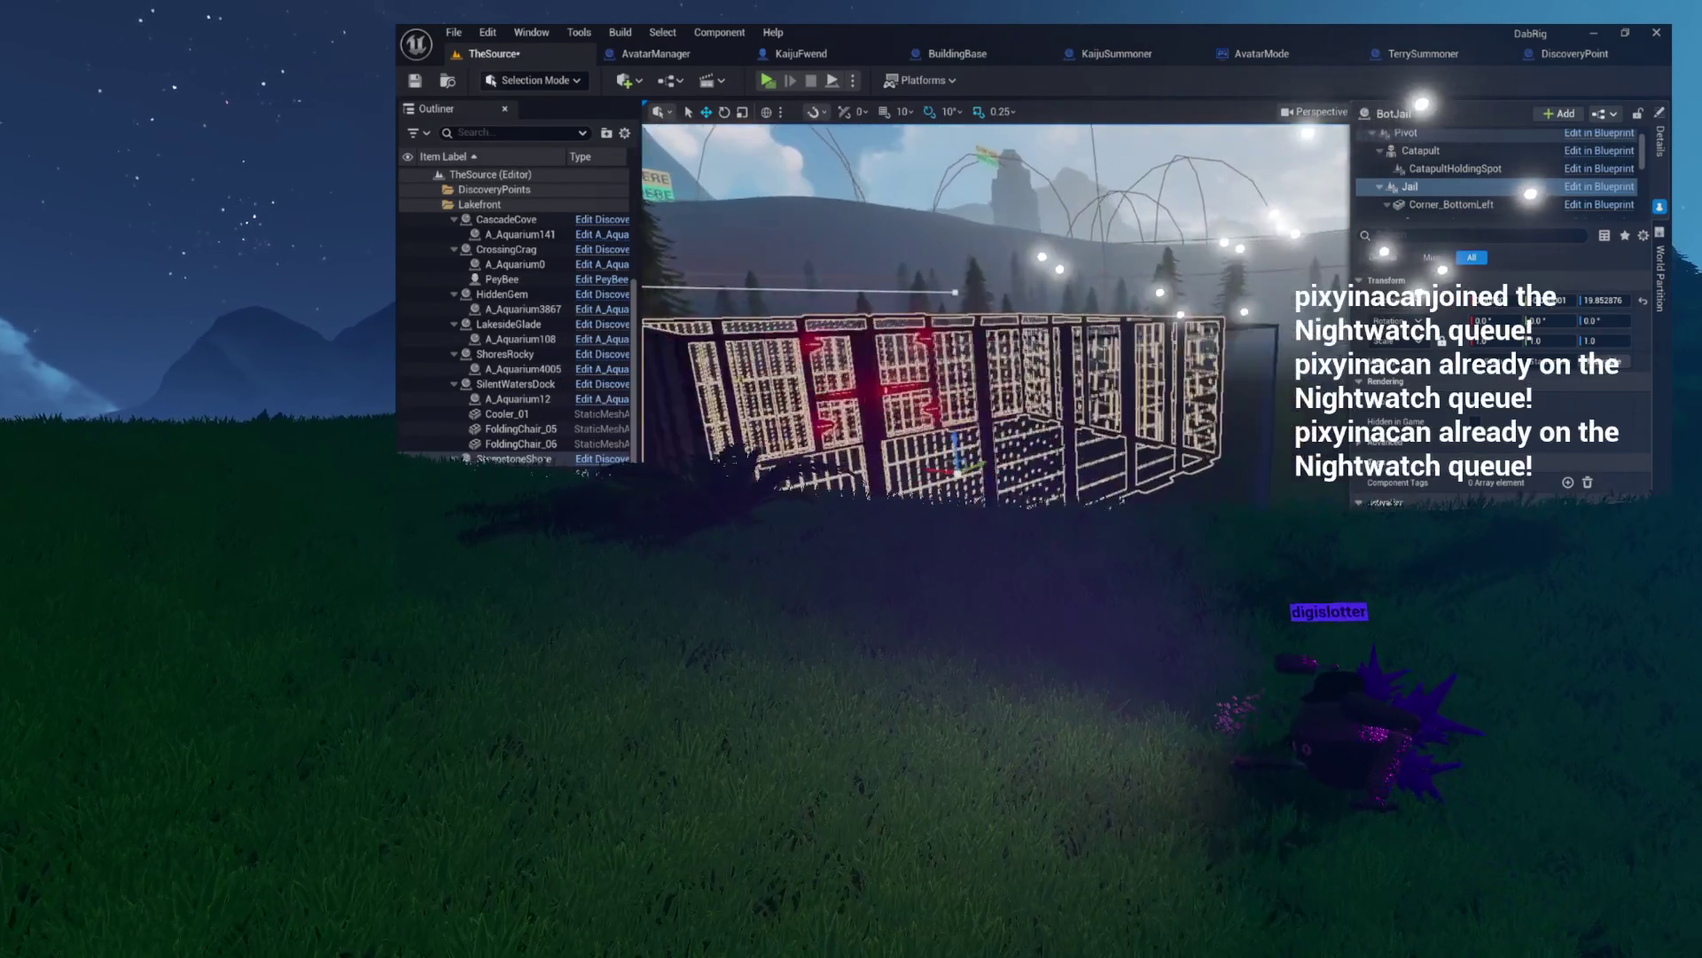
{"action": "left_click", "coordinate": [1038, 436]}
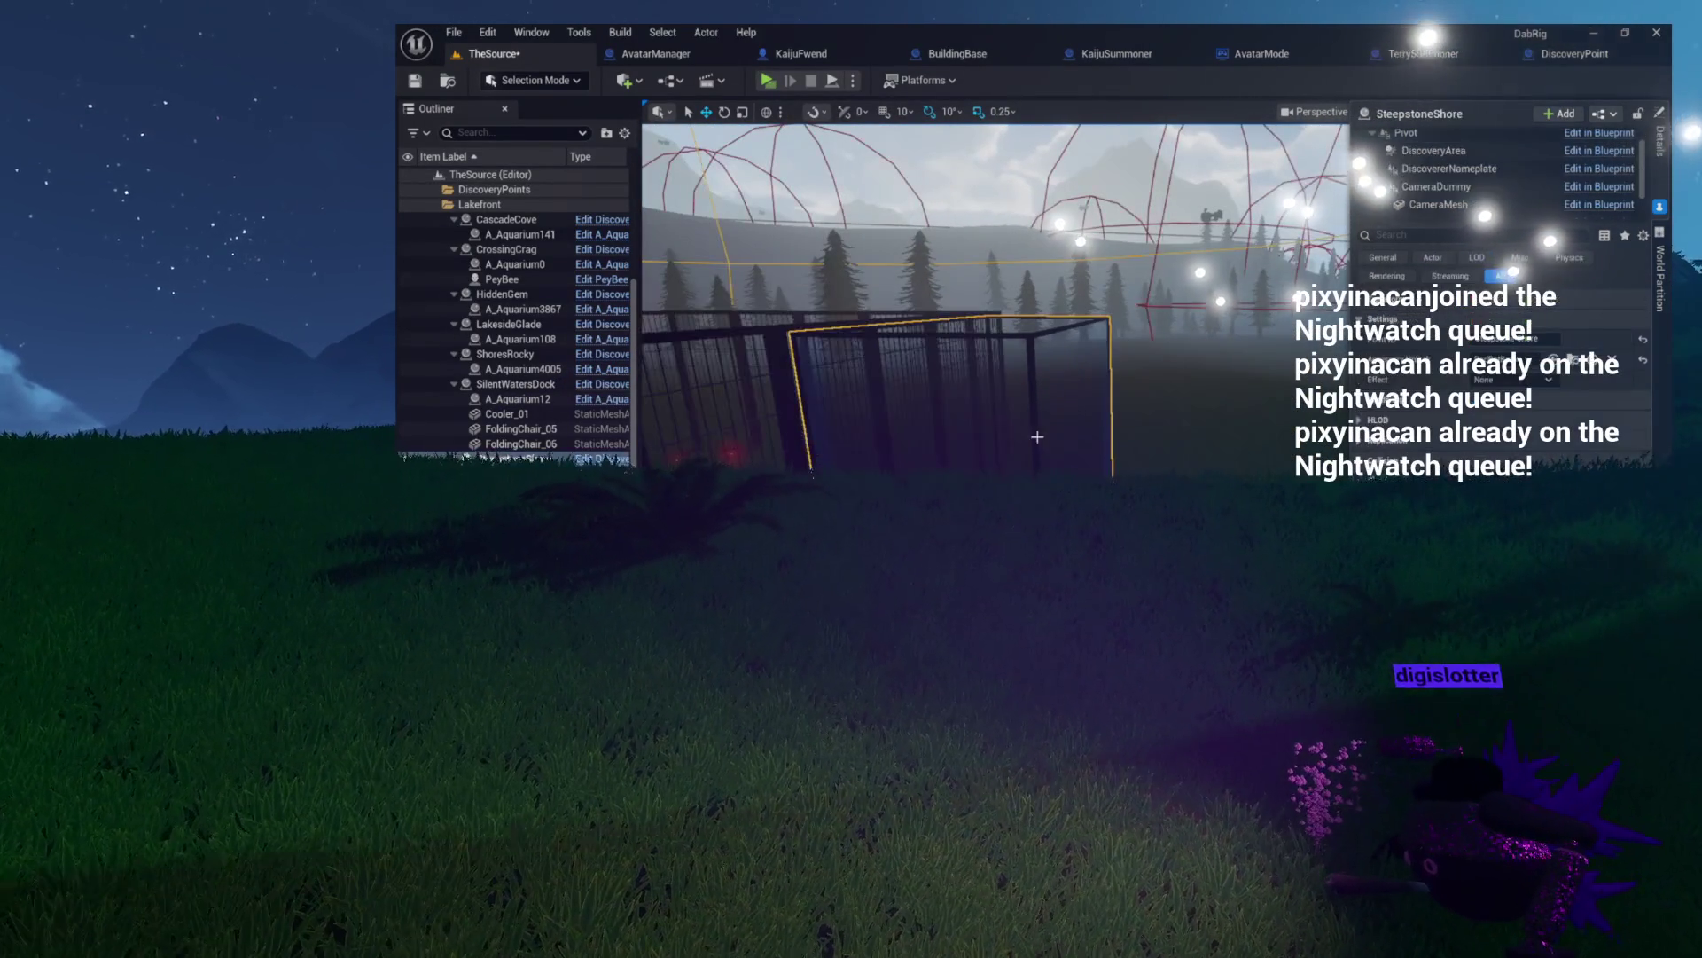
- Select SteepstoneShore's Aquarium component under HomeDestination and focus the viewport on it
{"action": "scroll", "coordinate": [1499, 182], "scroll_direction": "down", "scroll_amount": 2}
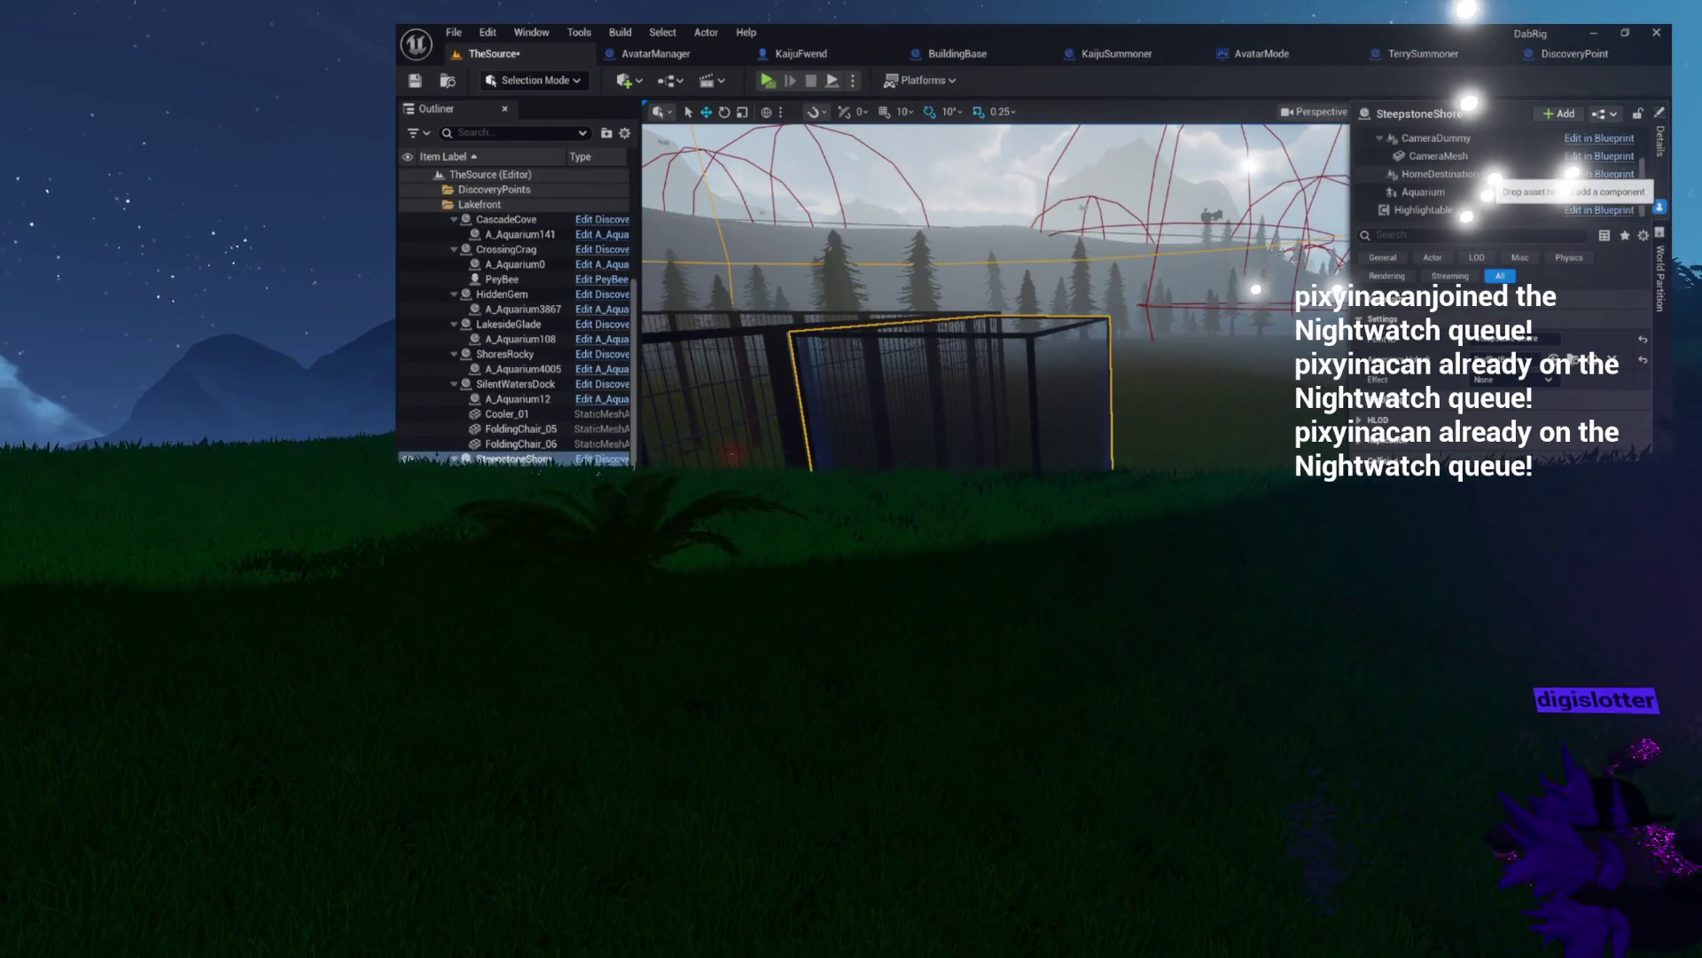
{"action": "left_click", "coordinate": [1437, 174]}
{"action": "scroll", "coordinate": [1428, 175], "scroll_direction": "up", "scroll_amount": 1}
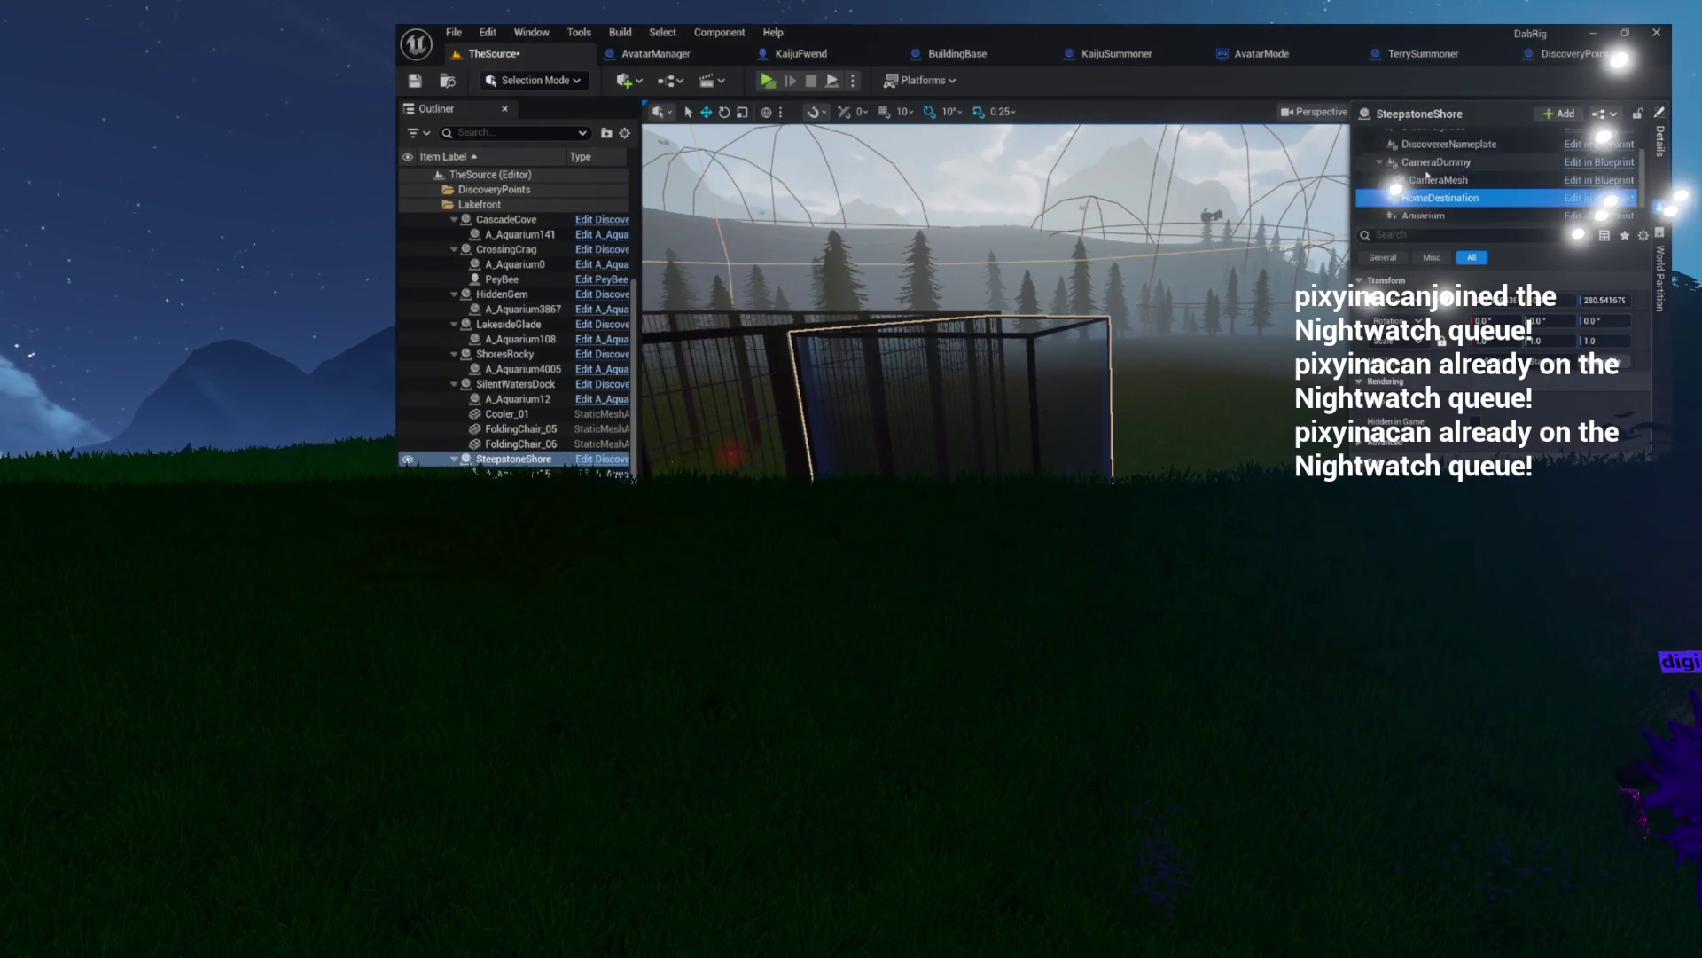
{"action": "scroll", "coordinate": [1418, 186], "scroll_direction": "down", "scroll_amount": 1}
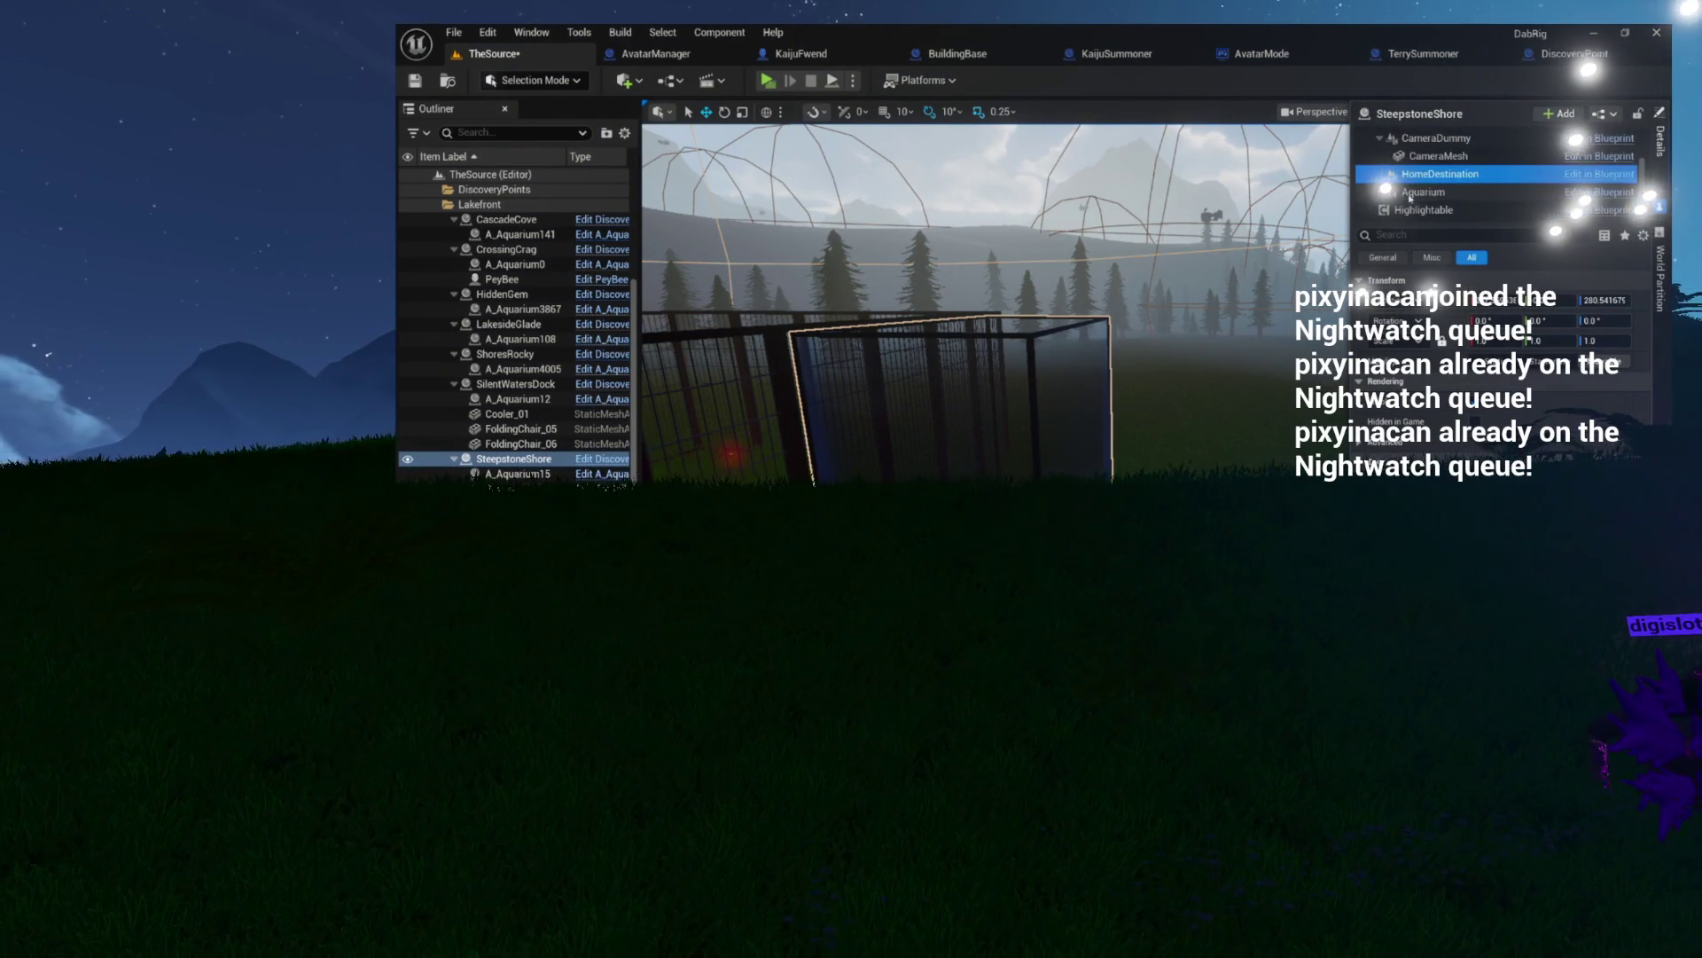
{"action": "left_click", "coordinate": [1422, 192]}
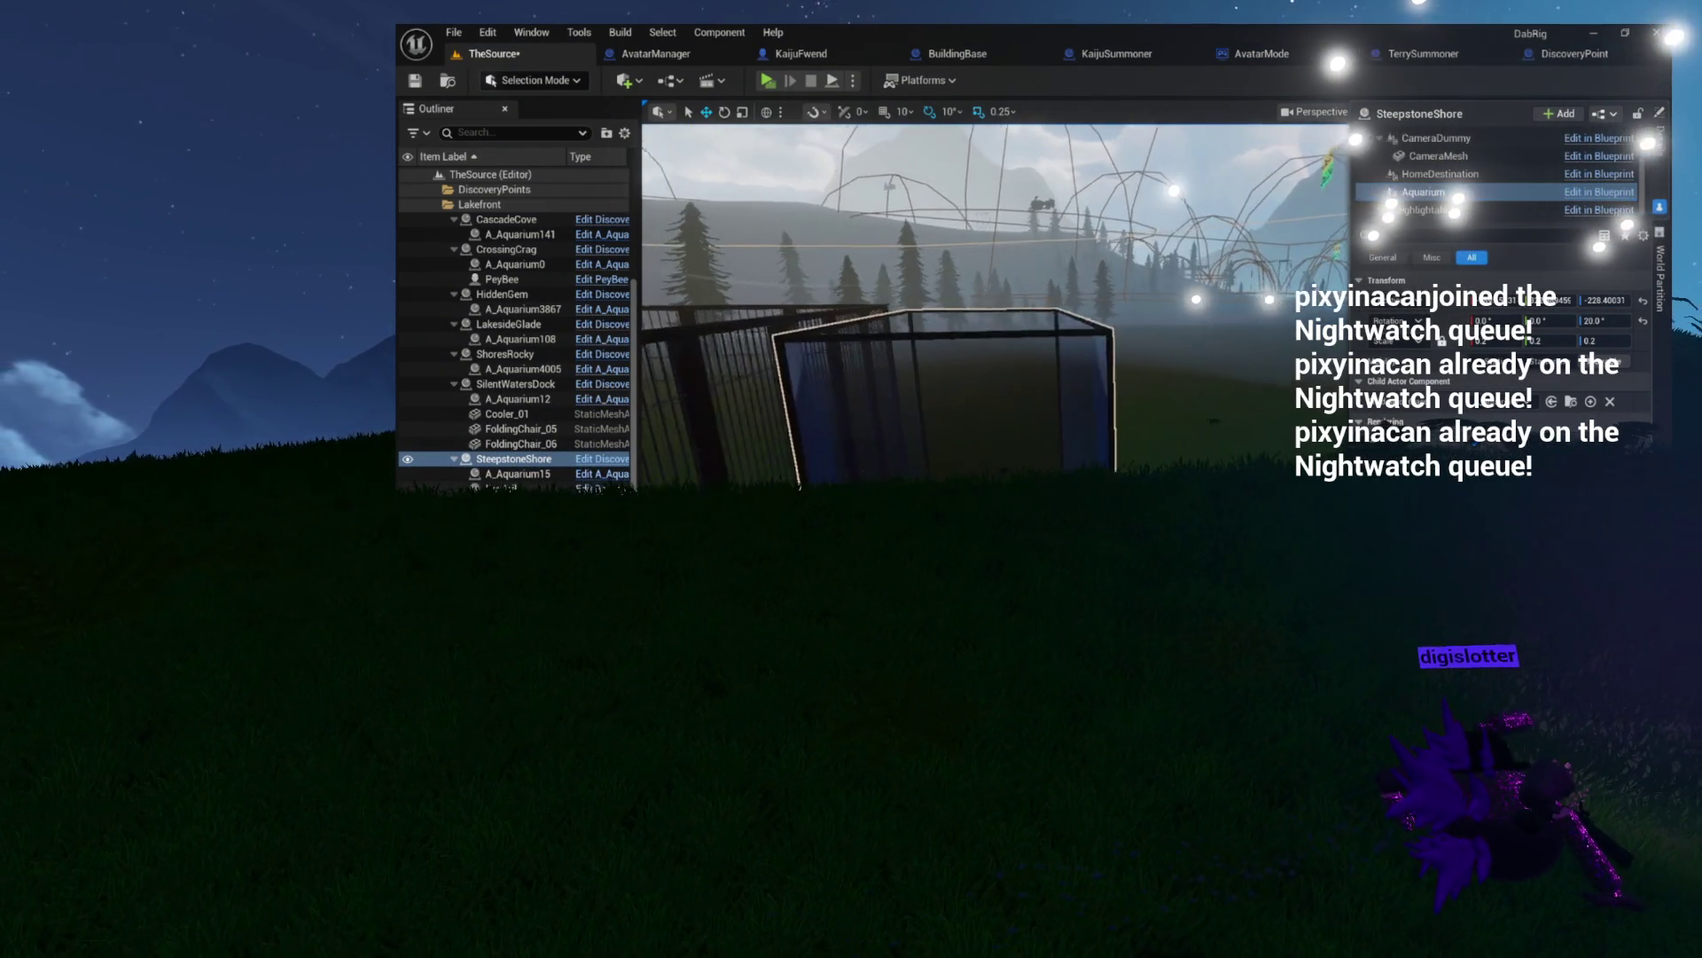
{"action": "key", "text": "f"}
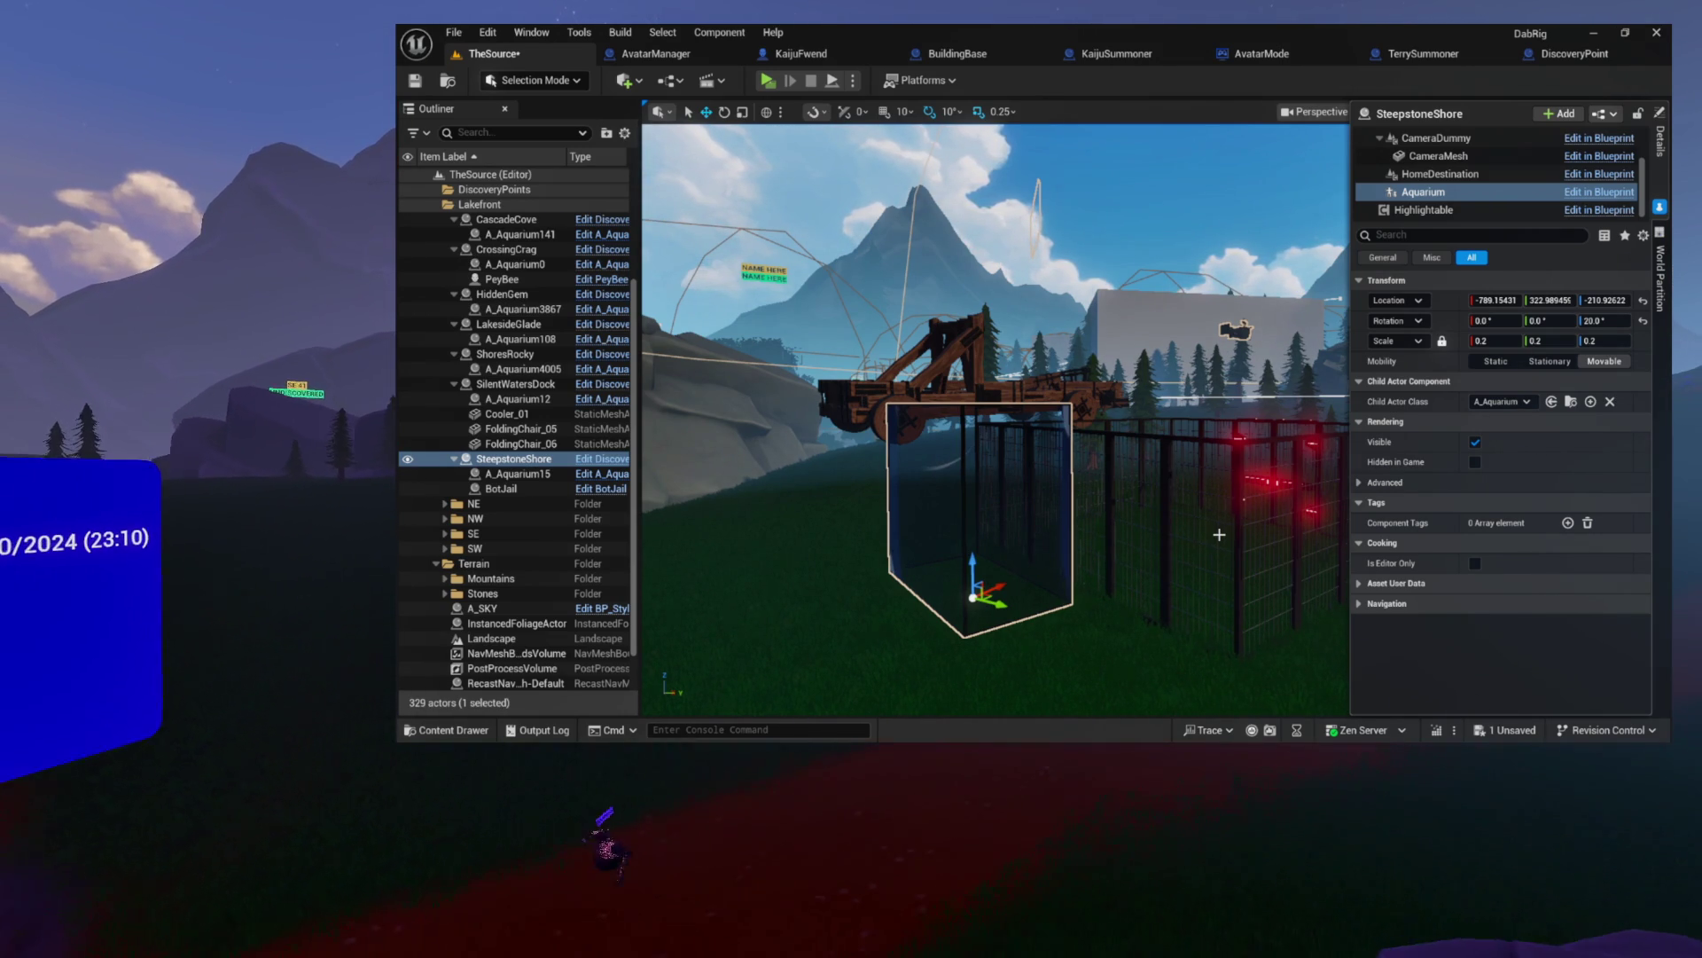
{"action": "mouse_move", "coordinate": [1219, 534]}
{"action": "left_mouse_down"}
{"action": "mouse_move", "coordinate": [1260, 514]}
{"action": "mouse_move", "coordinate": [1233, 521]}
{"action": "left_mouse_up"}
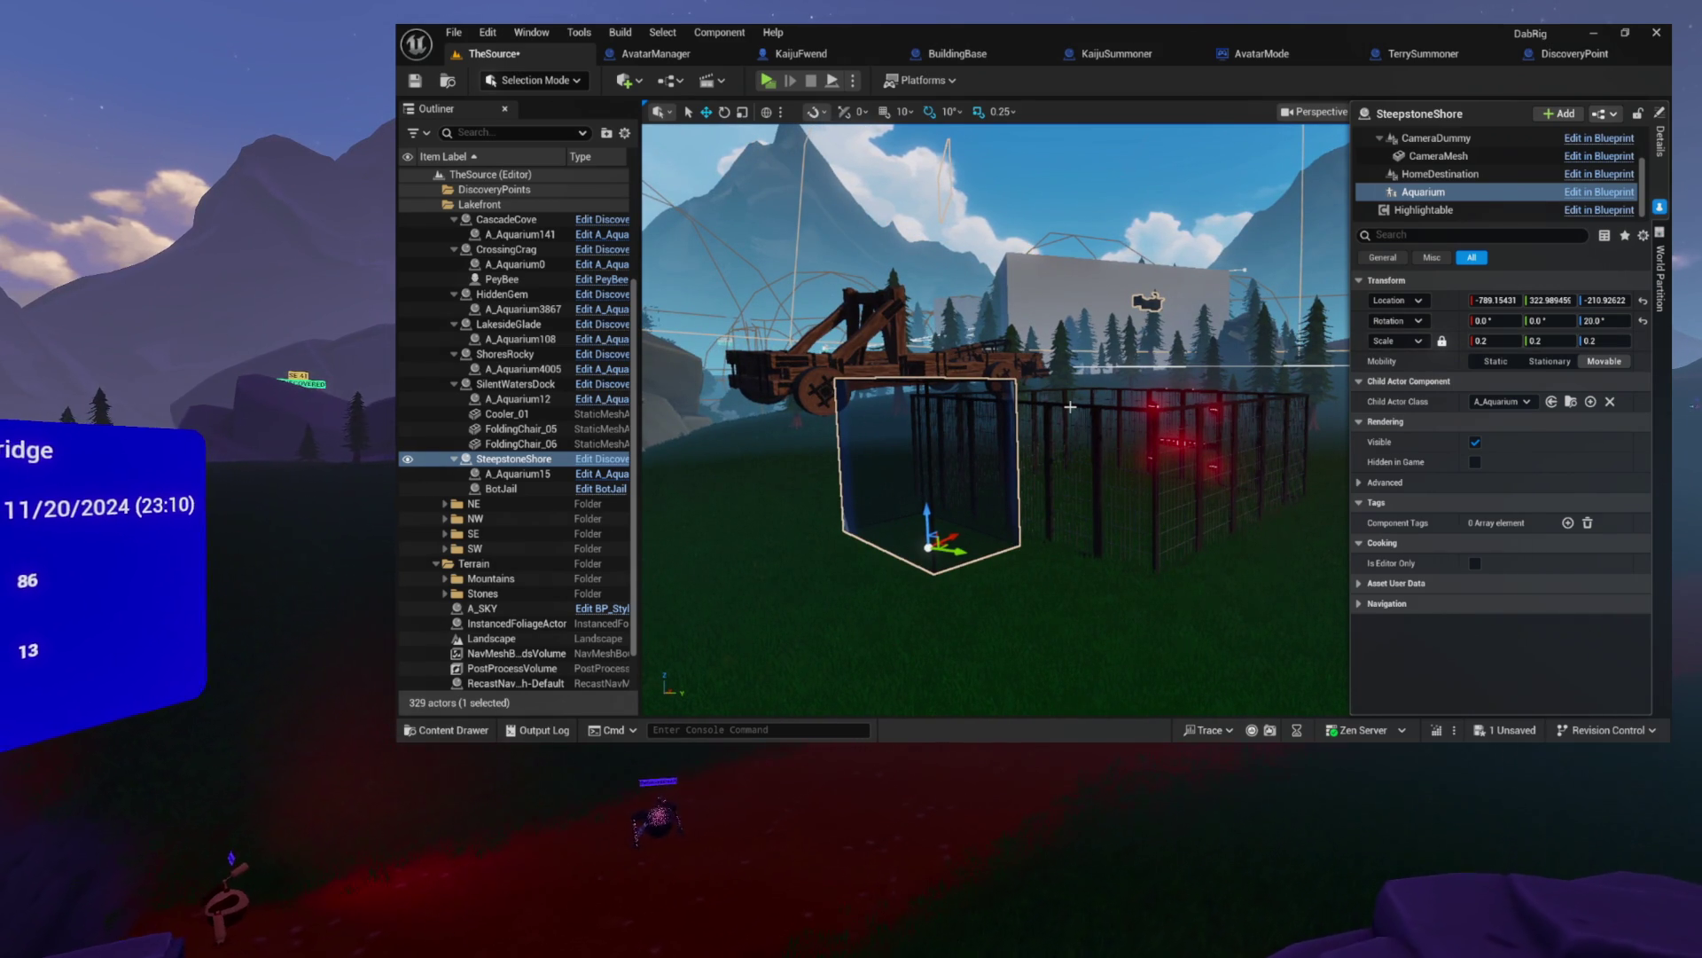
{"action": "left_click_drag", "start_coordinate": [1158, 401], "coordinate": [1151, 396]}
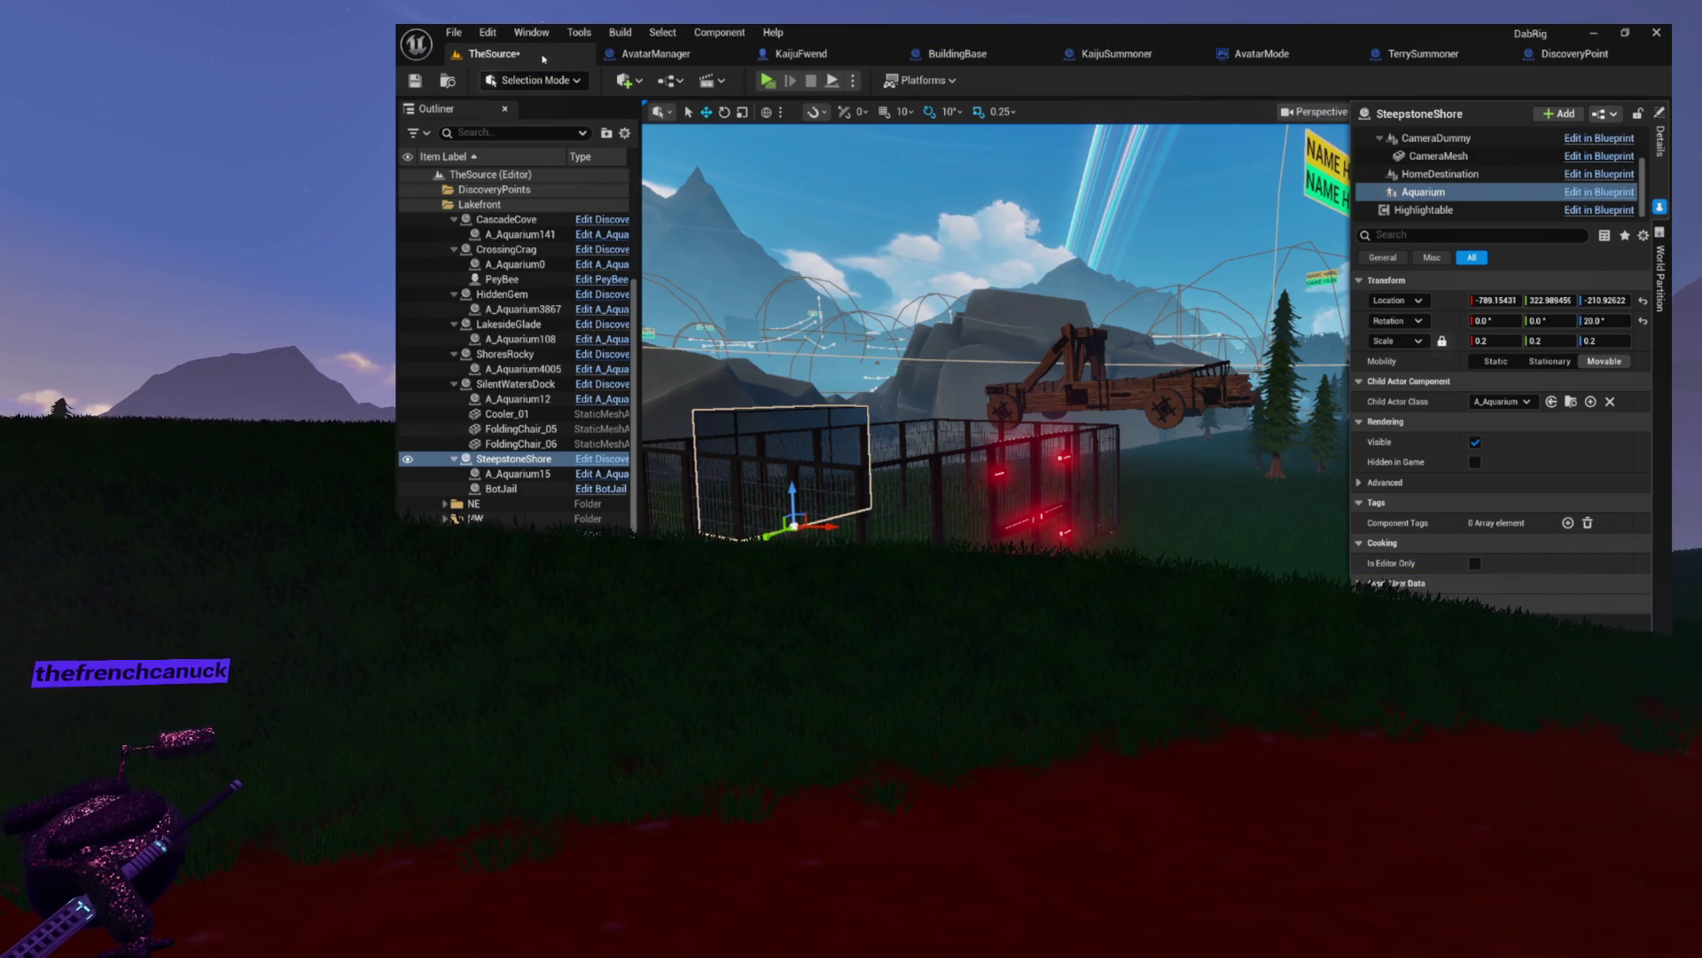
- Save the TheSource map and switch over to the AvatarManager Blueprint
{"action": "left_click", "coordinate": [414, 81]}
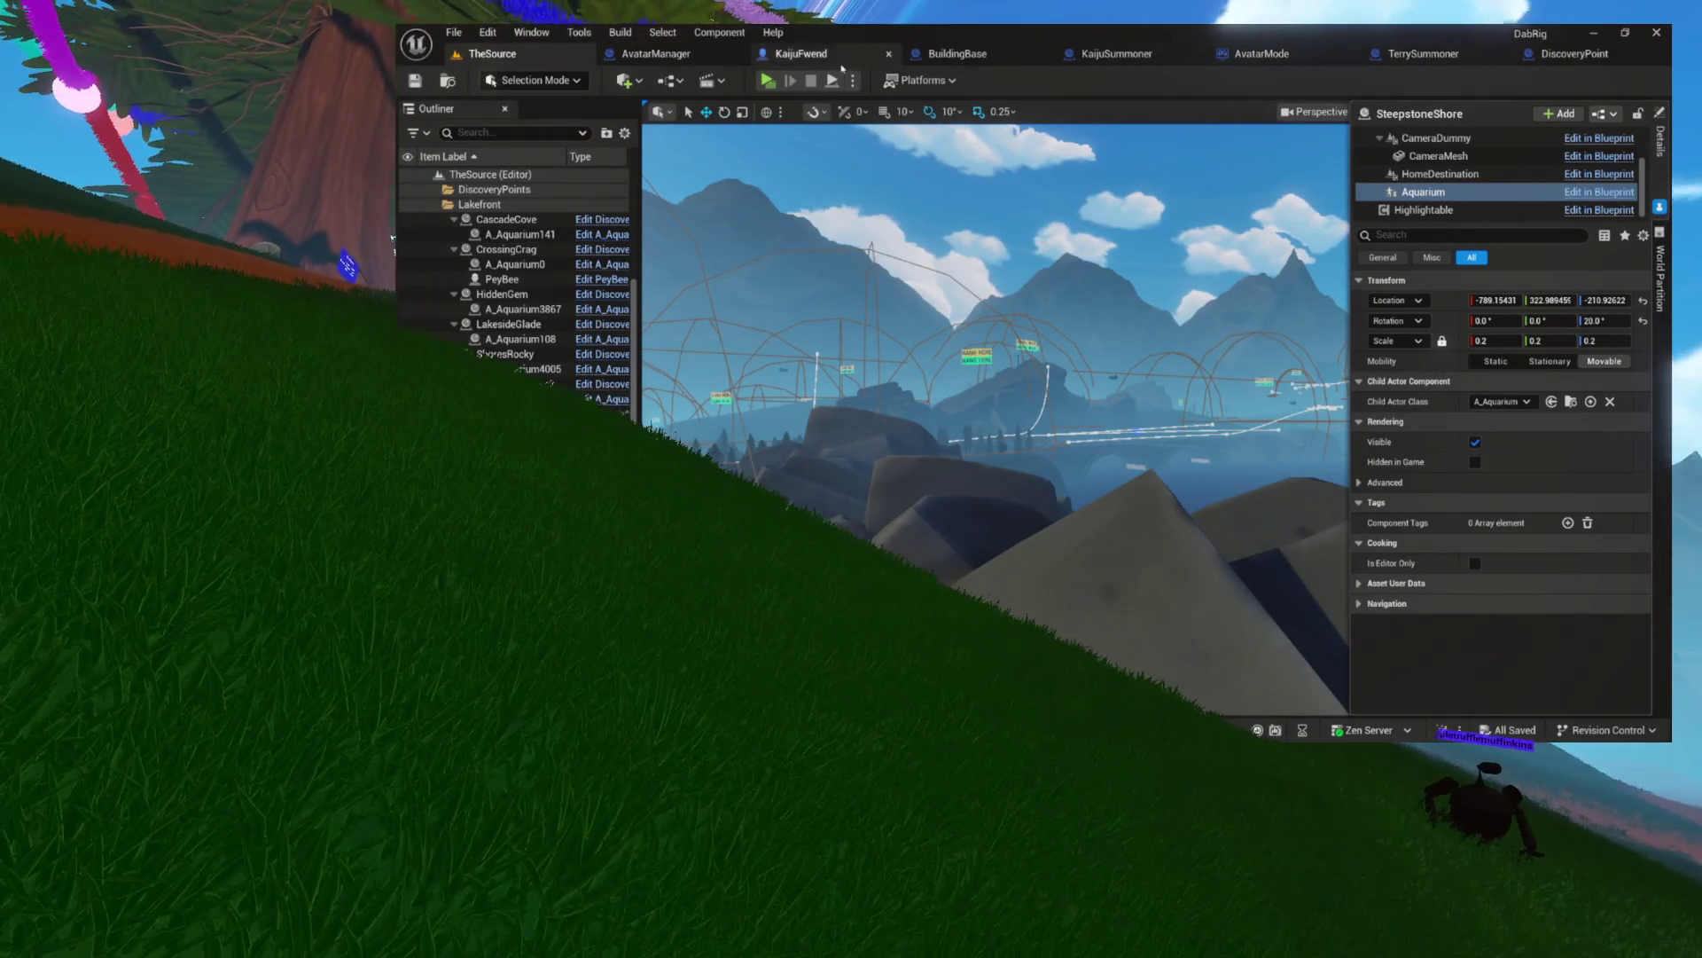
{"action": "left_click", "coordinate": [646, 54]}
- Inspect the Spawn Kaiju Effigies node and its Return Node in the CheckModCommands graph
{"action": "scroll", "coordinate": [757, 373], "scroll_direction": "down", "scroll_amount": 5}
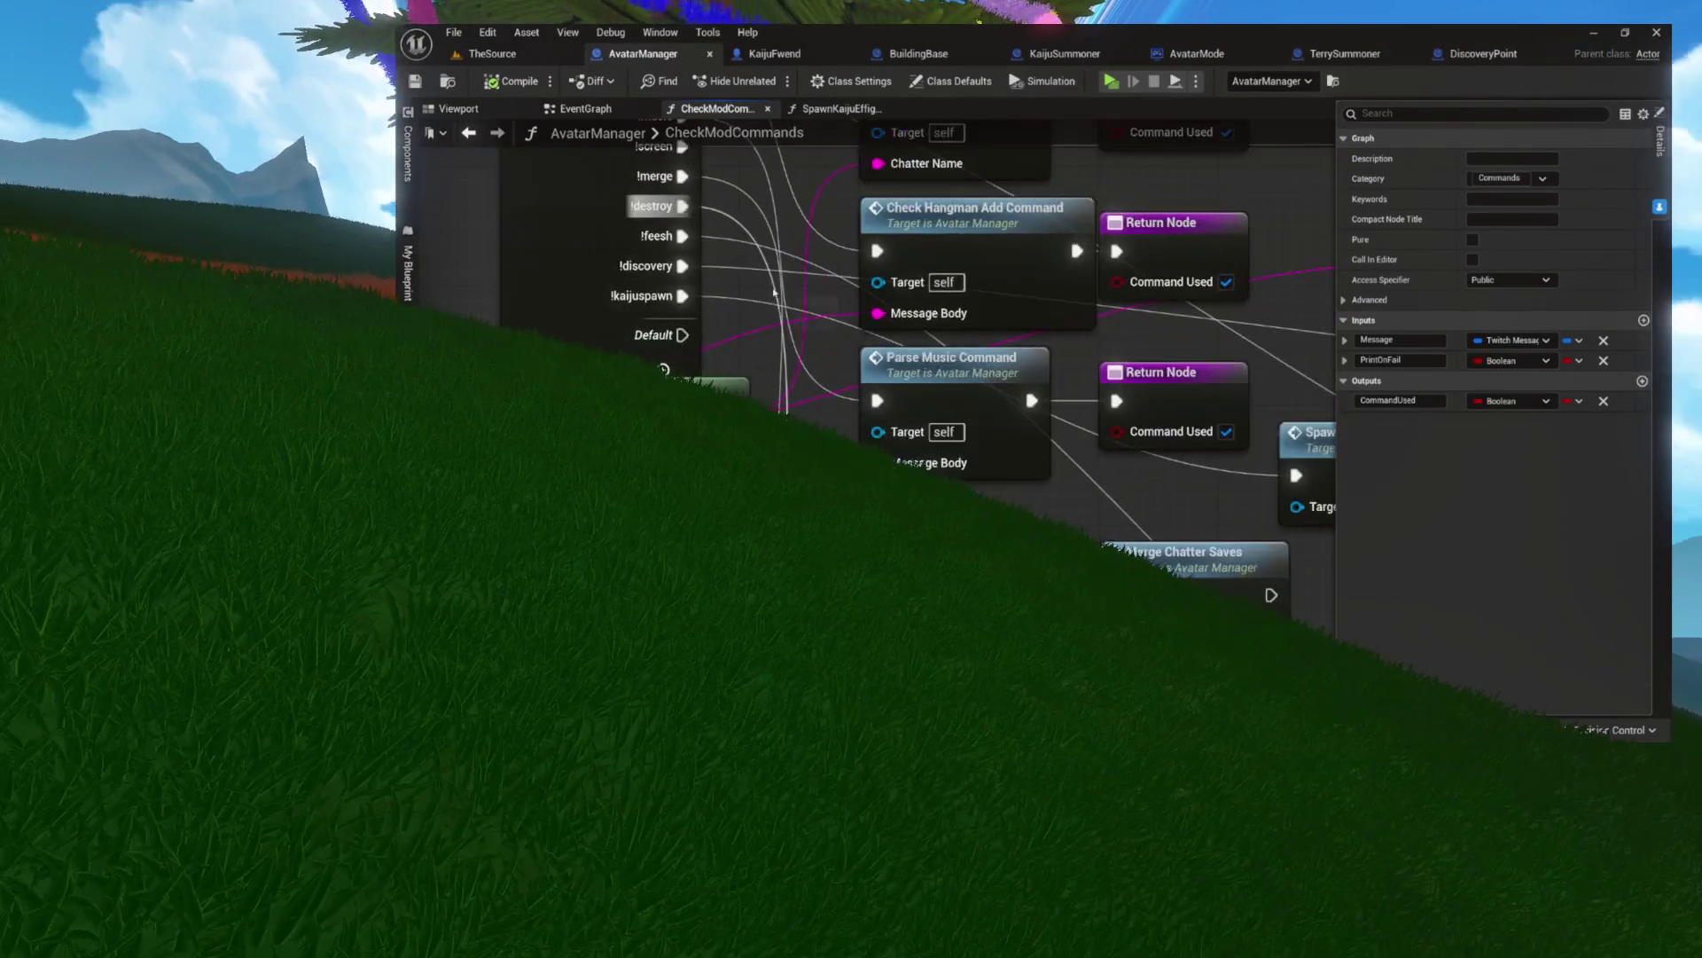
{"action": "scroll", "coordinate": [758, 374], "scroll_direction": "up", "scroll_amount": 5}
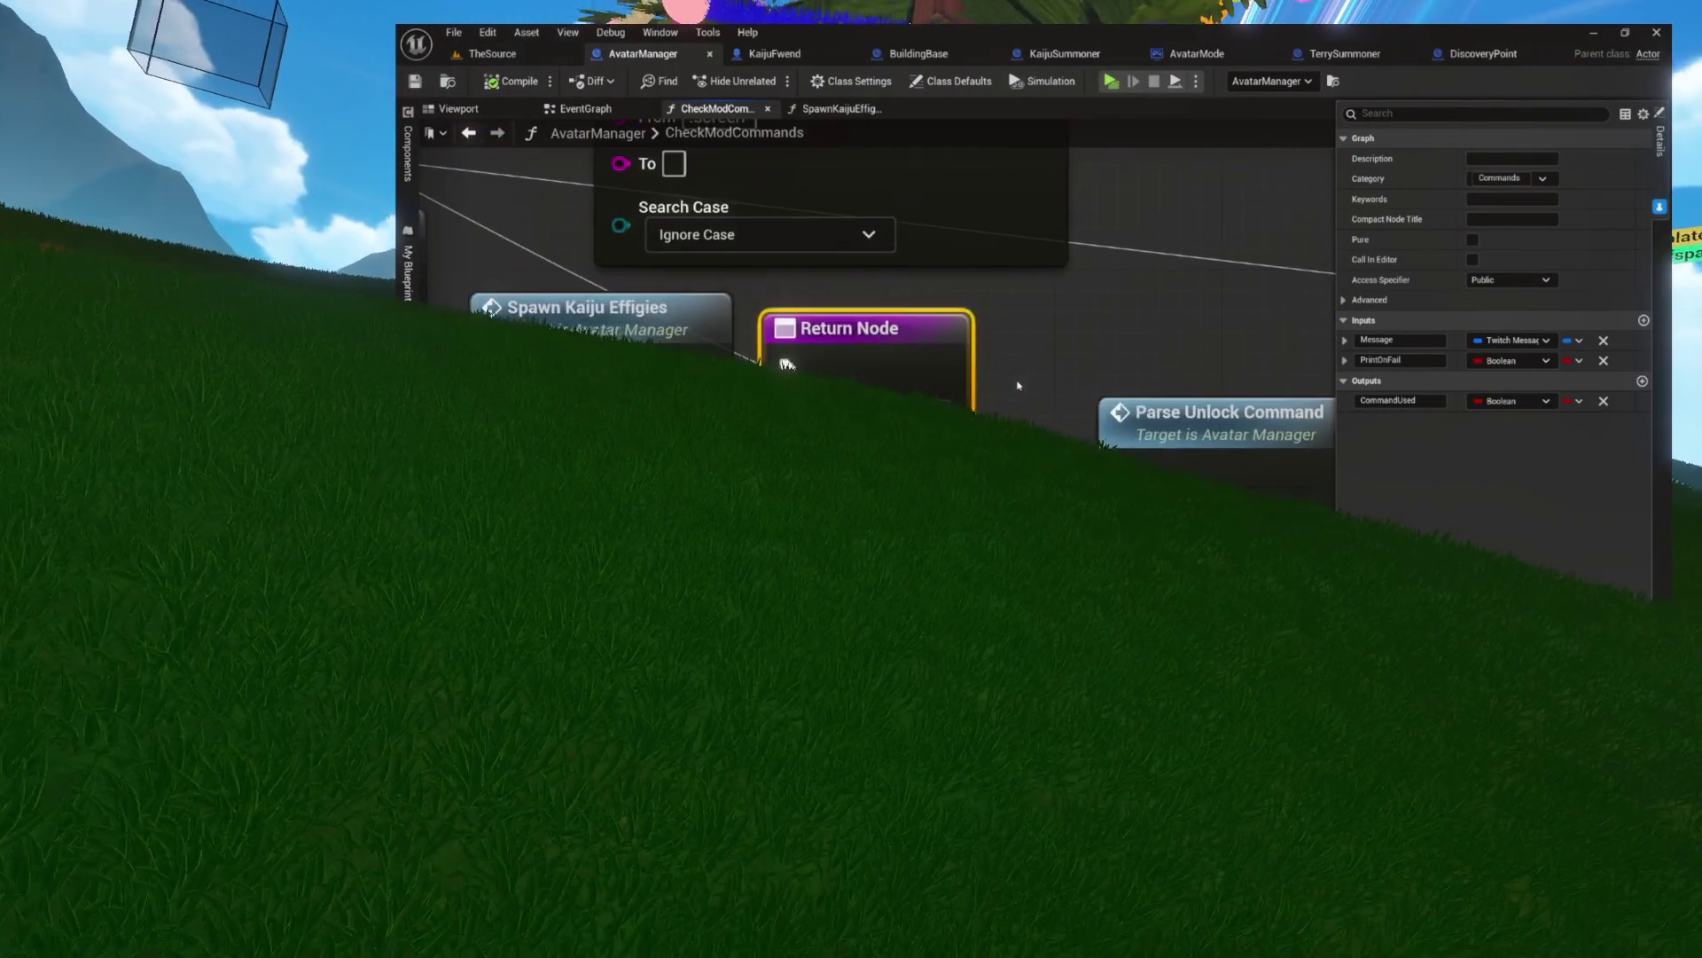
{"action": "left_click", "coordinate": [801, 362], "text": "shift"}
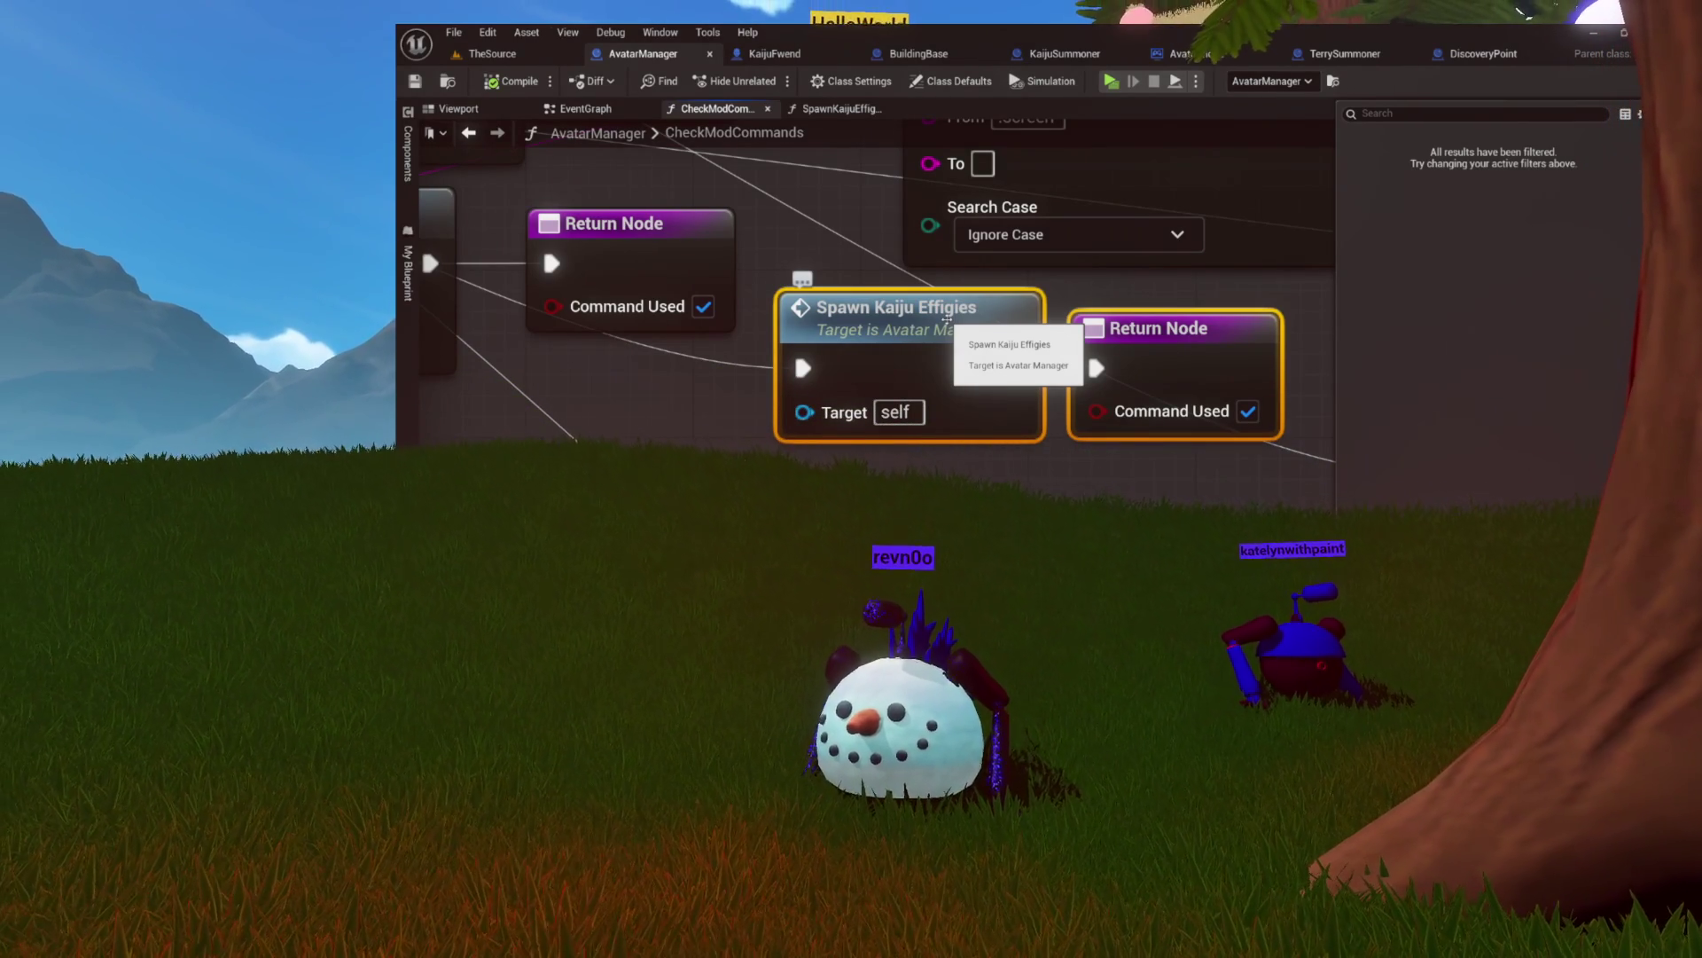
{"action": "left_click", "coordinate": [987, 388]}
{"action": "left_click", "coordinate": [1170, 372], "text": "ctrl"}
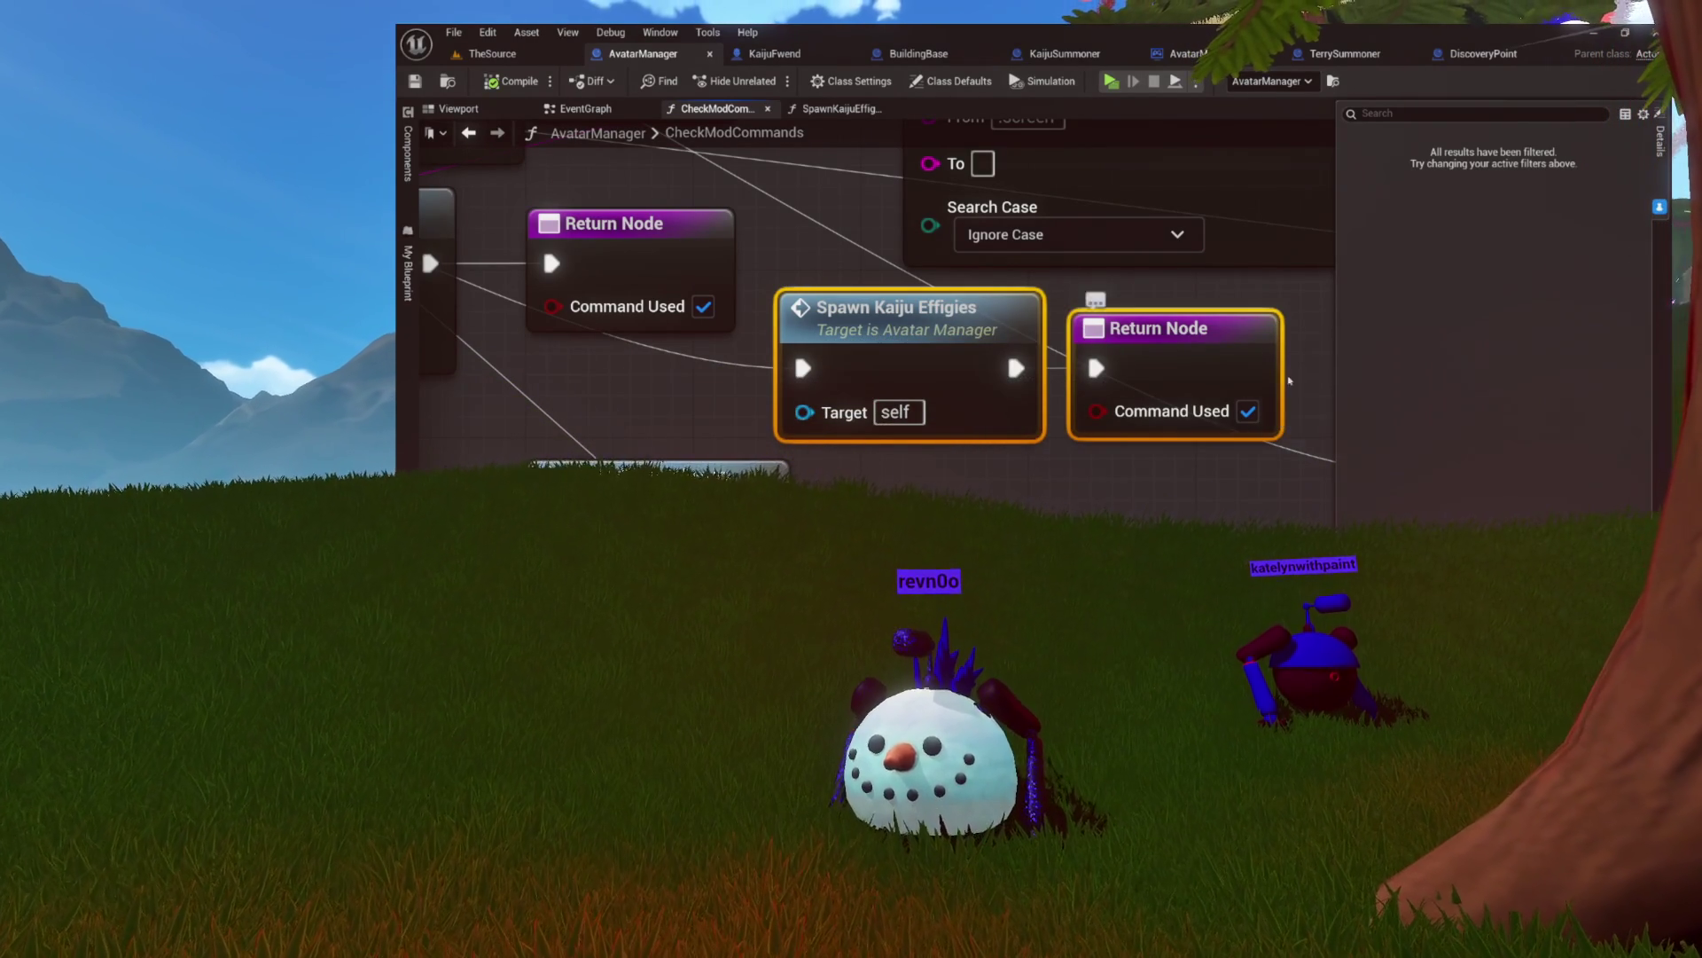
{"action": "left_click", "coordinate": [1310, 347]}
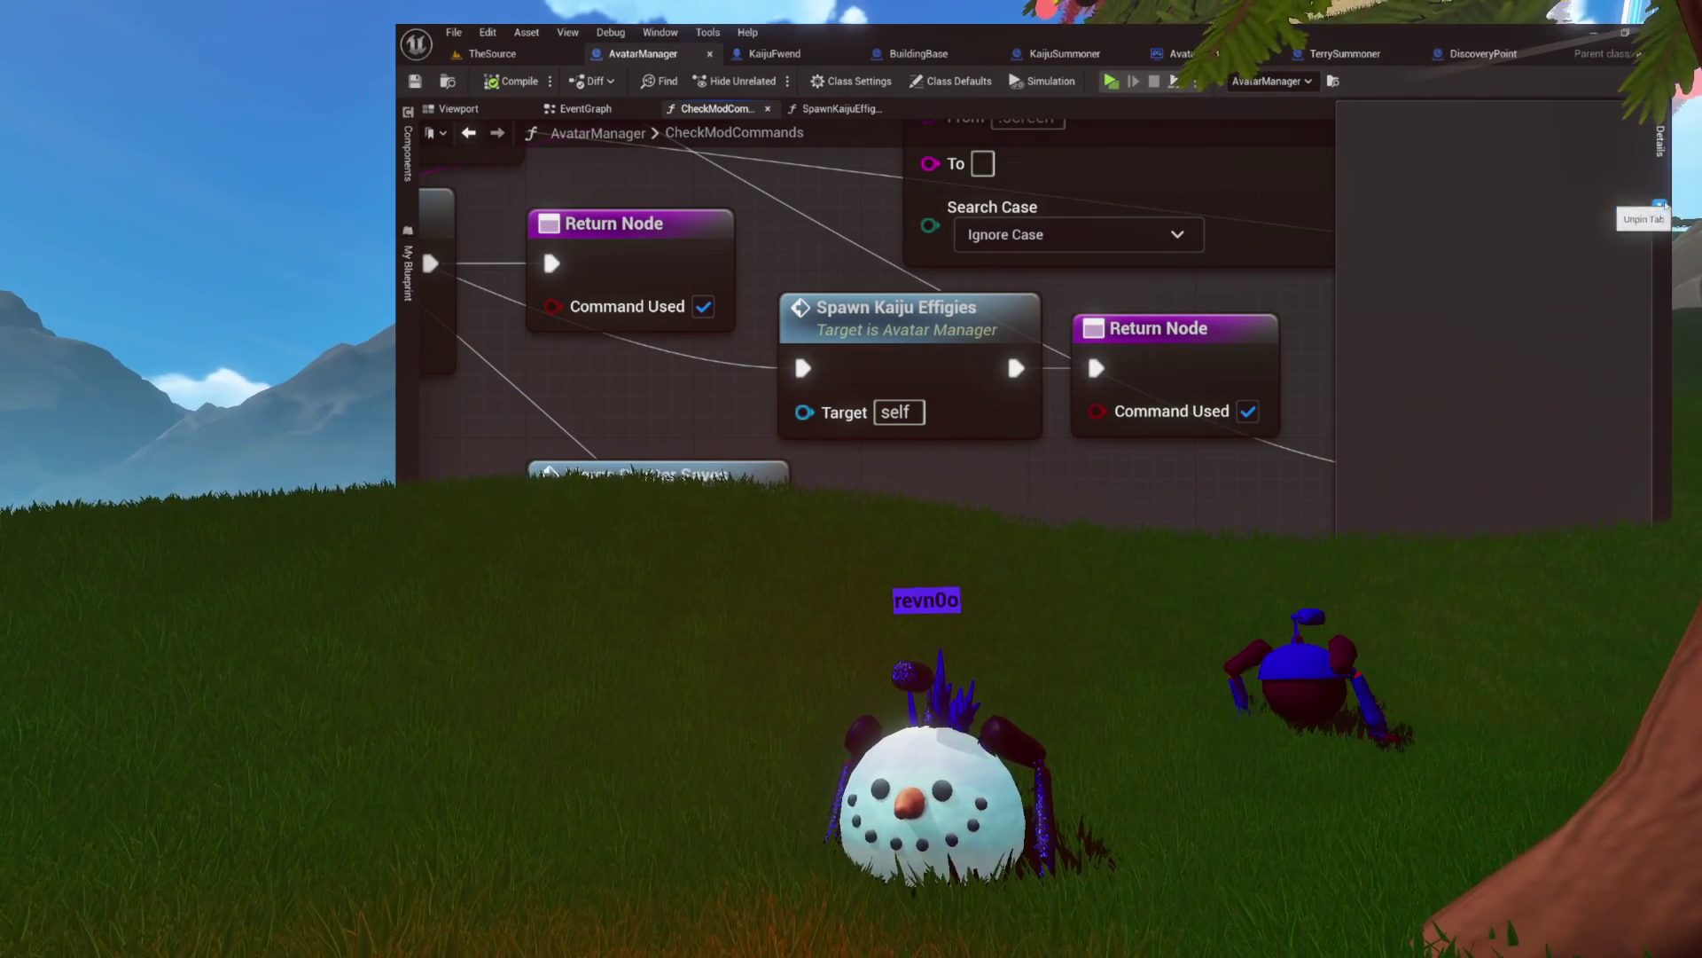
{"action": "left_click_drag", "start_coordinate": [1335, 333], "coordinate": [1291, 347]}
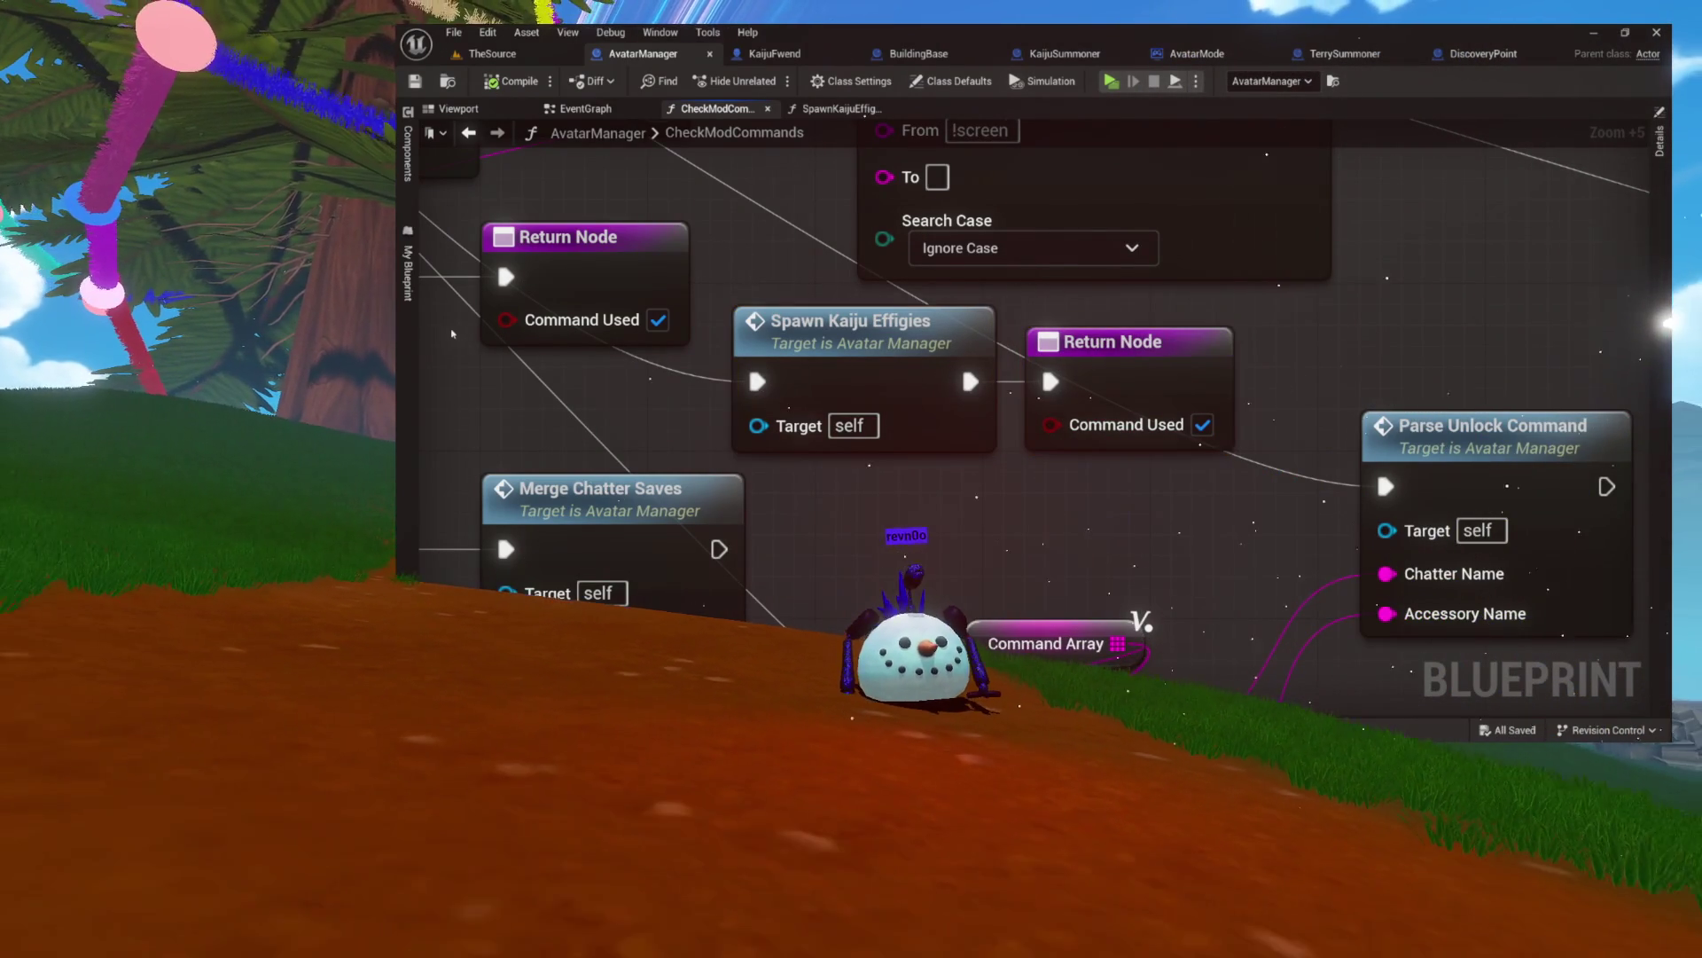
- Switch back to editing the TheSource level
{"action": "left_click", "coordinate": [493, 53]}
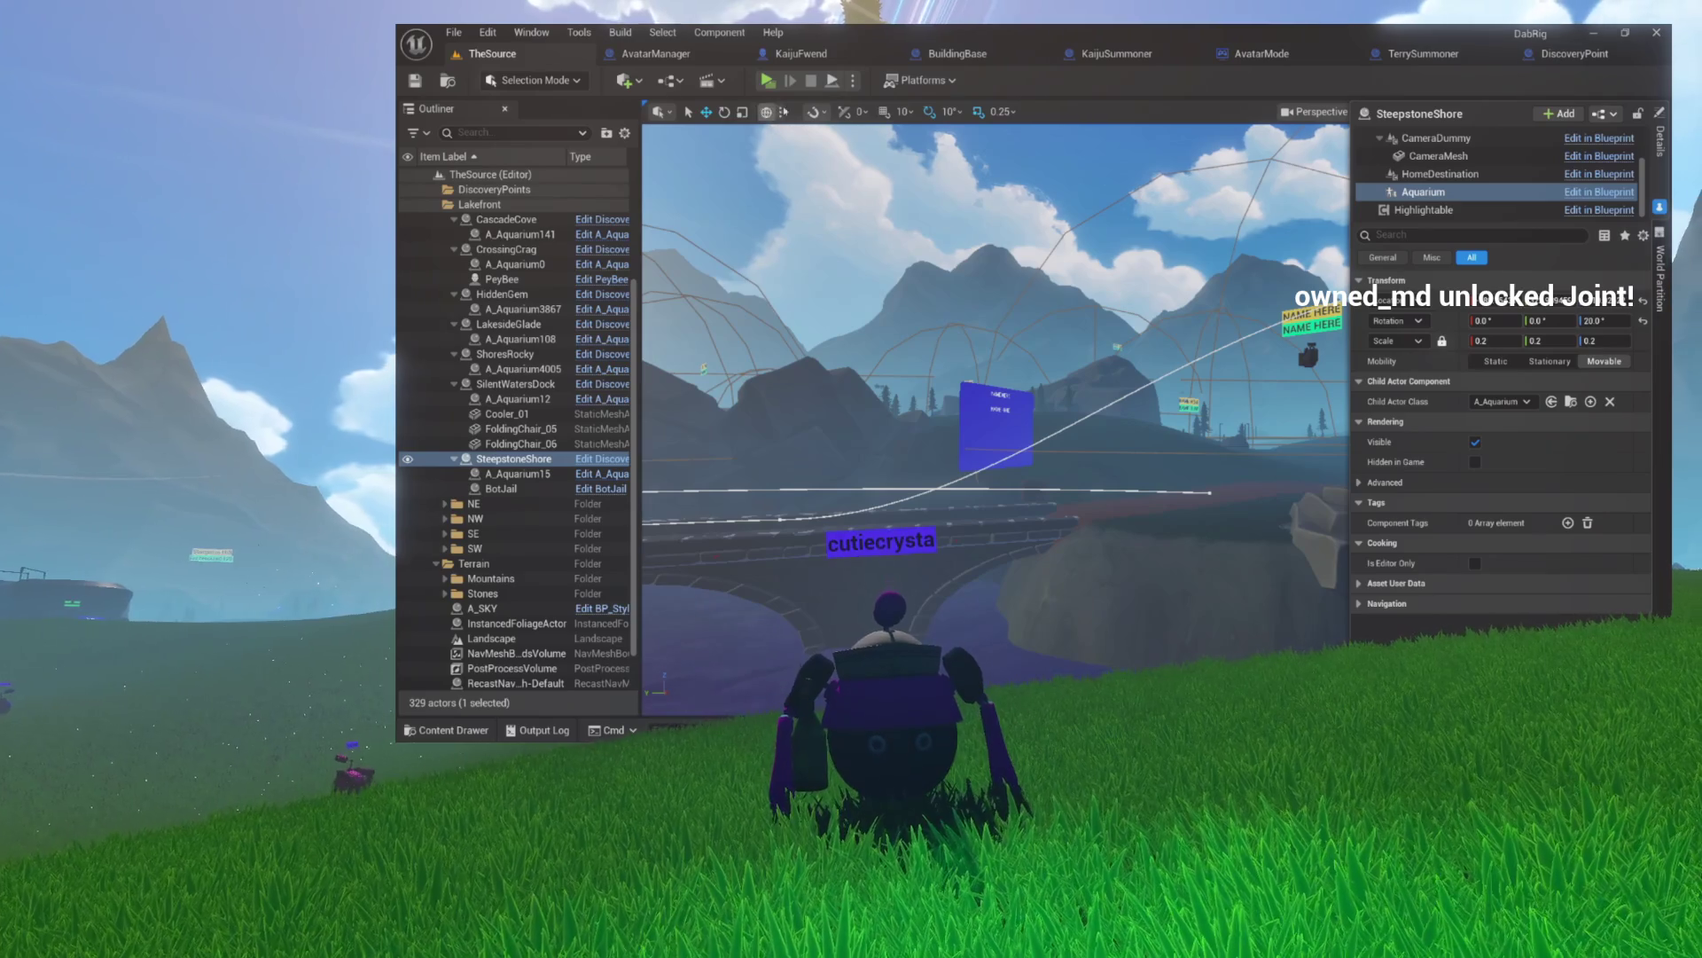
- Open the DiscoveryPoint Blueprint and zoom its preview toward the NAME HERE sign
{"action": "left_click", "coordinate": [1560, 59]}
{"action": "scroll", "coordinate": [886, 399], "scroll_direction": "up", "scroll_amount": 5}
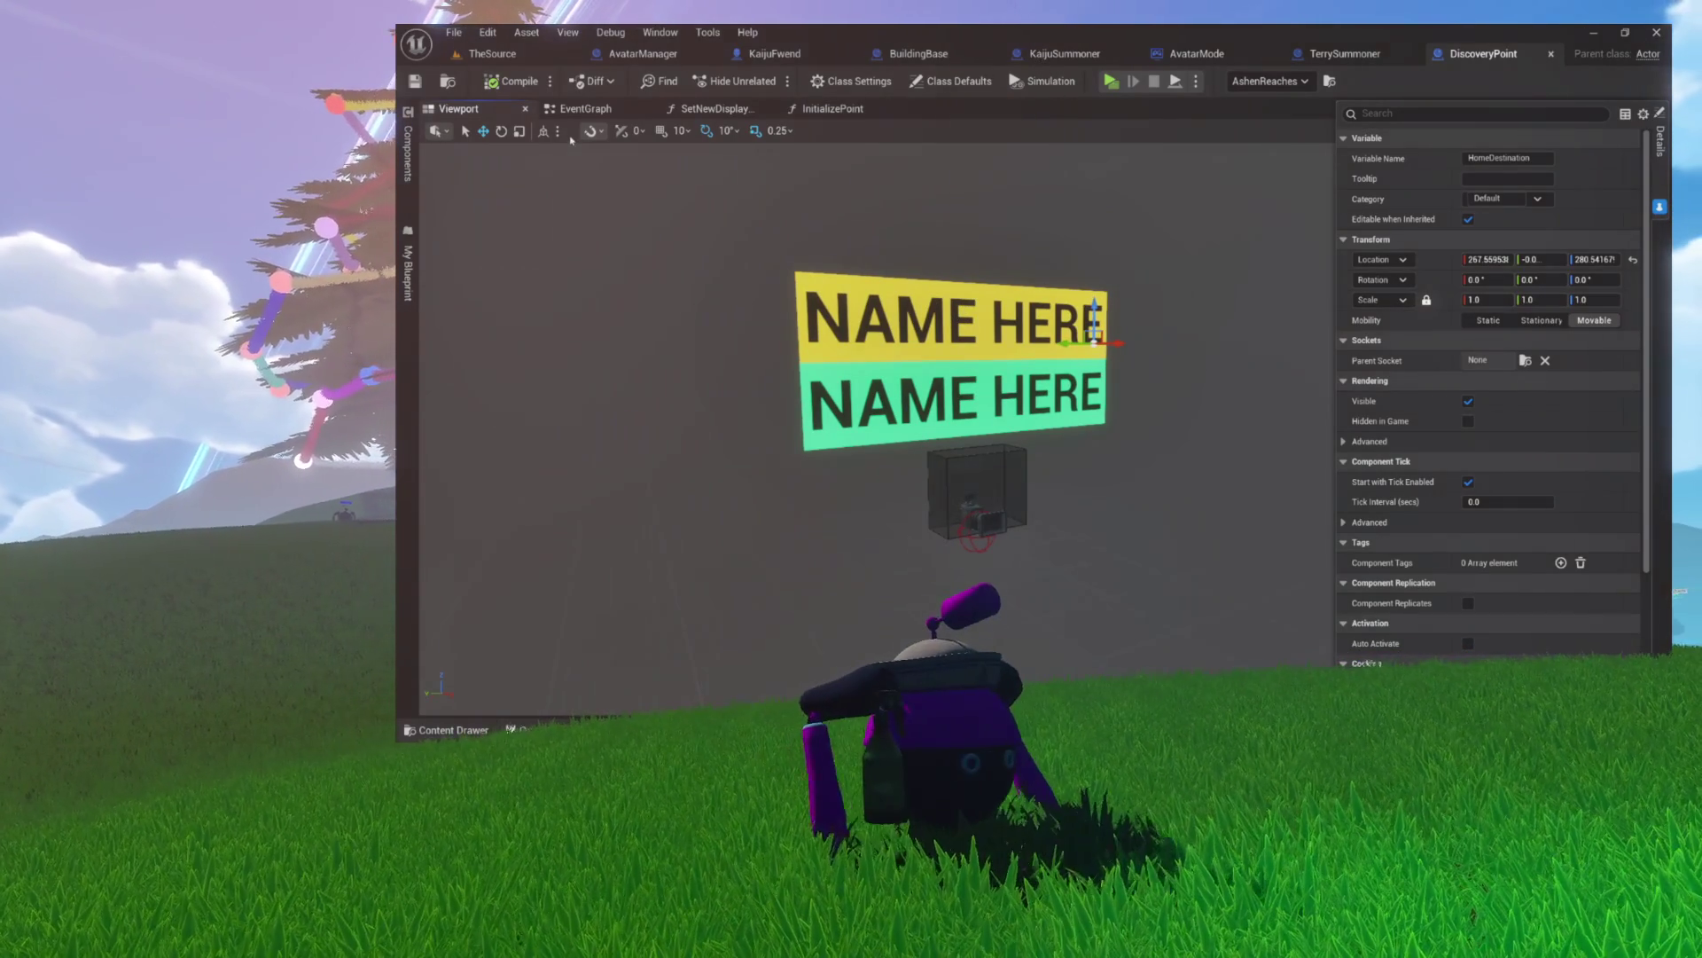
- Return to TheSource and select every discovery point in the Lakefront folder
{"action": "left_click", "coordinate": [494, 55]}
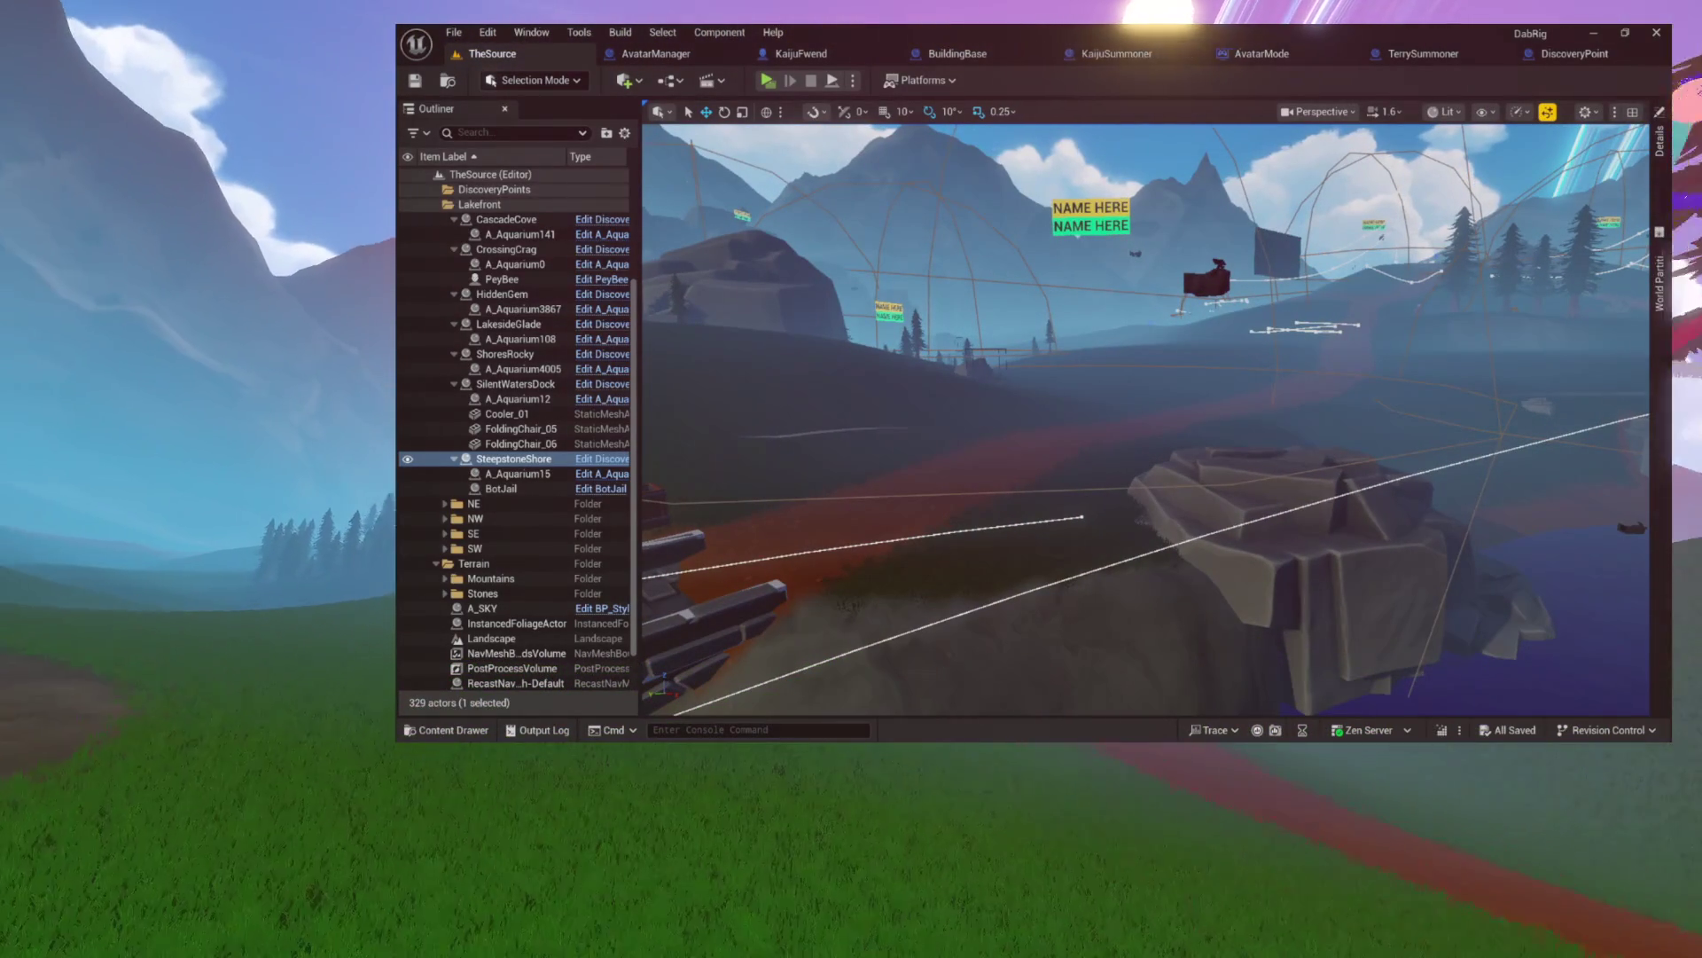
{"action": "left_click", "coordinate": [449, 208]}
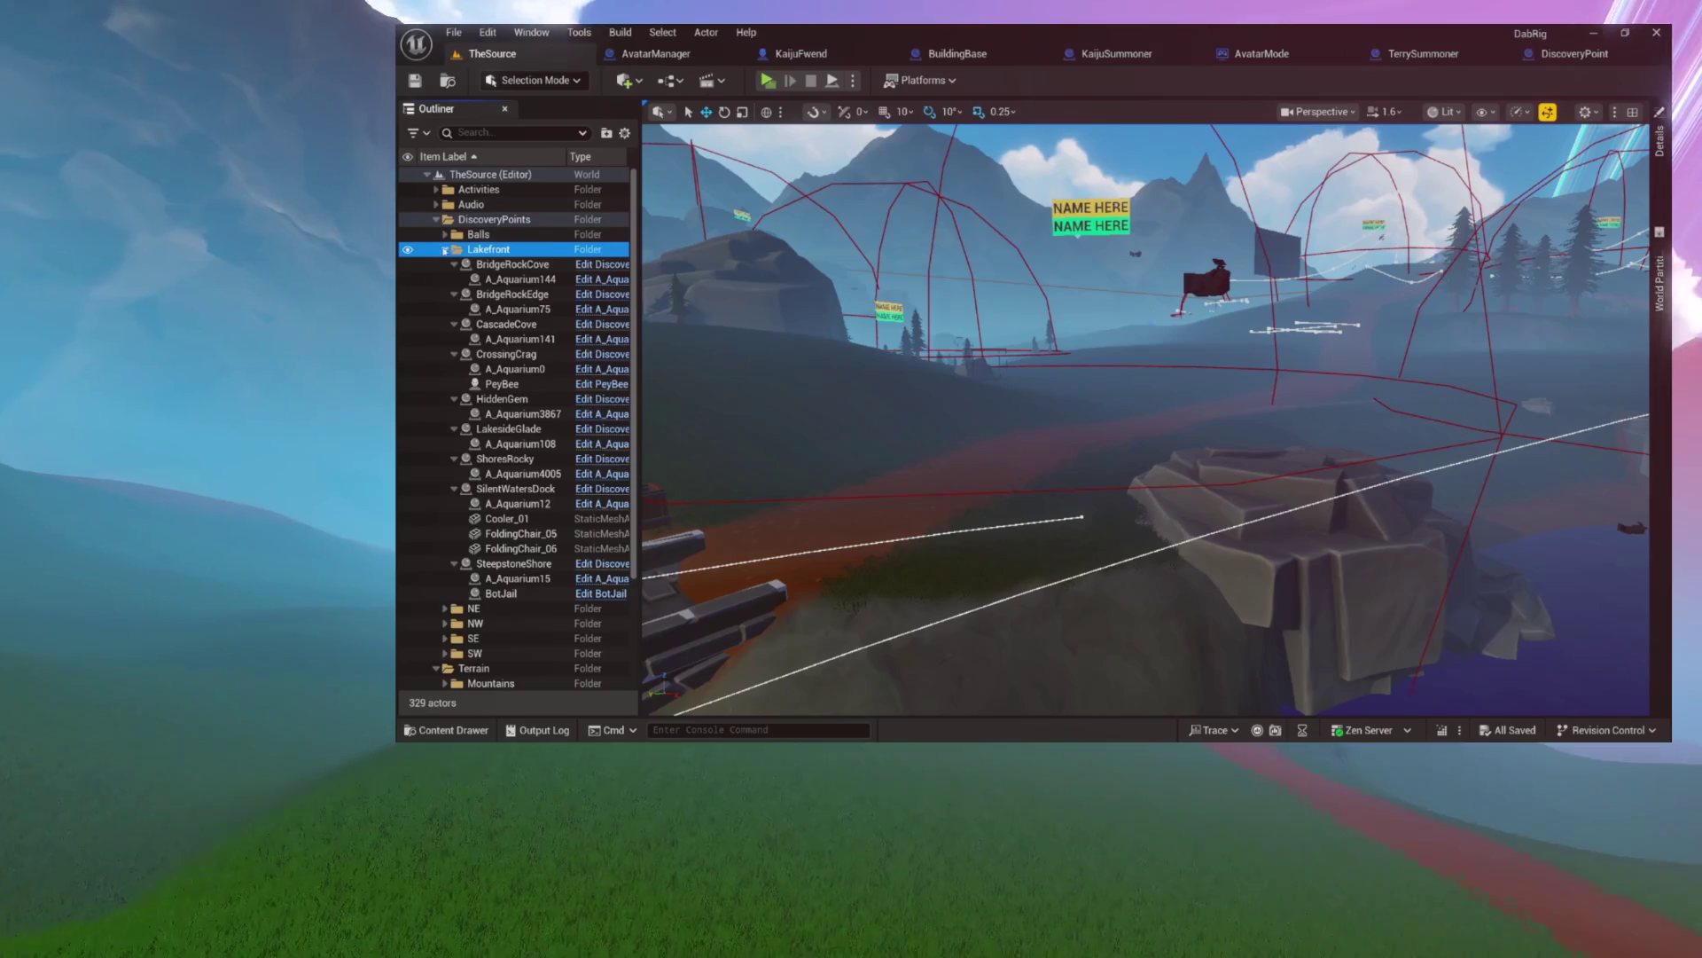
- Collapse the Lakefront discovery points in the Outliner and pick out BridgeRockEdge
{"action": "left_click", "coordinate": [445, 251]}
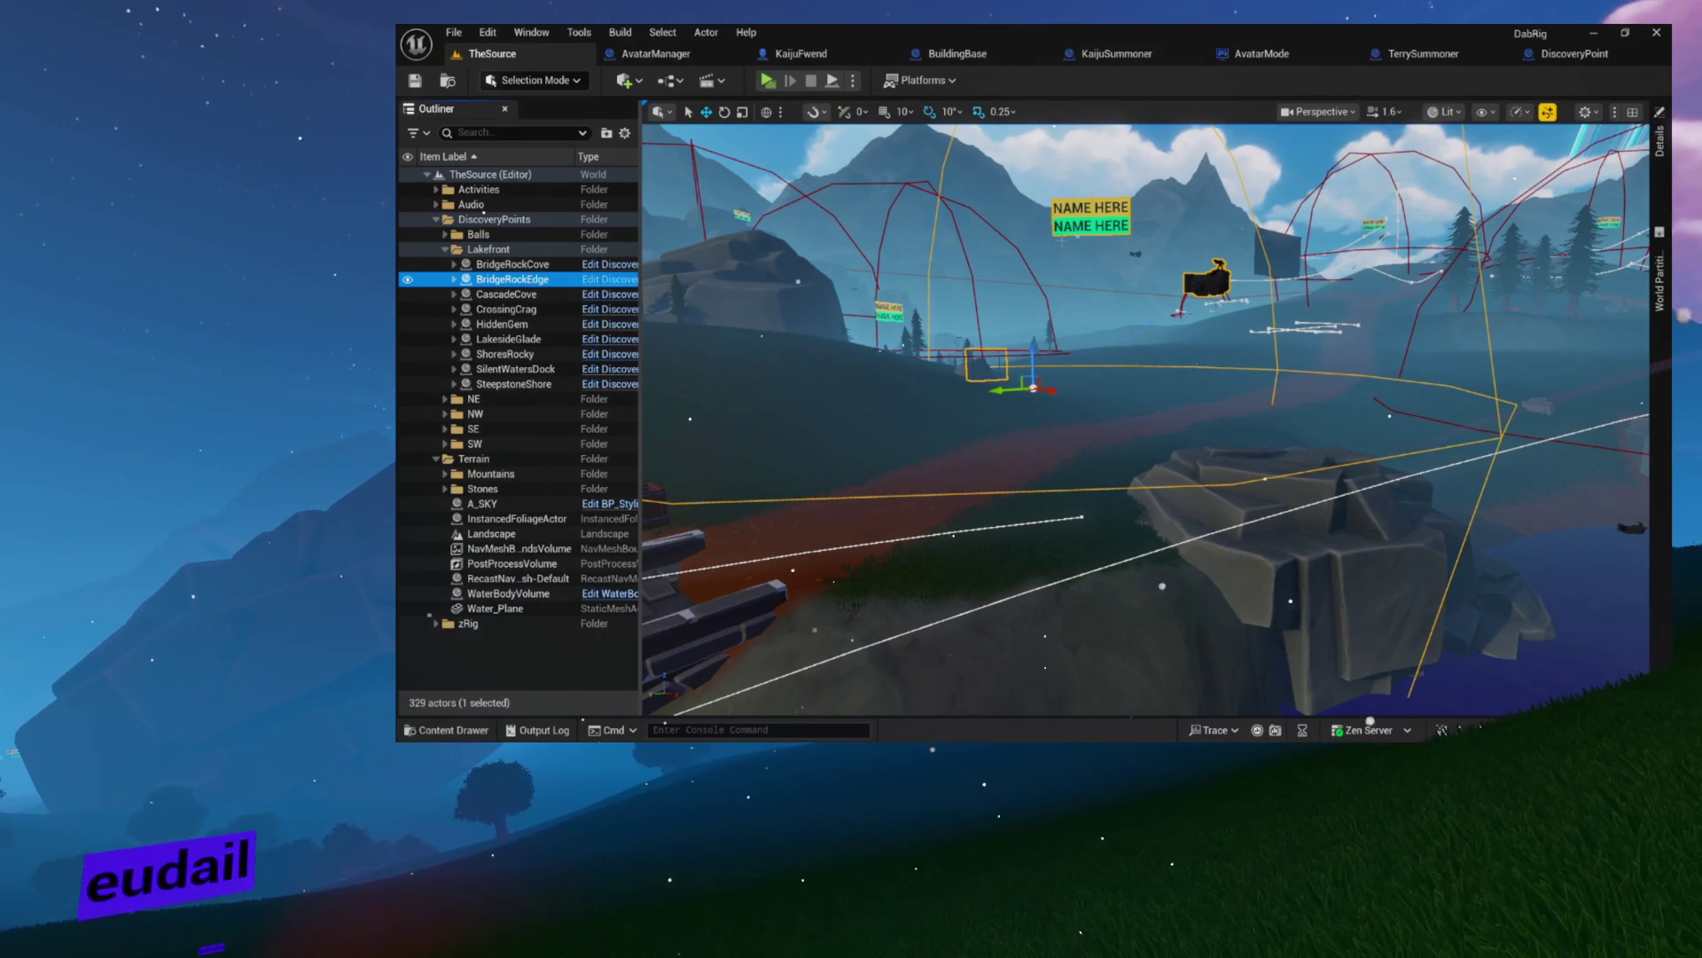
{"action": "key", "text": "w"}
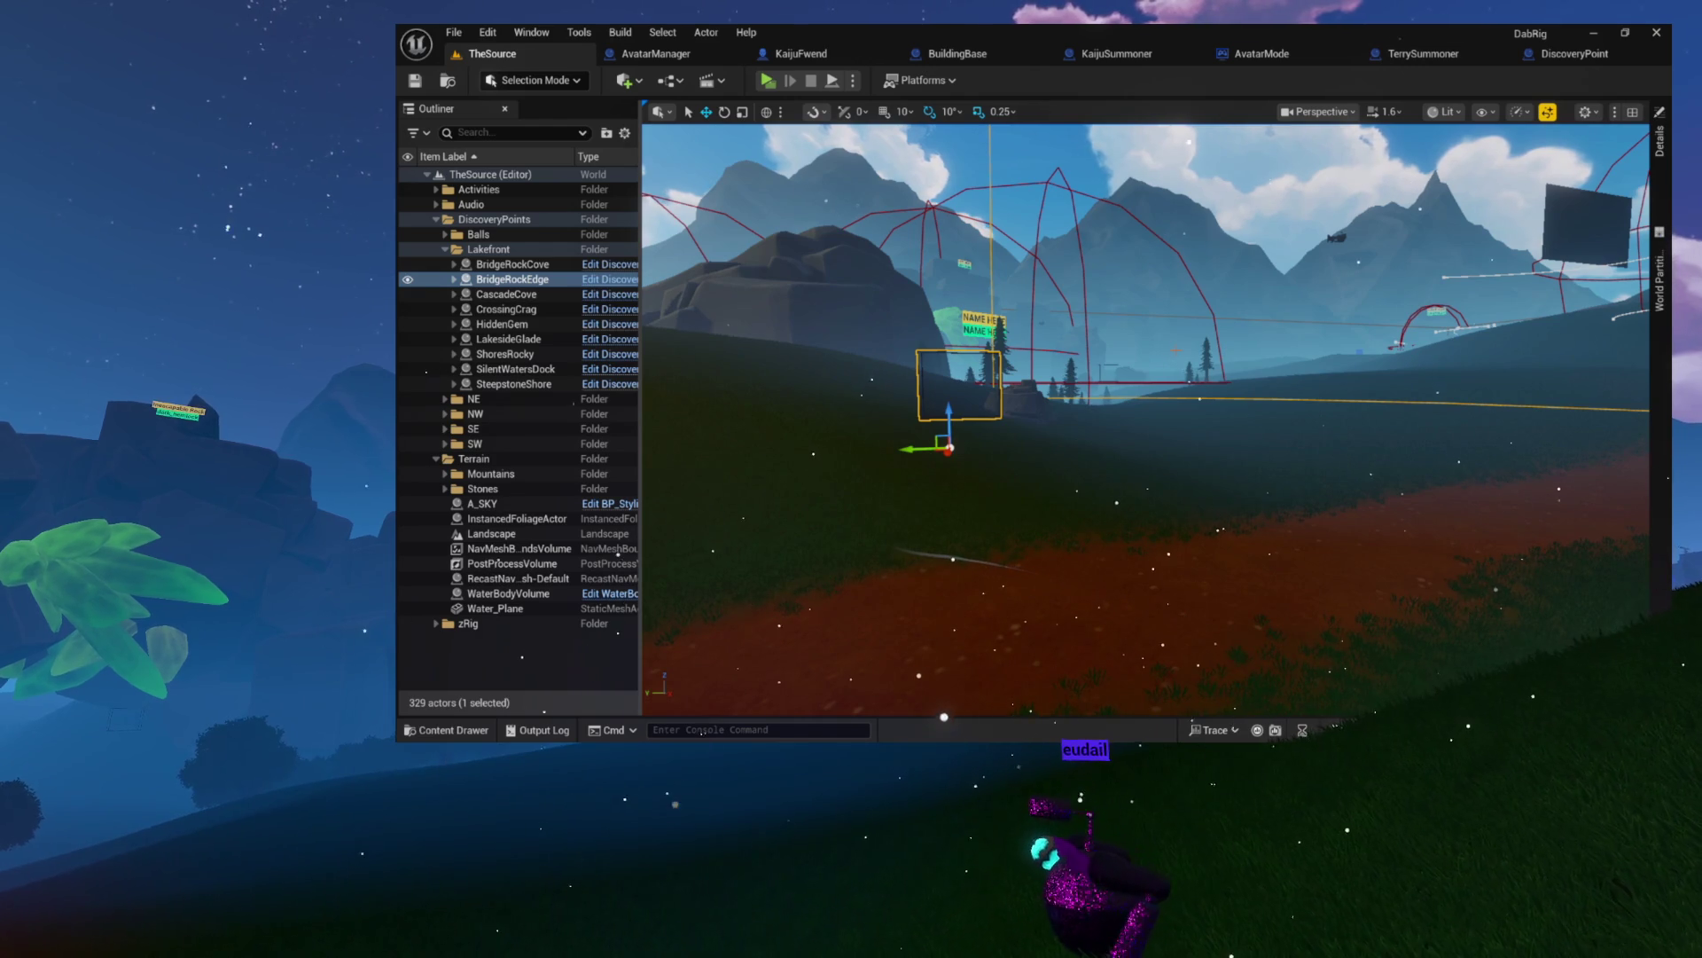
- Fly the camera around BridgeRockEdge's trigger box to check how it sits on the ground
{"action": "left_click_drag", "start_coordinate": [1342, 445], "coordinate": [1228, 420]}
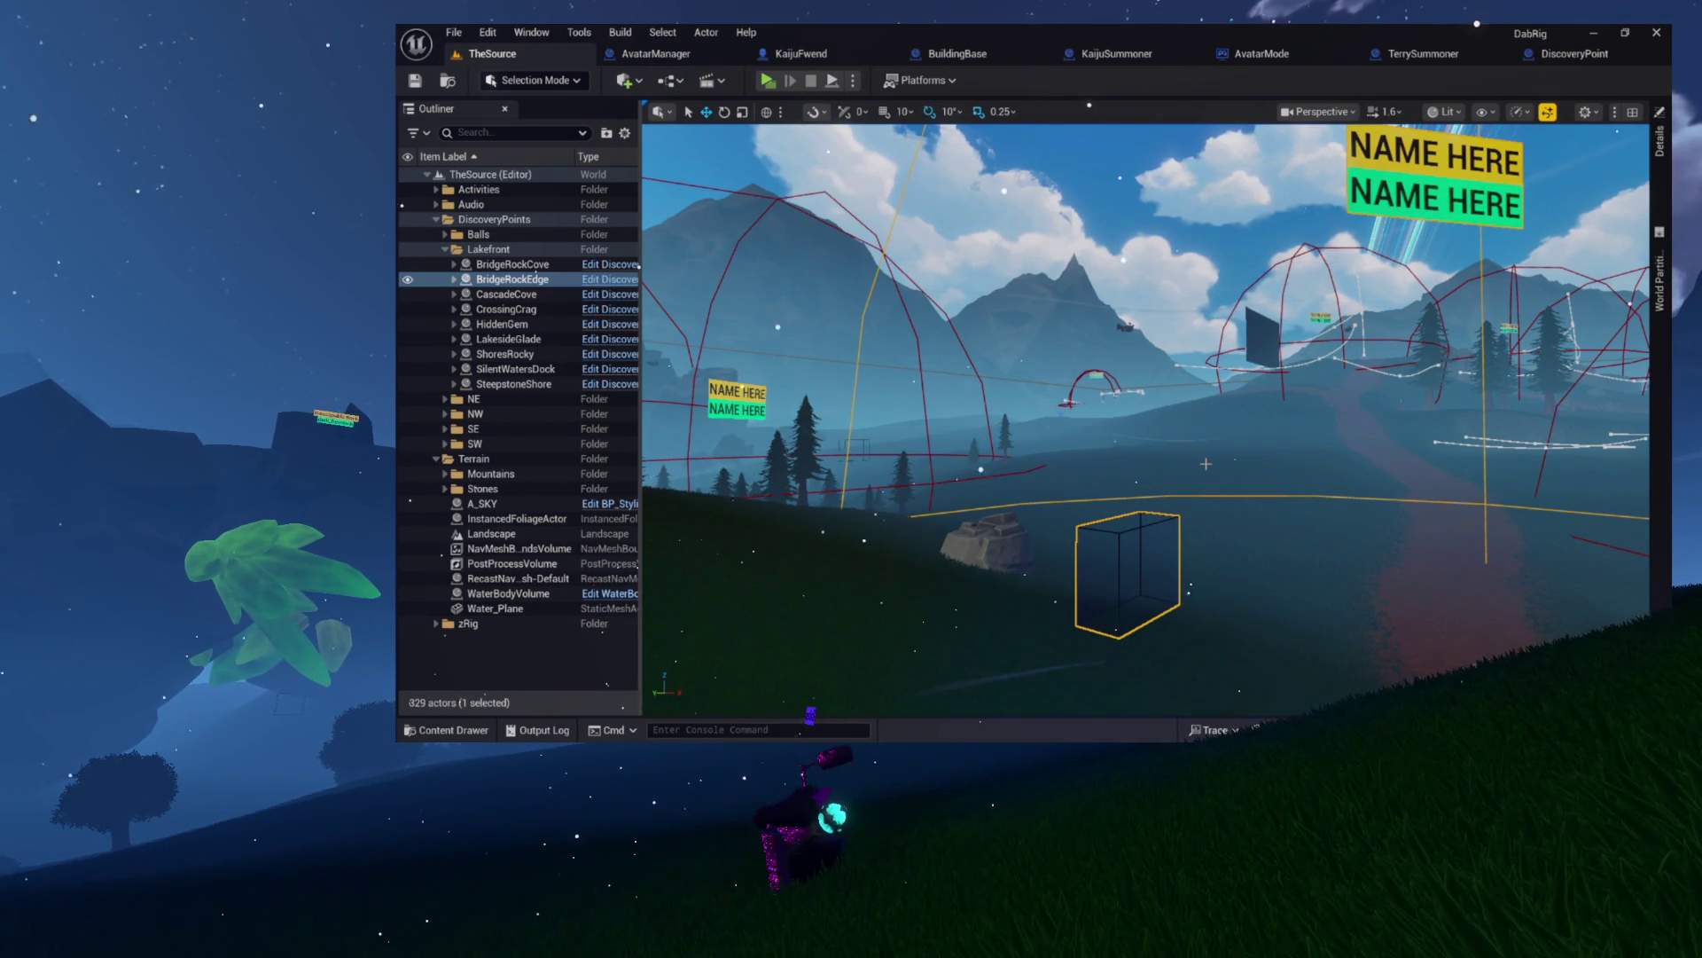
- Fly the viewport camera from BridgeRockEdge over beside the blue sign wall
{"action": "mouse_move", "coordinate": [1213, 461]}
{"action": "left_mouse_down"}
{"action": "mouse_move", "coordinate": [1259, 443]}
{"action": "mouse_move", "coordinate": [1212, 462]}
{"action": "left_mouse_up"}
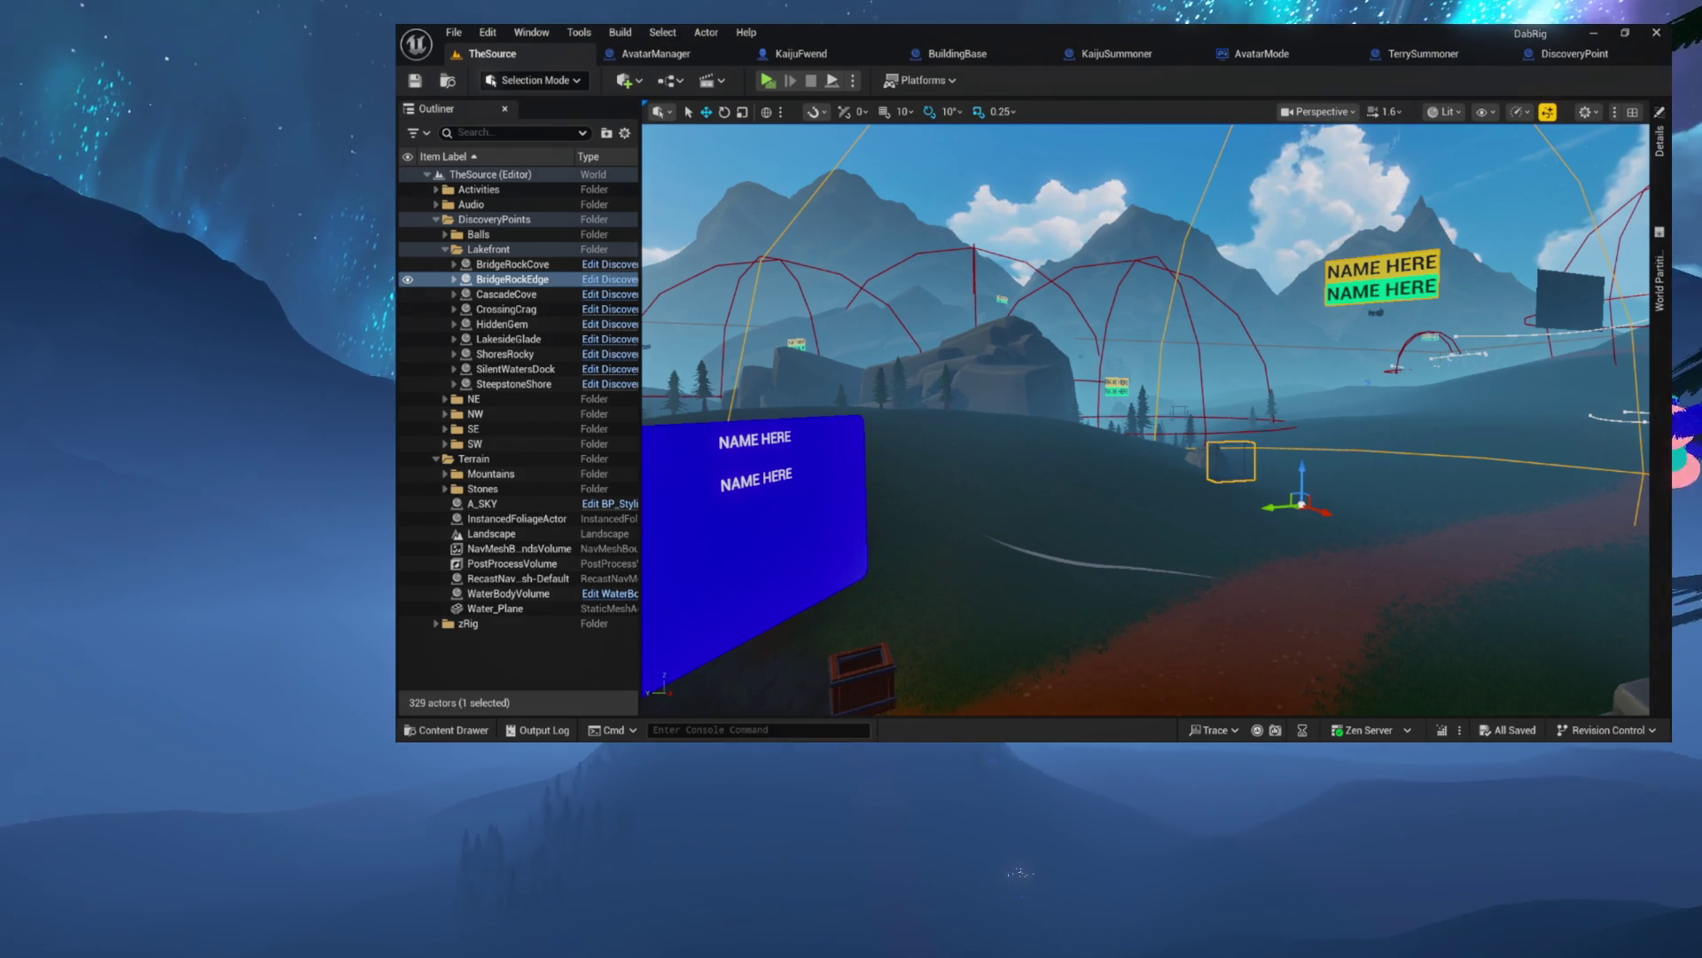
{"action": "mouse_move", "coordinate": [1056, 414]}
{"action": "left_mouse_down"}
{"action": "mouse_move", "coordinate": [1020, 430]}
{"action": "mouse_move", "coordinate": [908, 364]}
{"action": "left_mouse_up"}
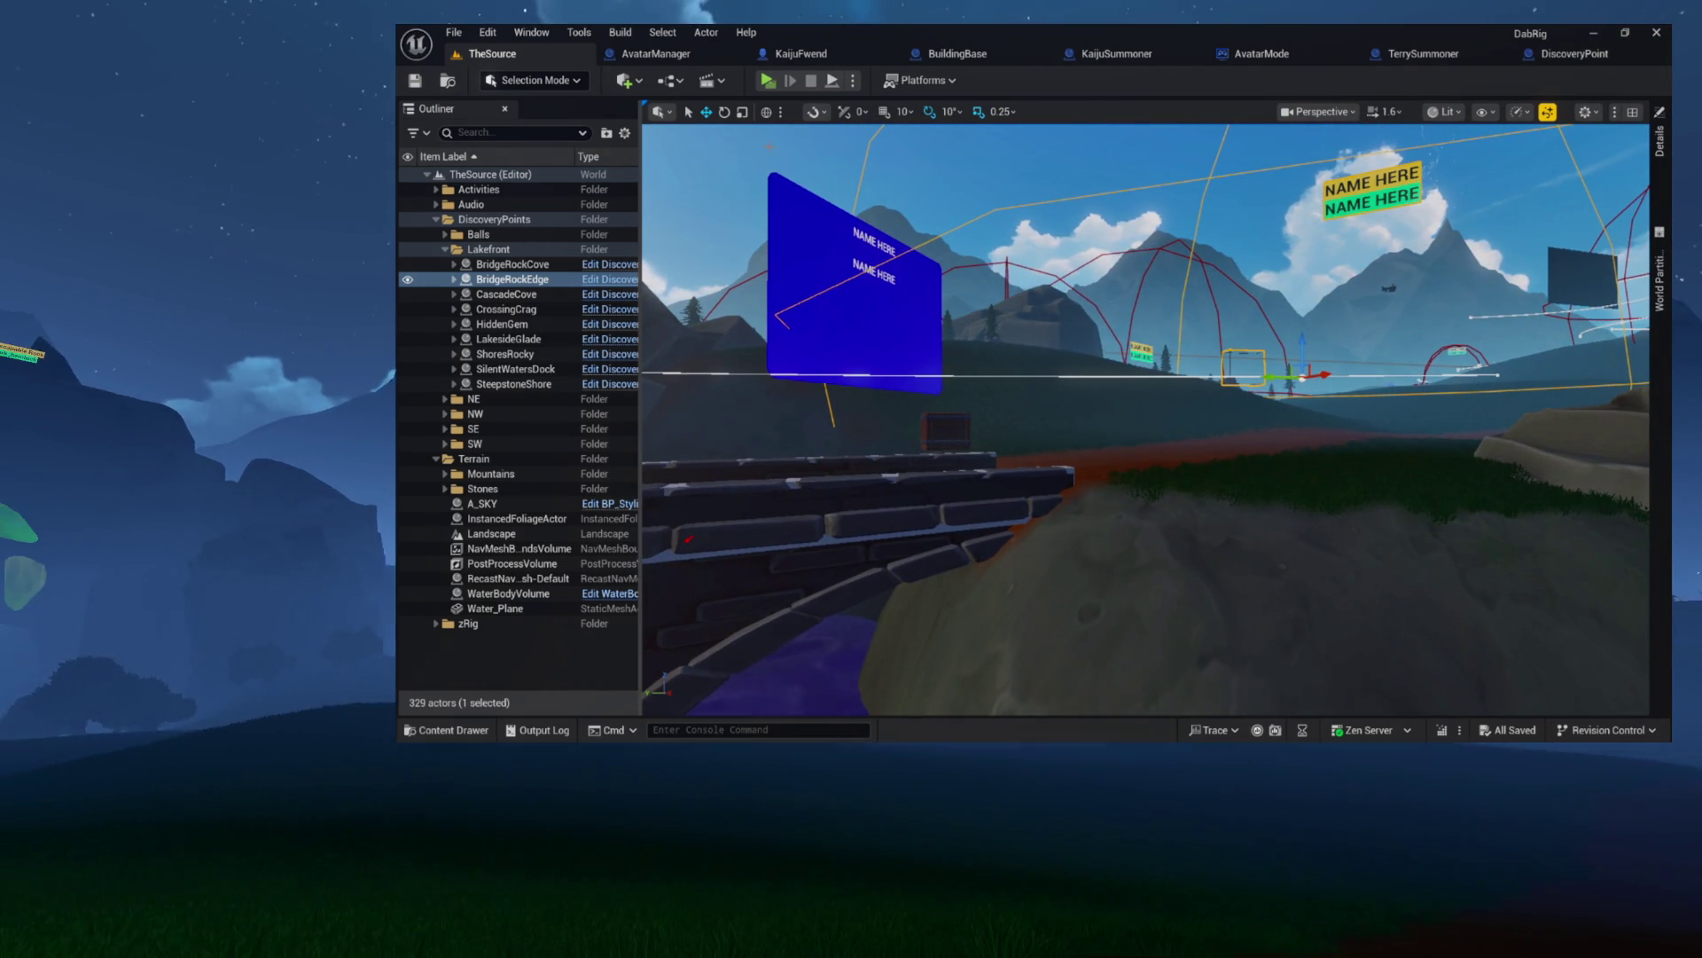
- Move in close to the blue NAME HERE sign and open the Content Drawer on Environment
{"action": "left_click_drag", "start_coordinate": [869, 284], "coordinate": [879, 245]}
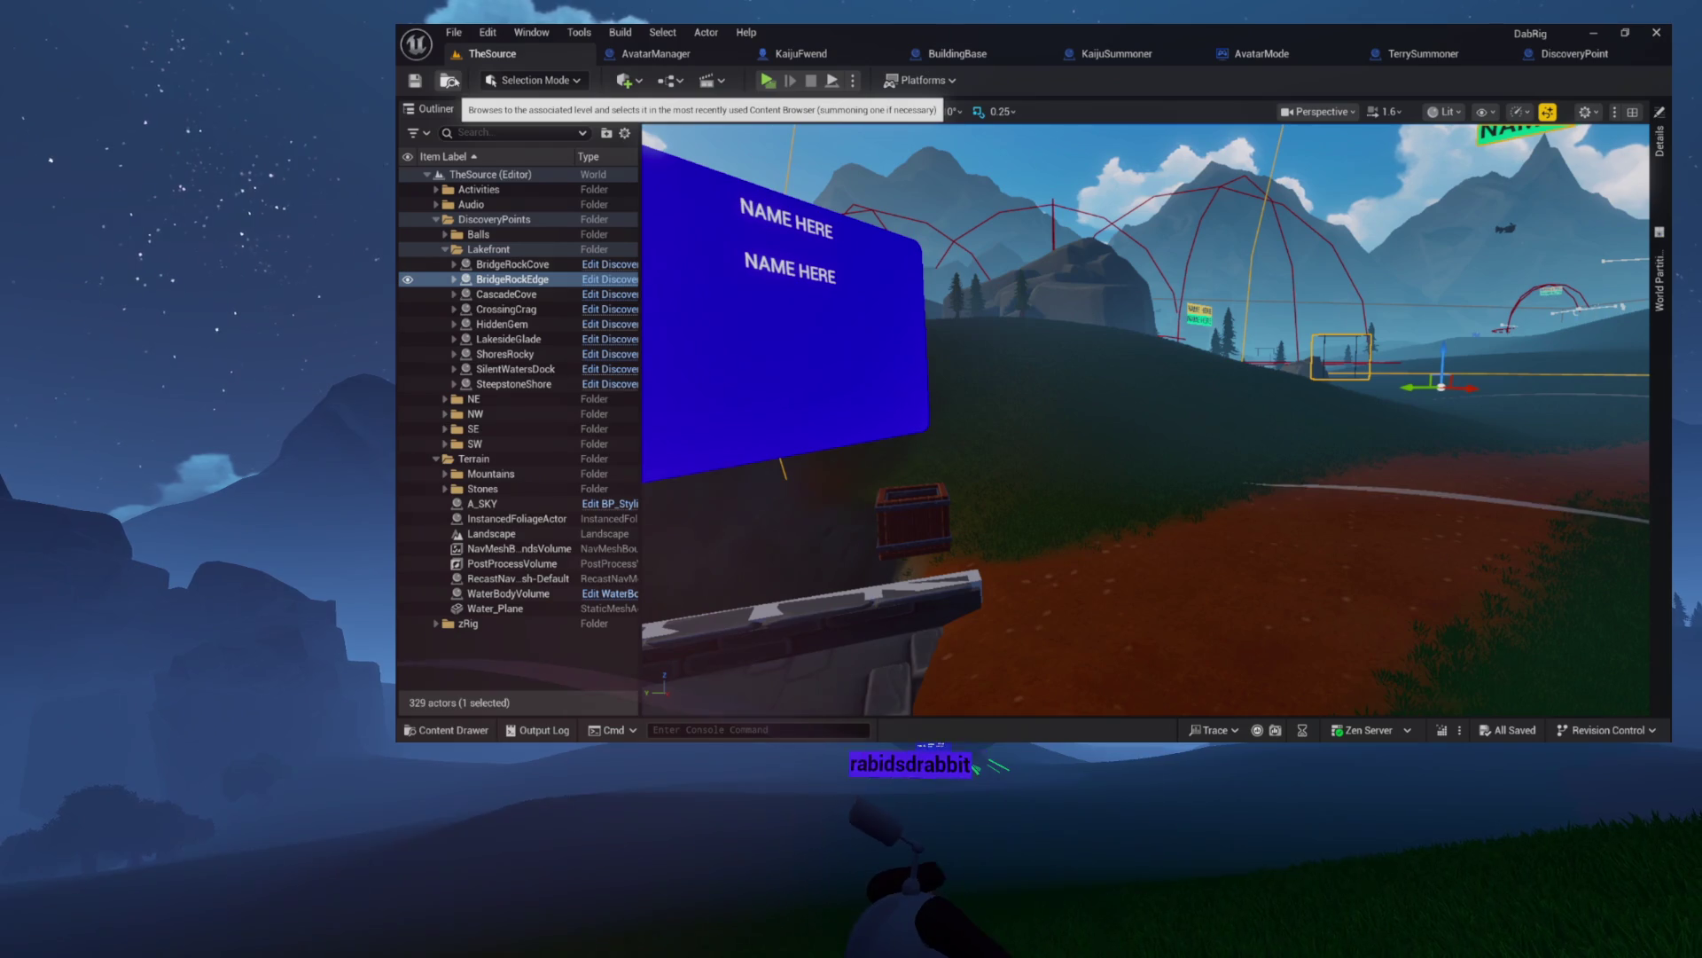
{"action": "key", "text": "ctrl+space"}
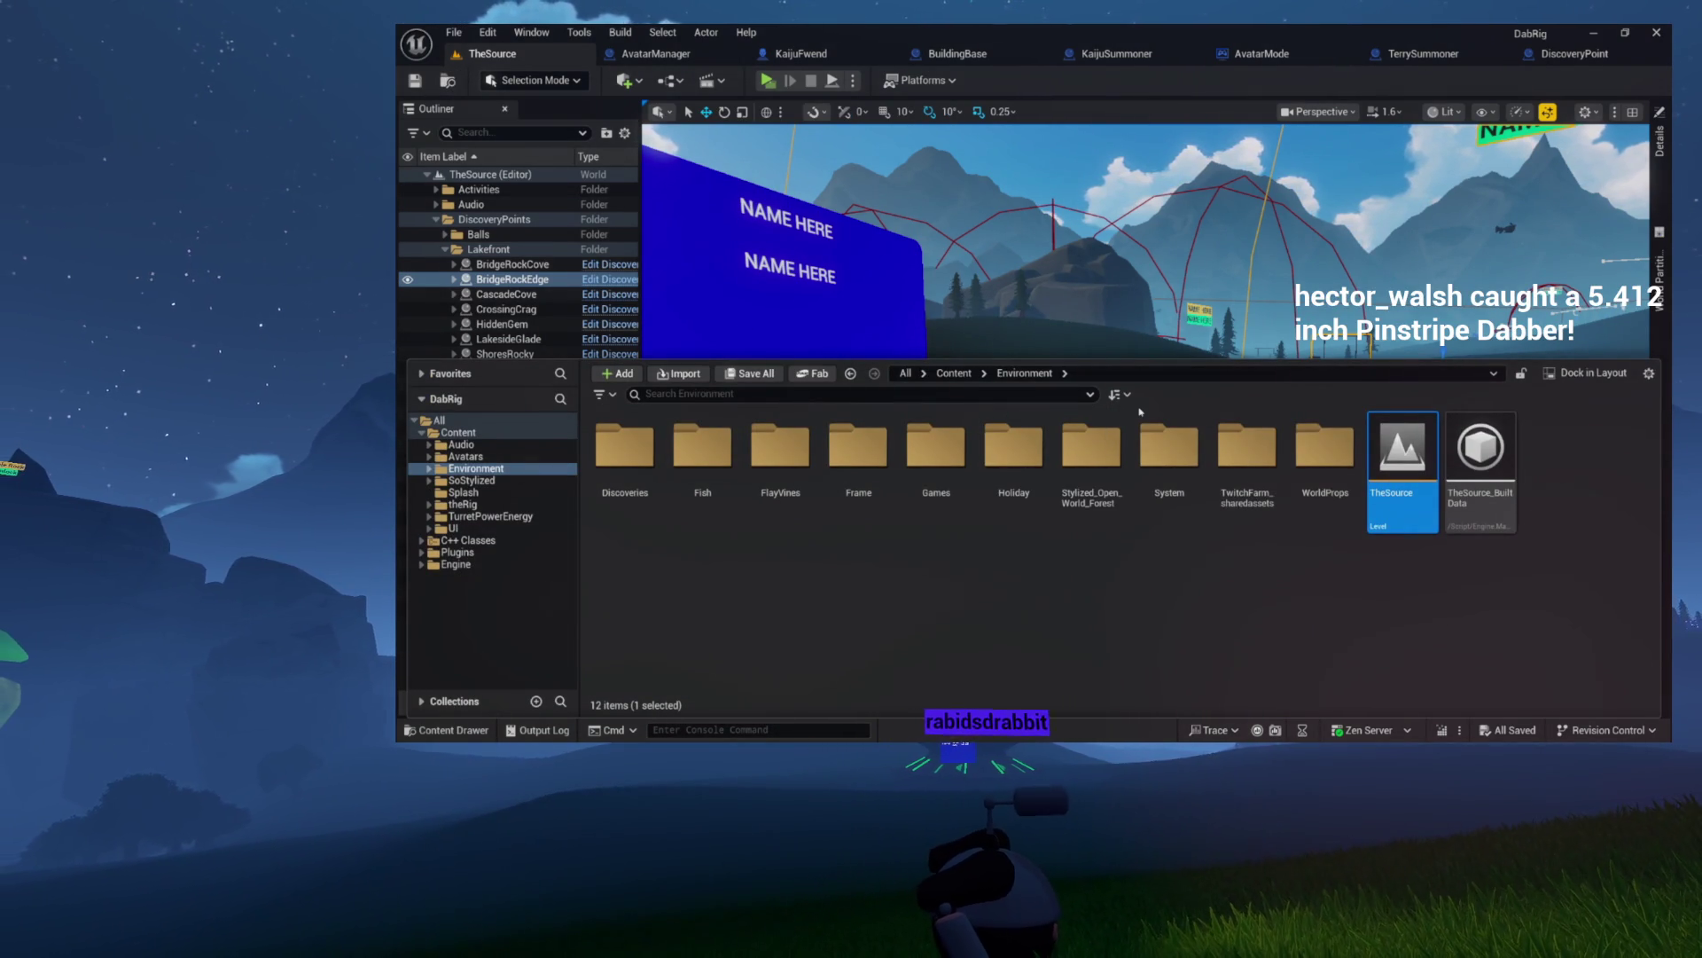
- Hide the Content Drawer and run TheSource as a Play in Standalone Game preview
{"action": "key", "text": "ctrl+space"}
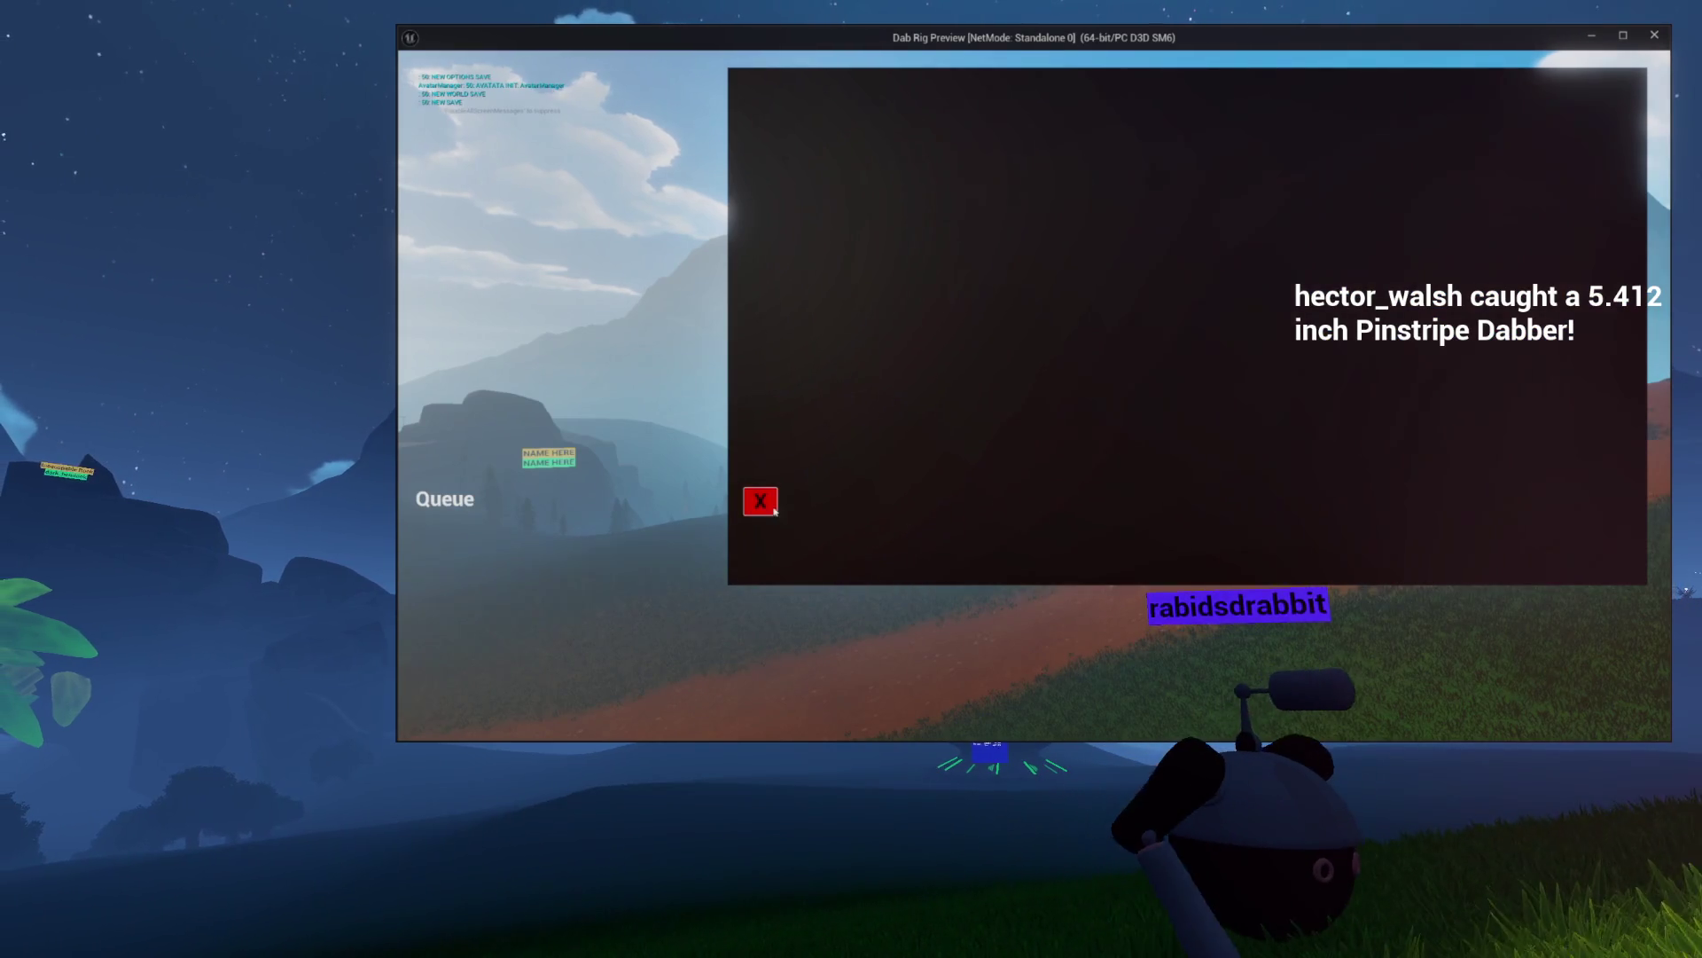
{"action": "left_click", "coordinate": [760, 501]}
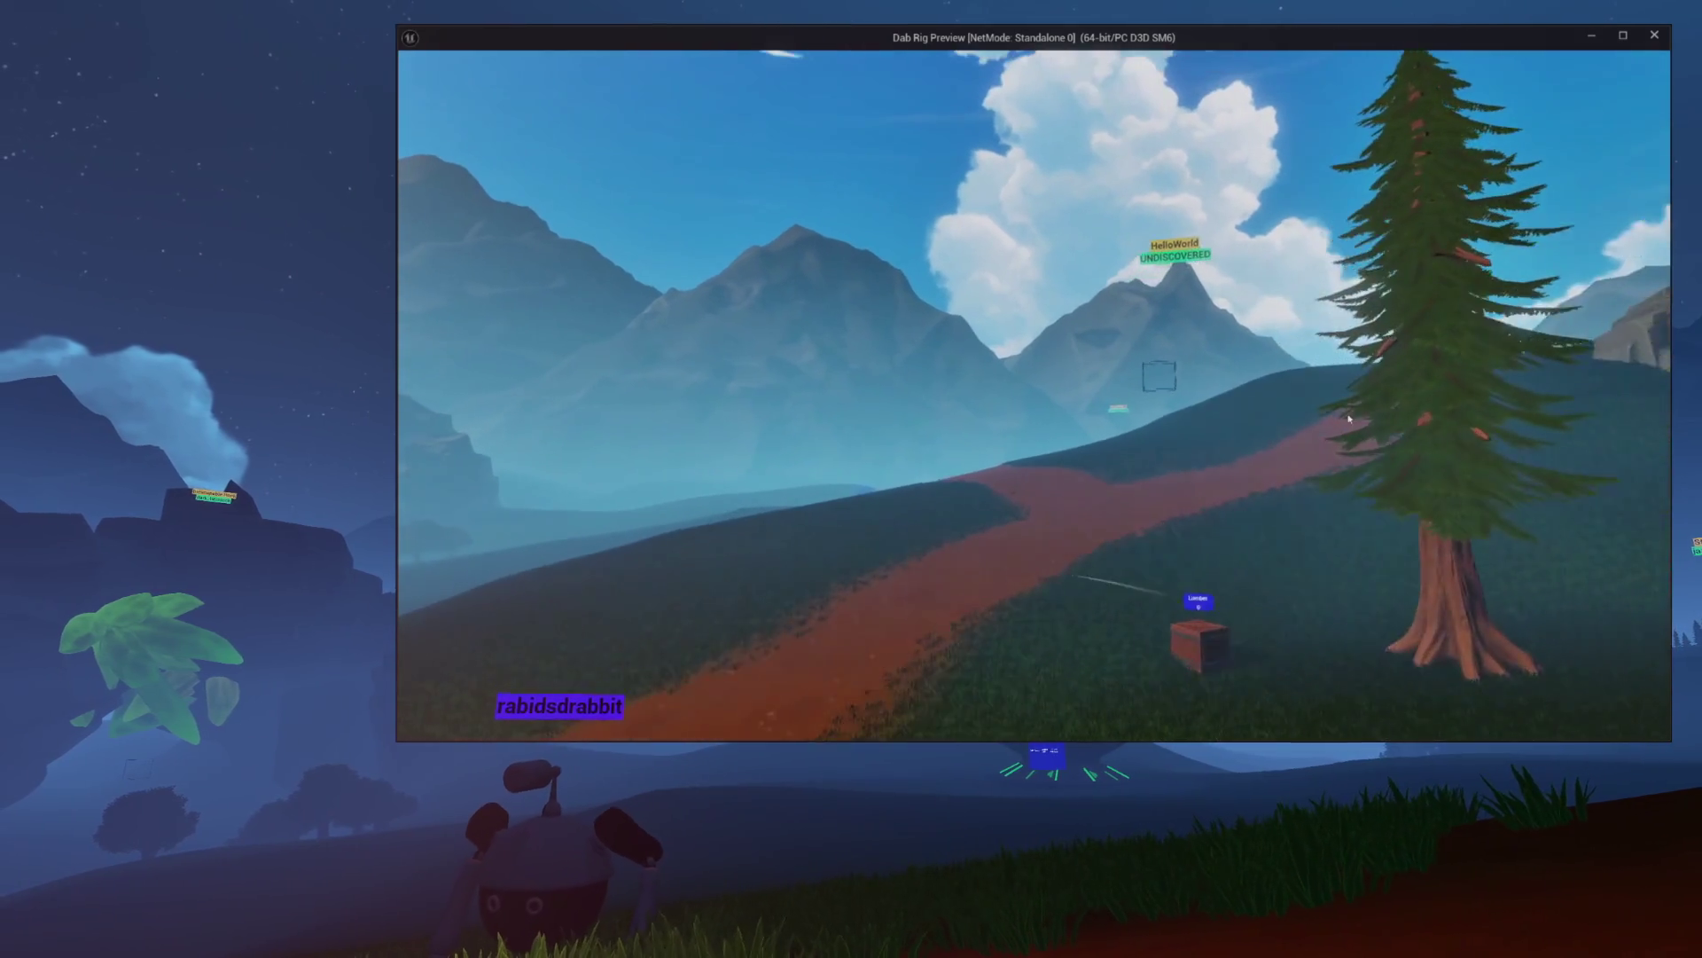
- Send '!kaijuspawn' instead of 'fish' from the debug chat field, then exit play with Esc
{"action": "key", "text": "Tab"}
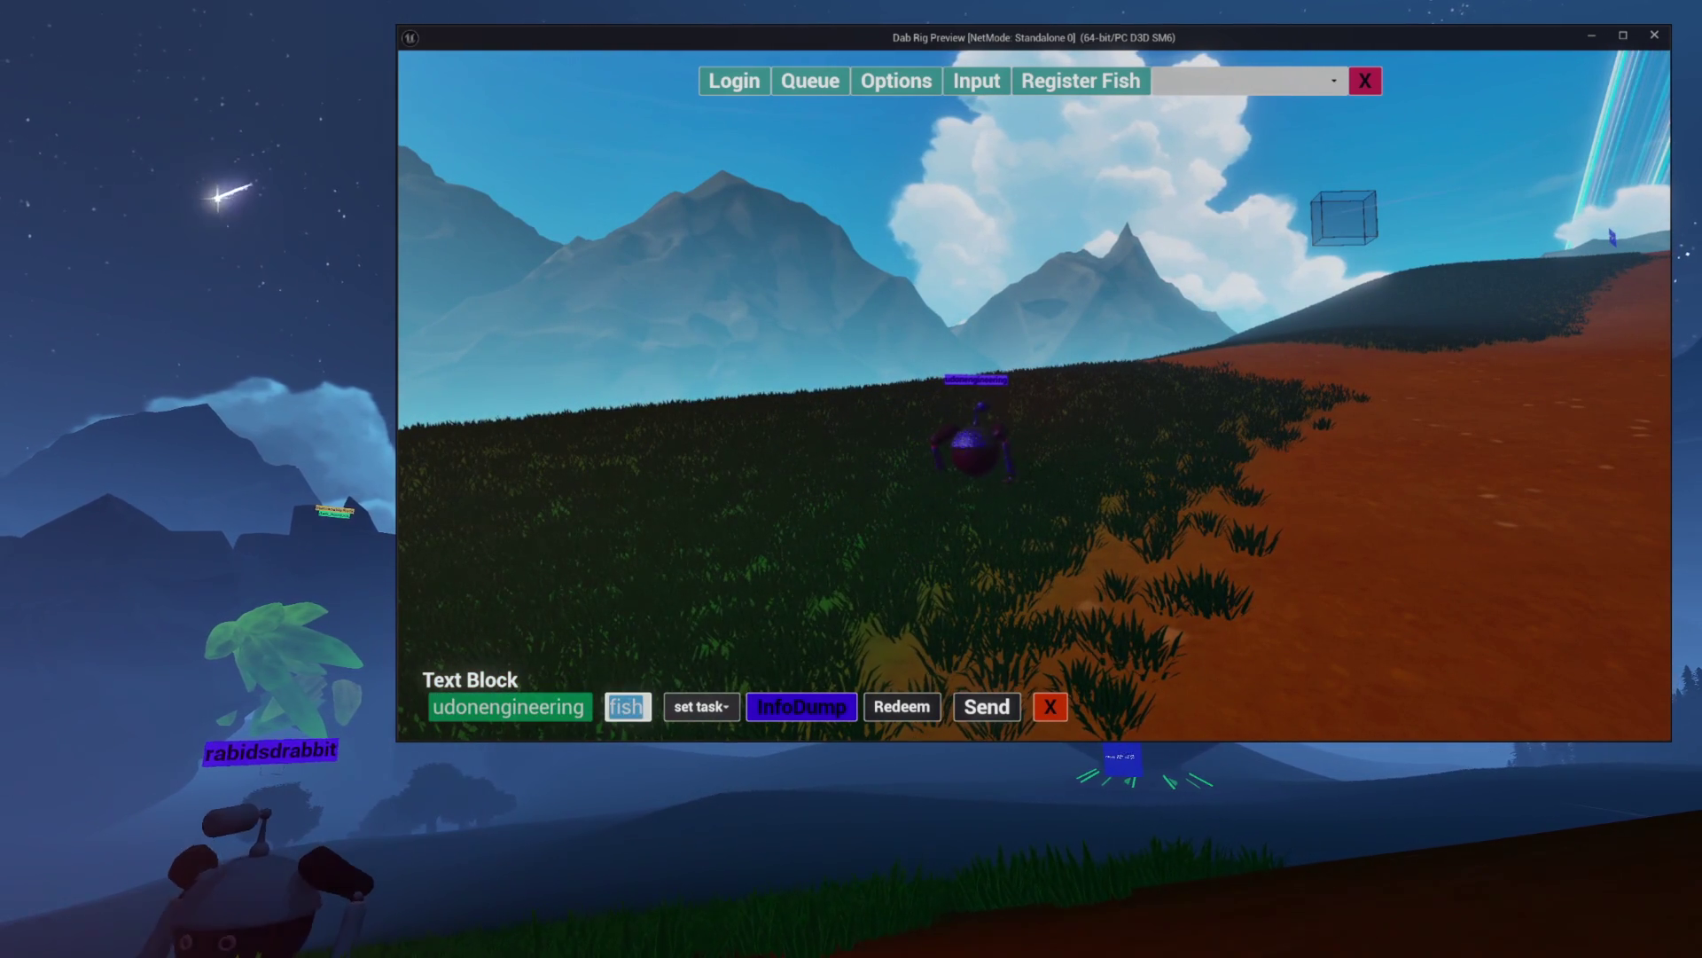
{"action": "key", "text": "BackSpace"}
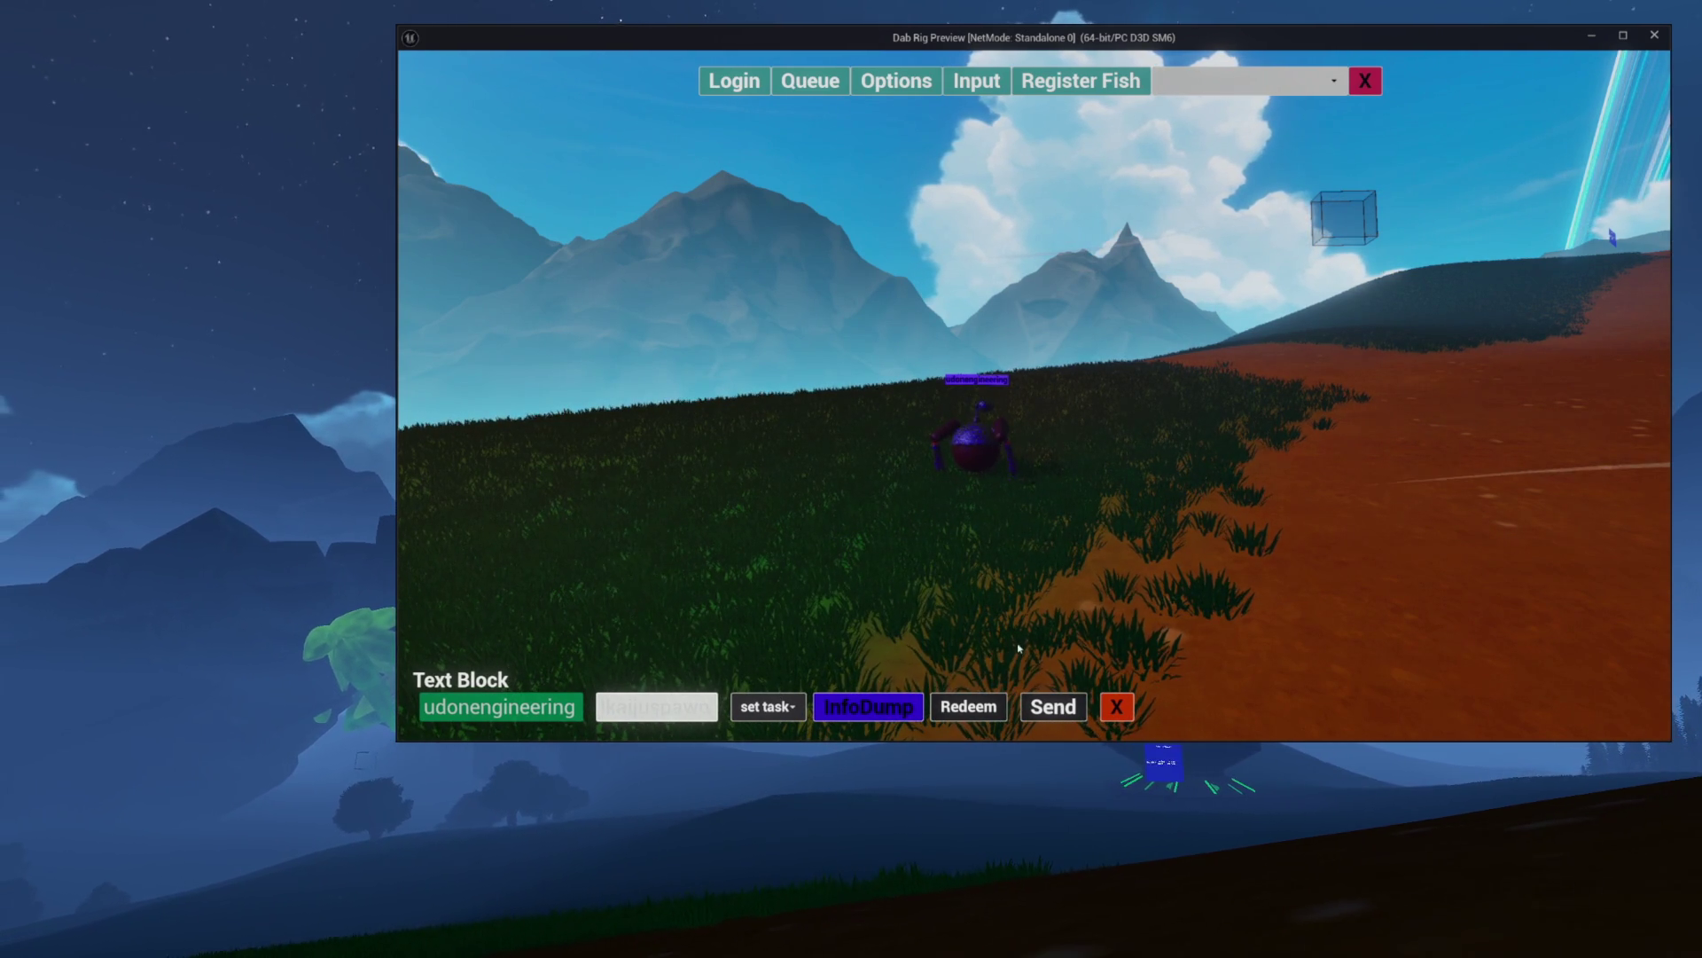
{"action": "key", "text": "Return"}
{"action": "left_click", "coordinate": [1050, 710]}
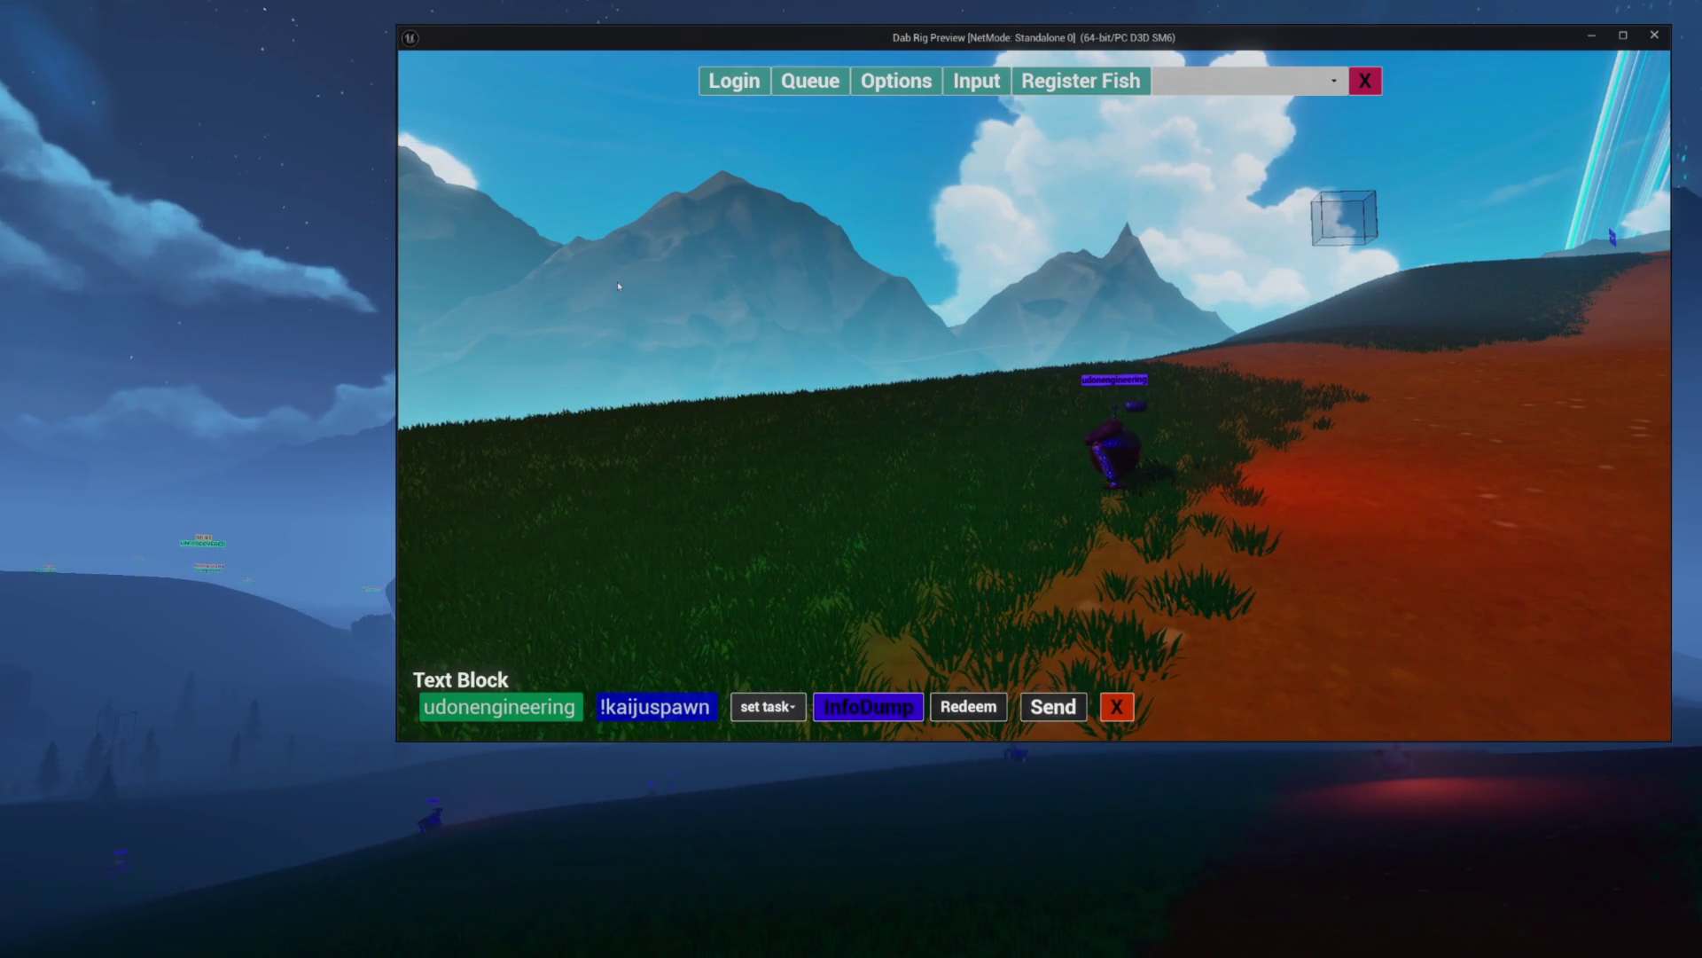
{"action": "key", "text": "Escape"}
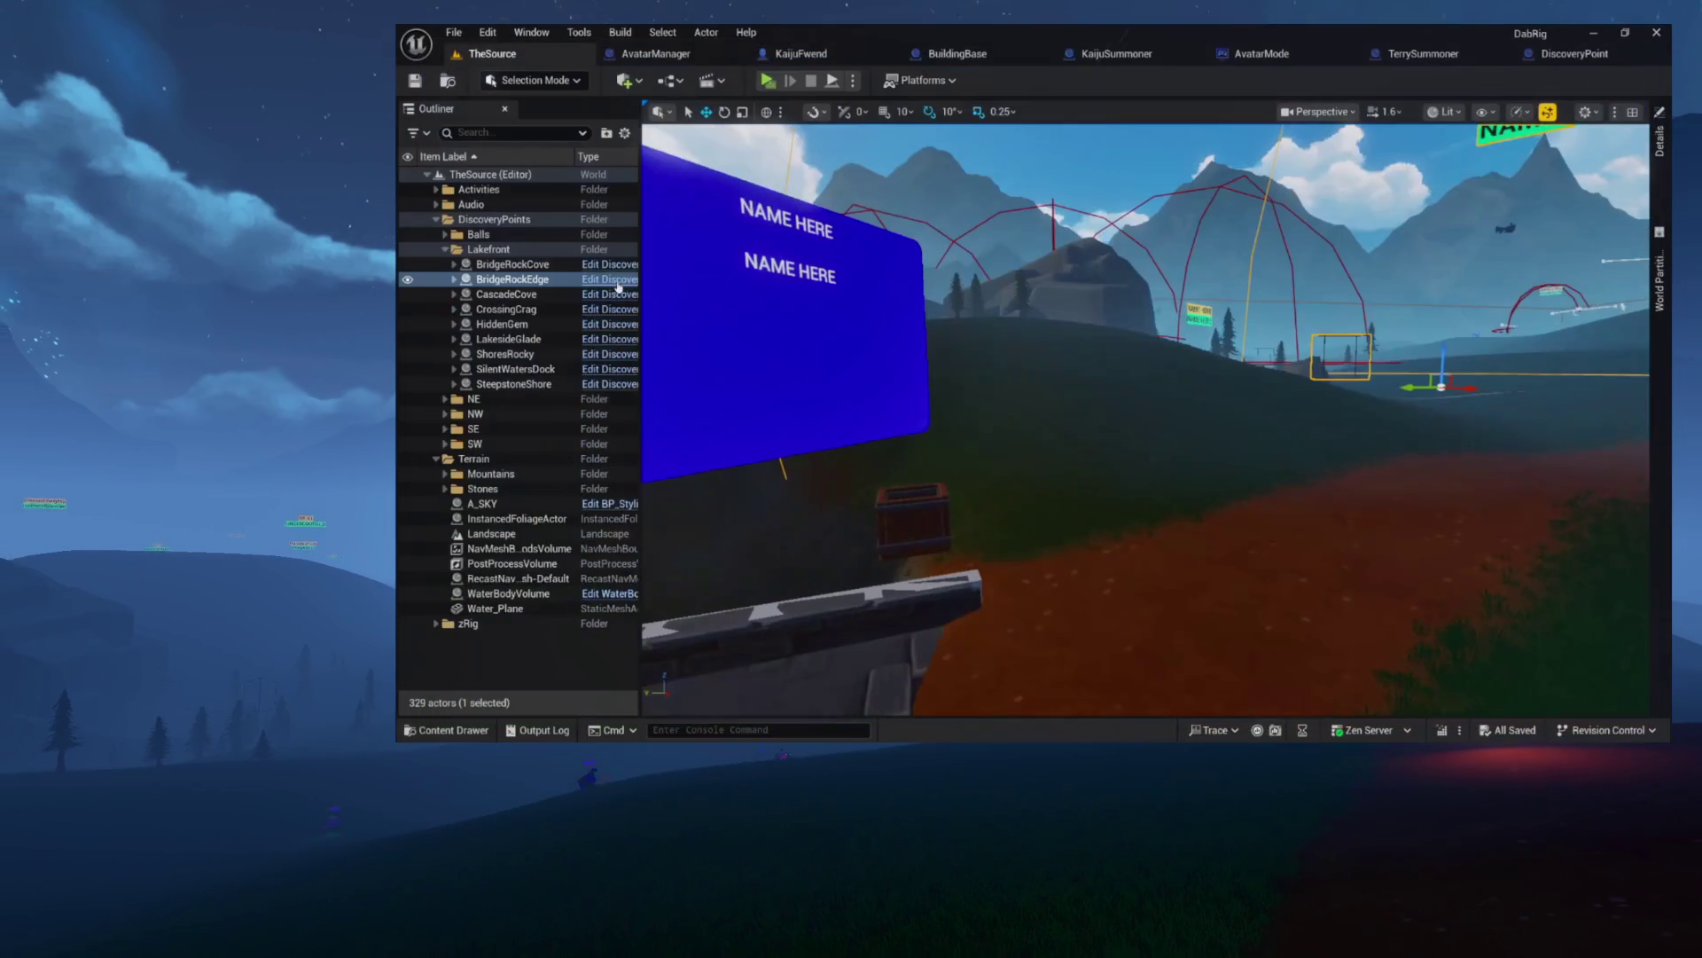
- Open the Output Log and filter it to show LogBlueprintUserMessages entries
{"action": "left_click", "coordinate": [541, 731]}
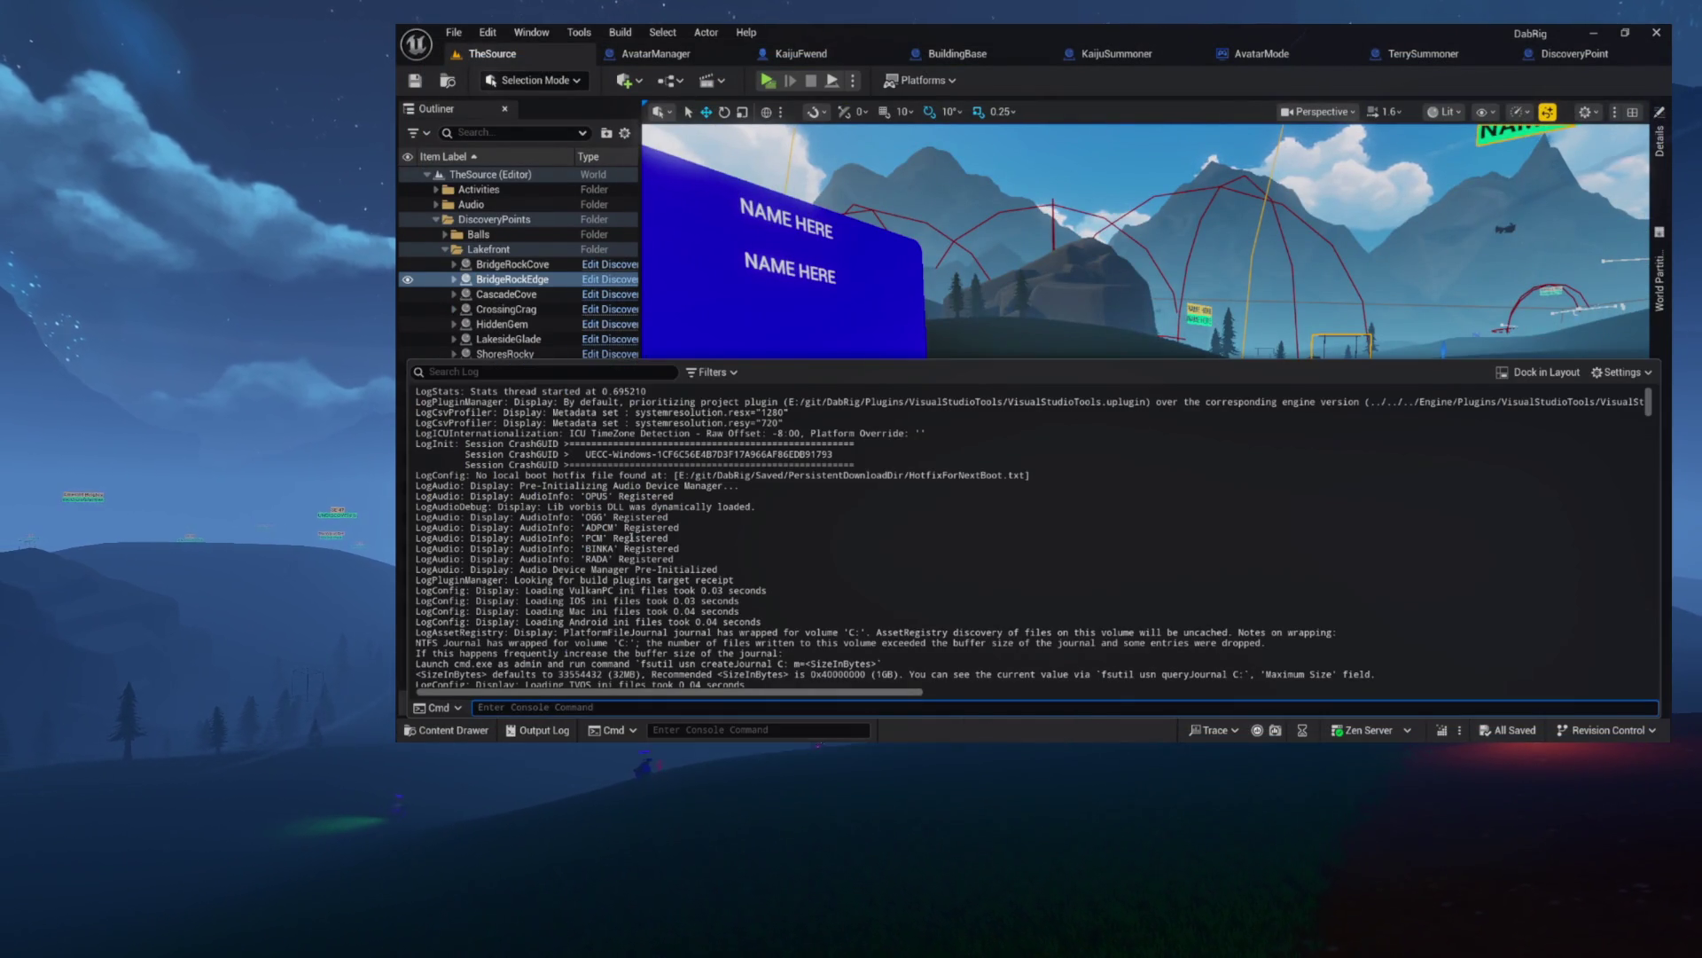
{"action": "left_click", "coordinate": [710, 373]}
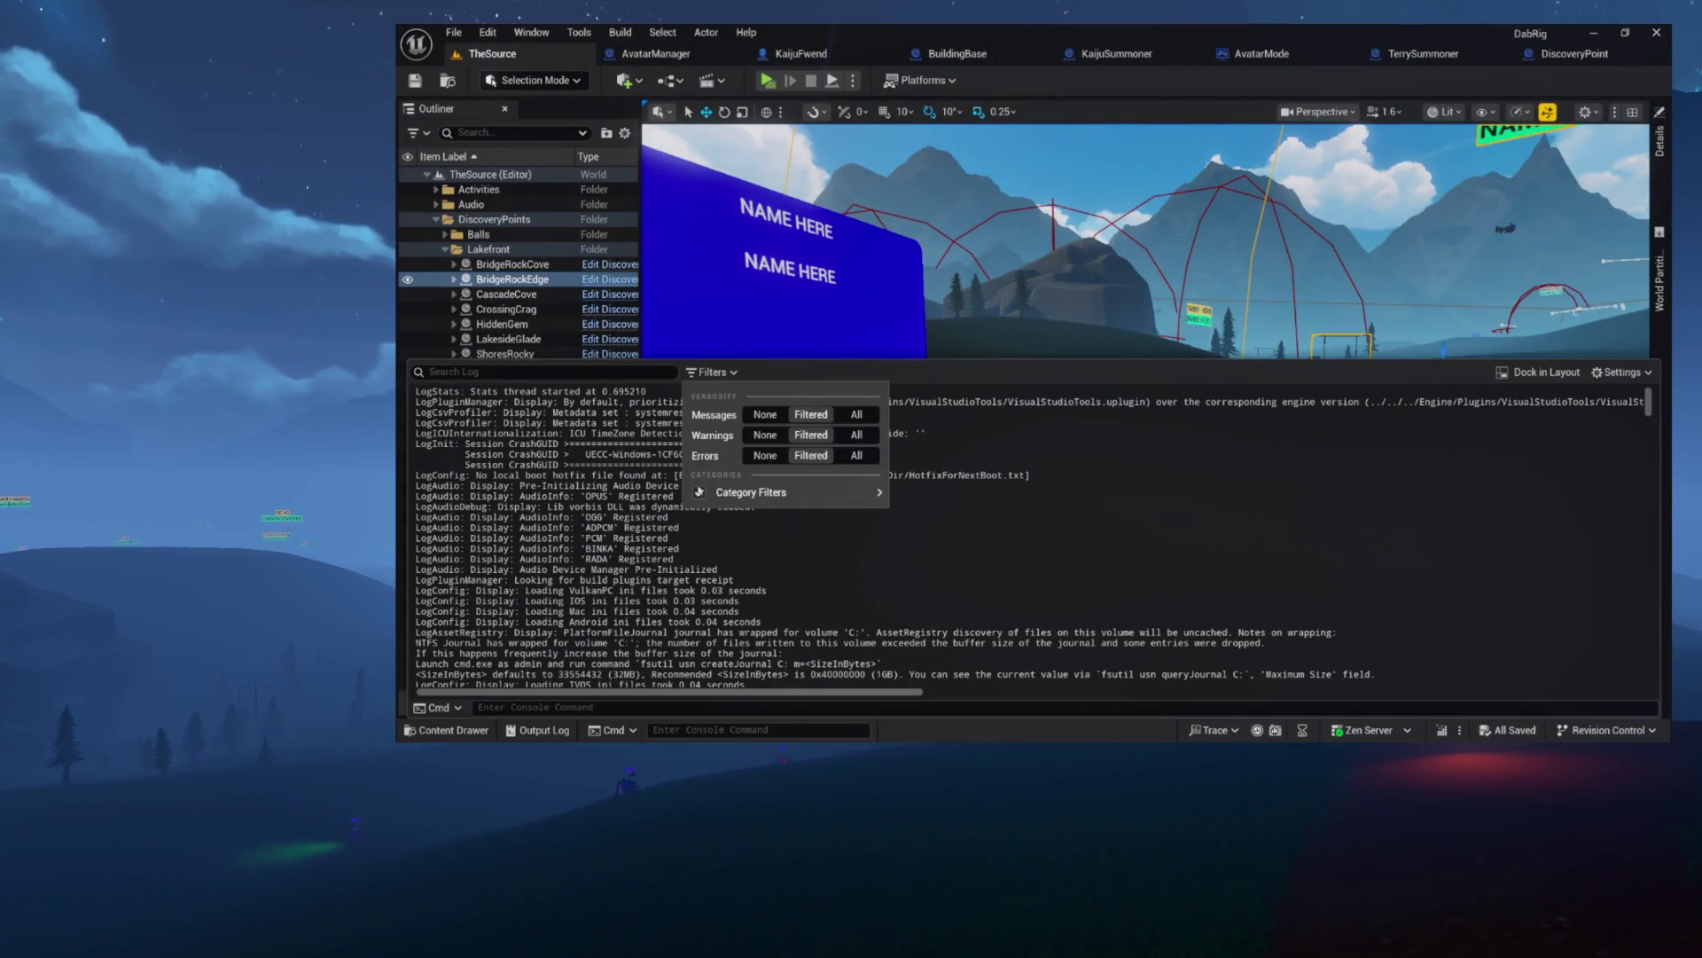
{"action": "mouse_move", "coordinate": [873, 493]}
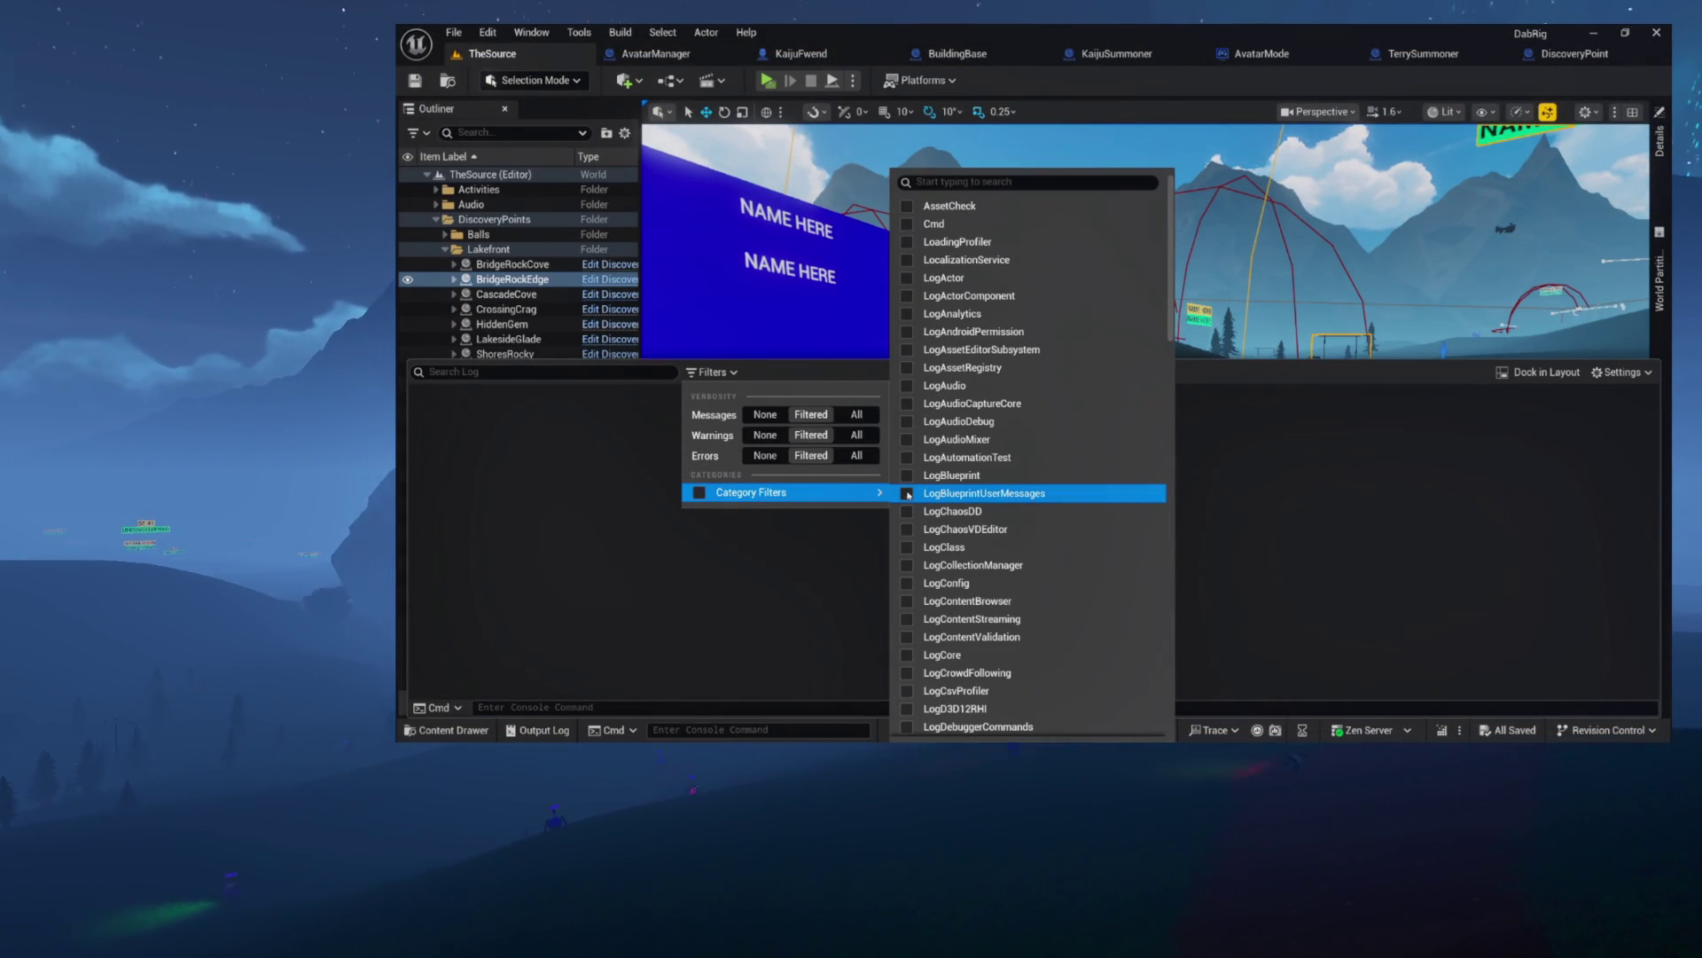
{"action": "left_click", "coordinate": [908, 494]}
{"action": "left_click", "coordinate": [756, 515]}
- Select and read the KAIJU SUMMON lines from CrimsonPlateau to the end, then switch to AvatarManager
{"action": "scroll", "coordinate": [702, 409], "scroll_direction": "up", "scroll_amount": 3}
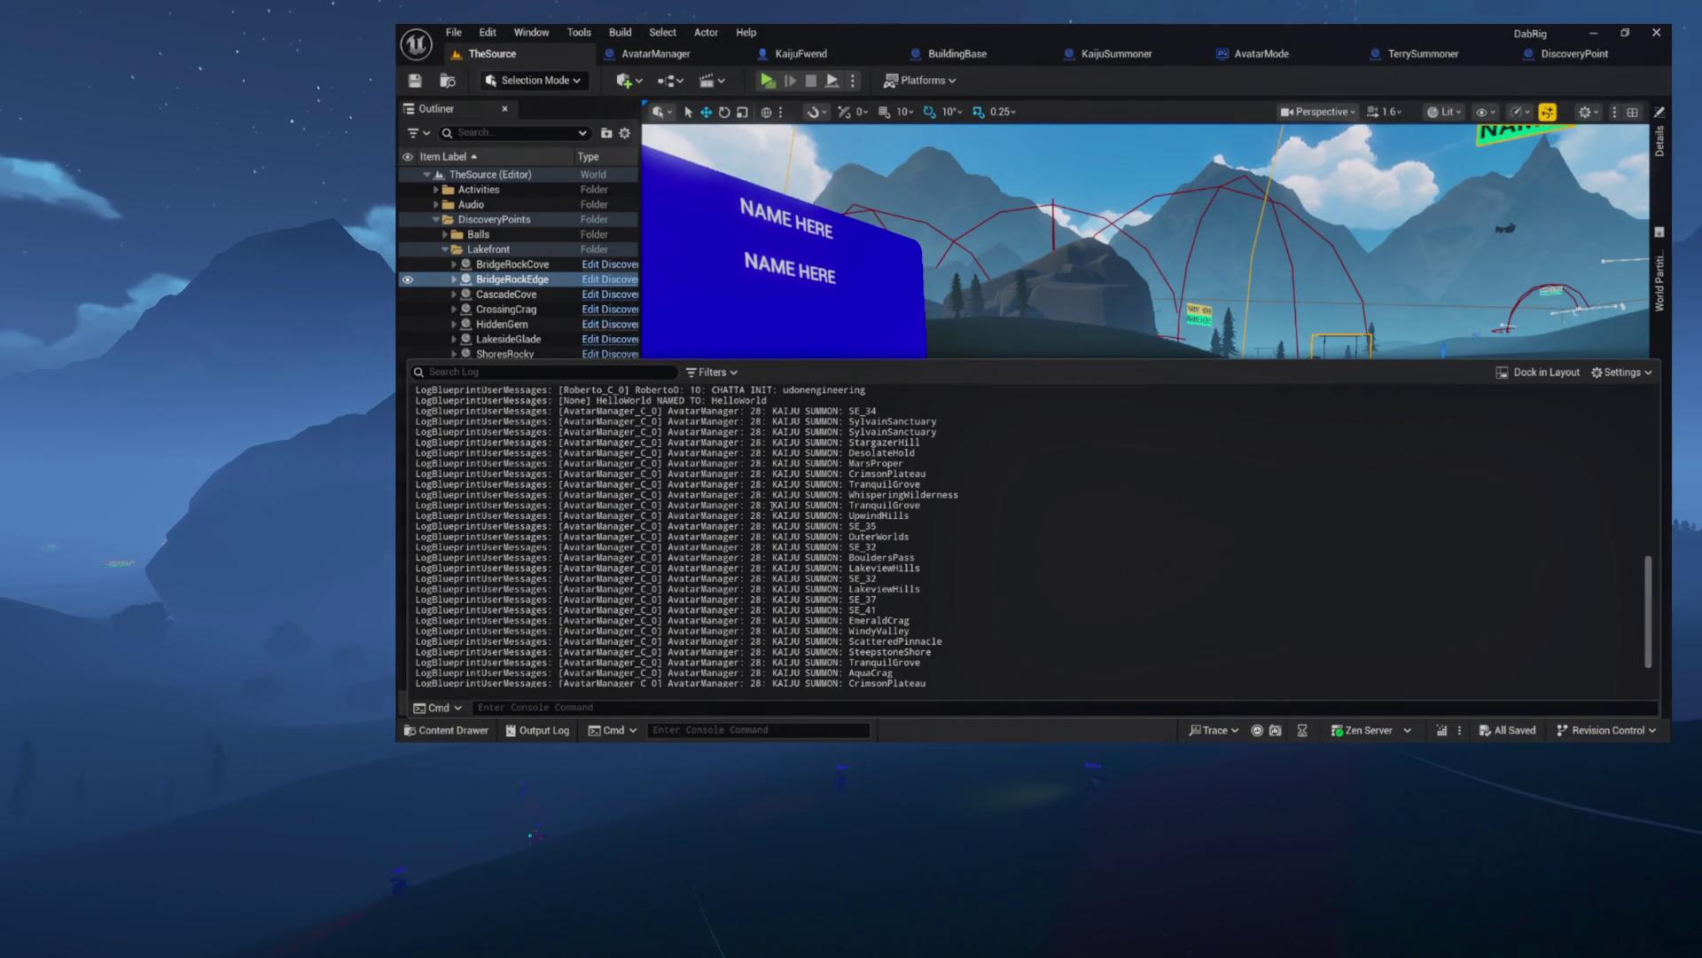
{"action": "mouse_move", "coordinate": [701, 408]}
{"action": "left_mouse_down"}
{"action": "mouse_move", "coordinate": [922, 567]}
{"action": "mouse_move", "coordinate": [957, 687]}
{"action": "mouse_move", "coordinate": [972, 637]}
{"action": "left_mouse_up"}
{"action": "left_click", "coordinate": [874, 587]}
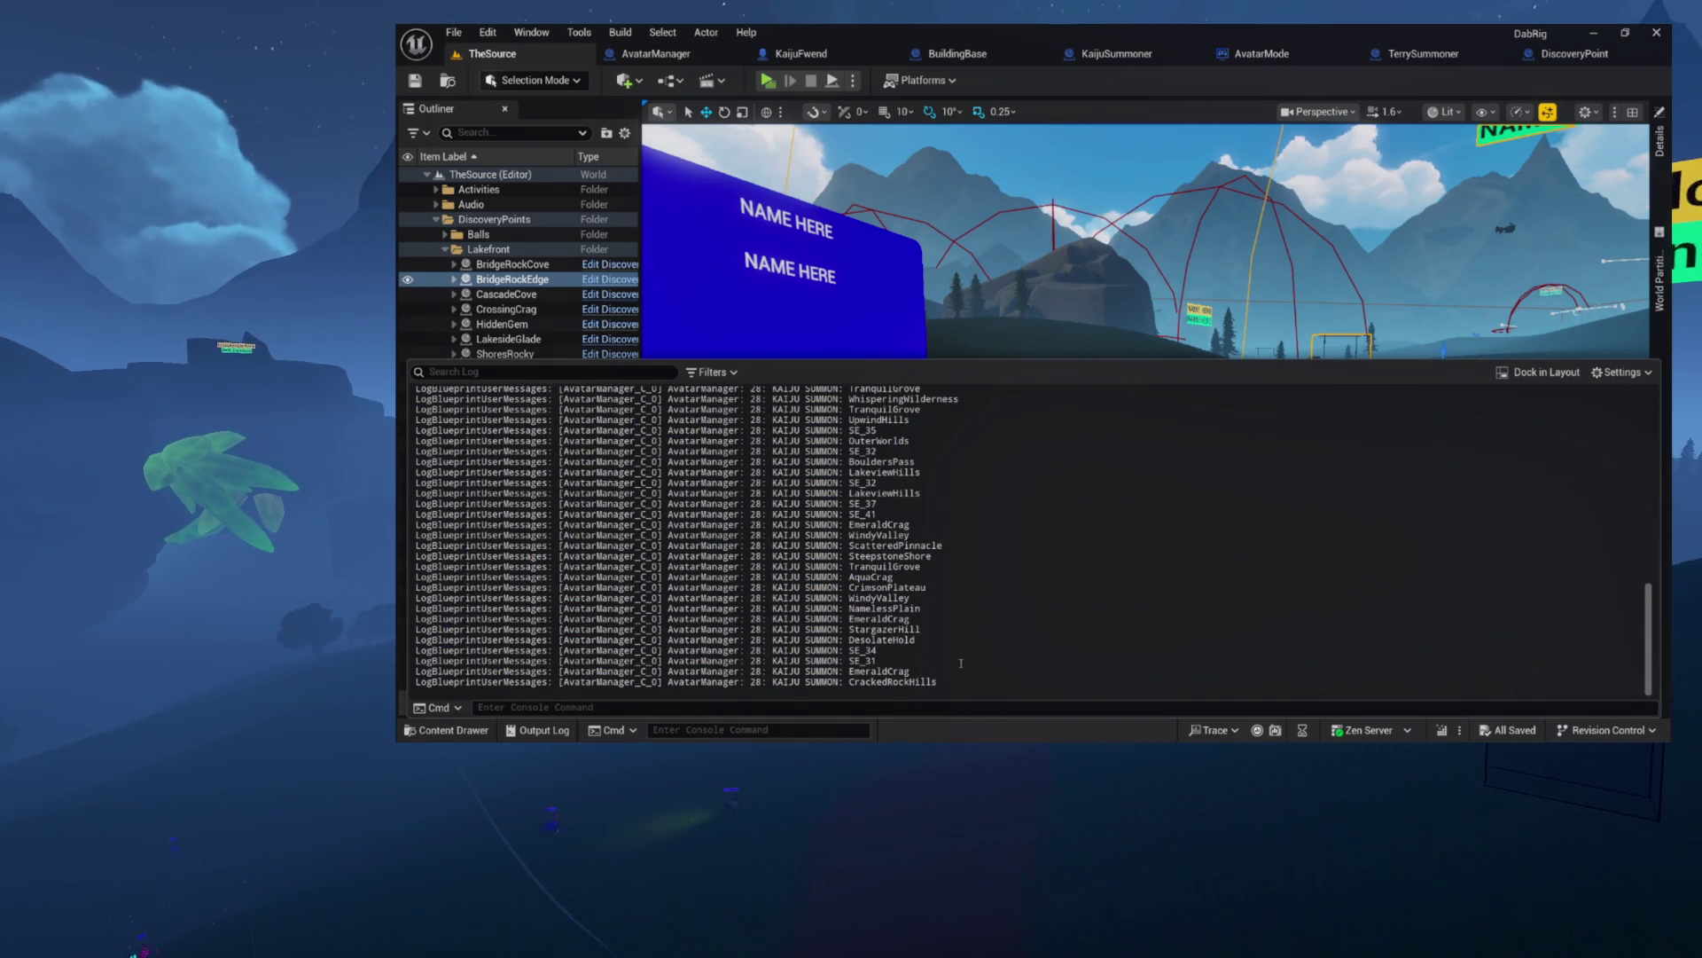
{"action": "mouse_move", "coordinate": [874, 587]}
{"action": "left_mouse_down"}
{"action": "mouse_move", "coordinate": [940, 684]}
{"action": "mouse_move", "coordinate": [425, 387]}
{"action": "mouse_move", "coordinate": [701, 687]}
{"action": "left_mouse_up"}
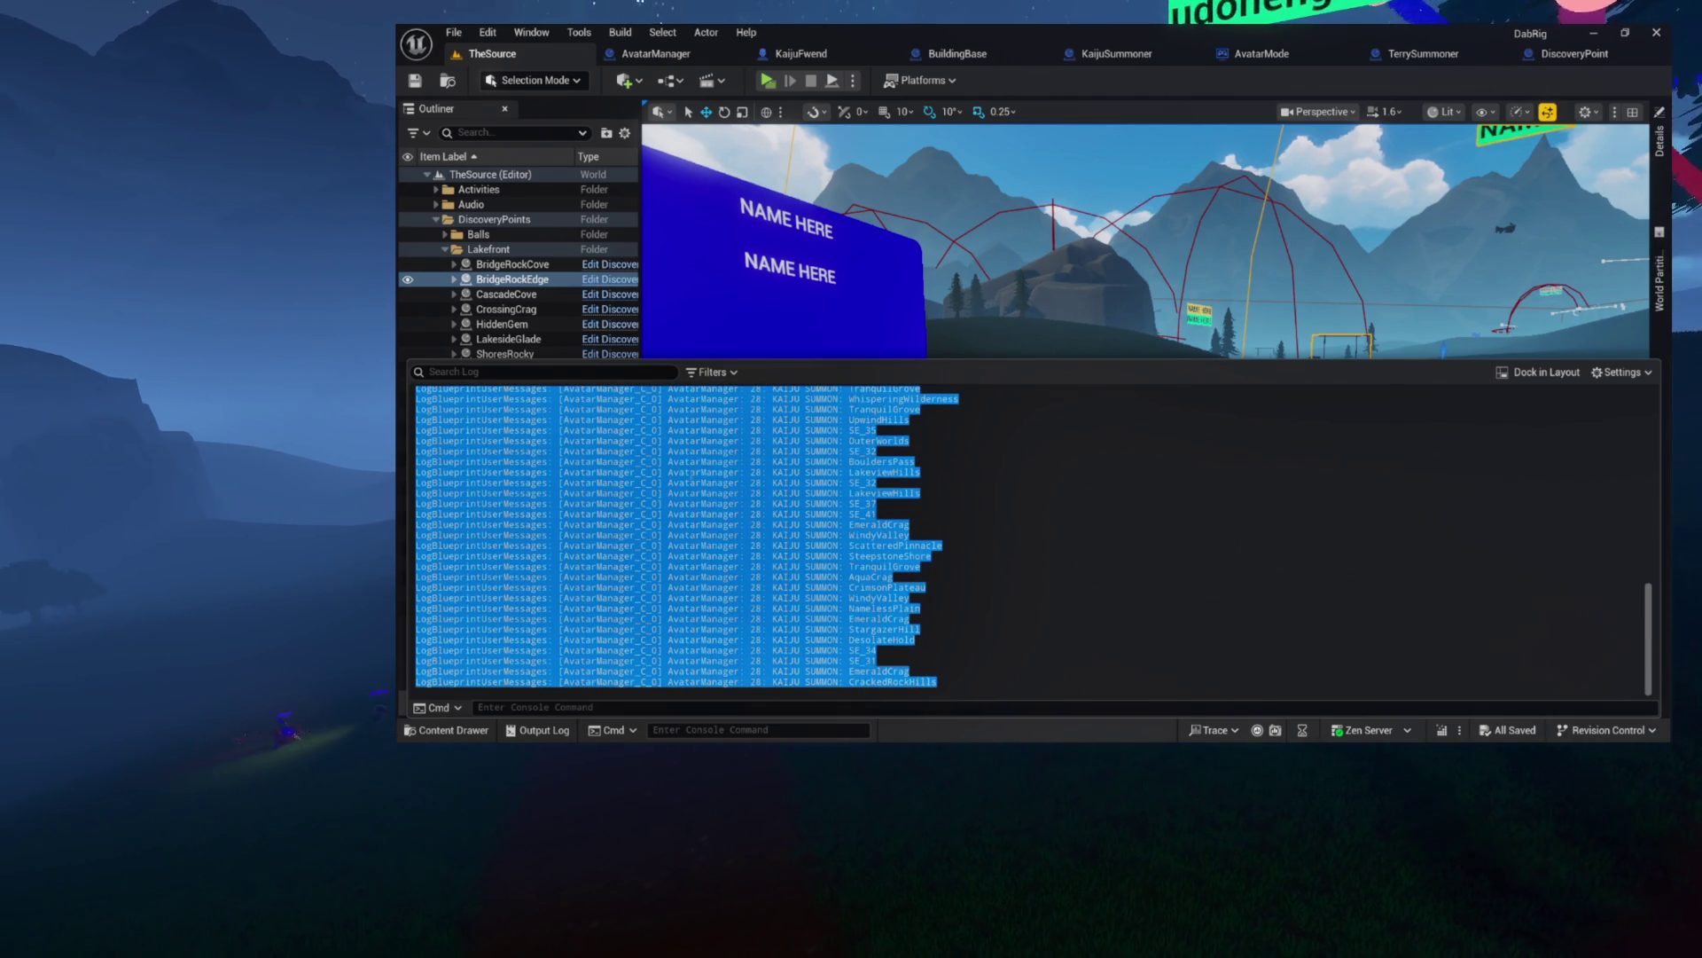
{"action": "scroll", "coordinate": [940, 461], "scroll_direction": "up", "scroll_amount": 5}
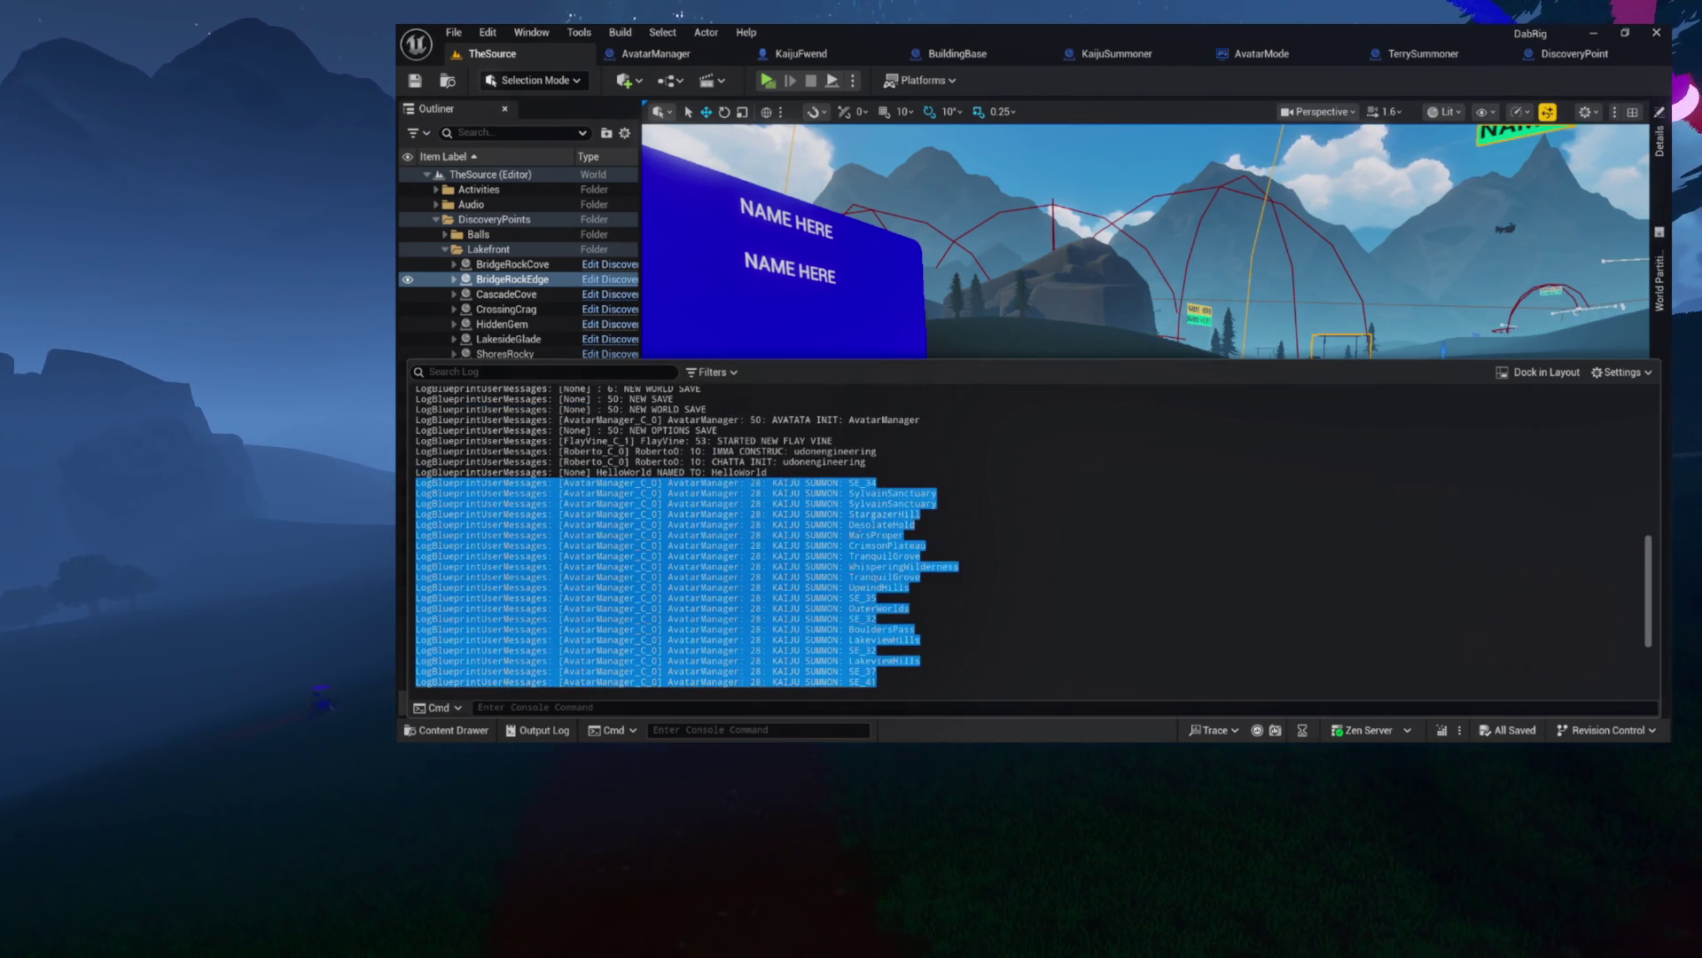
{"action": "scroll", "coordinate": [941, 461], "scroll_direction": "down", "scroll_amount": 3}
{"action": "scroll", "coordinate": [1029, 536], "scroll_direction": "up", "scroll_amount": 3}
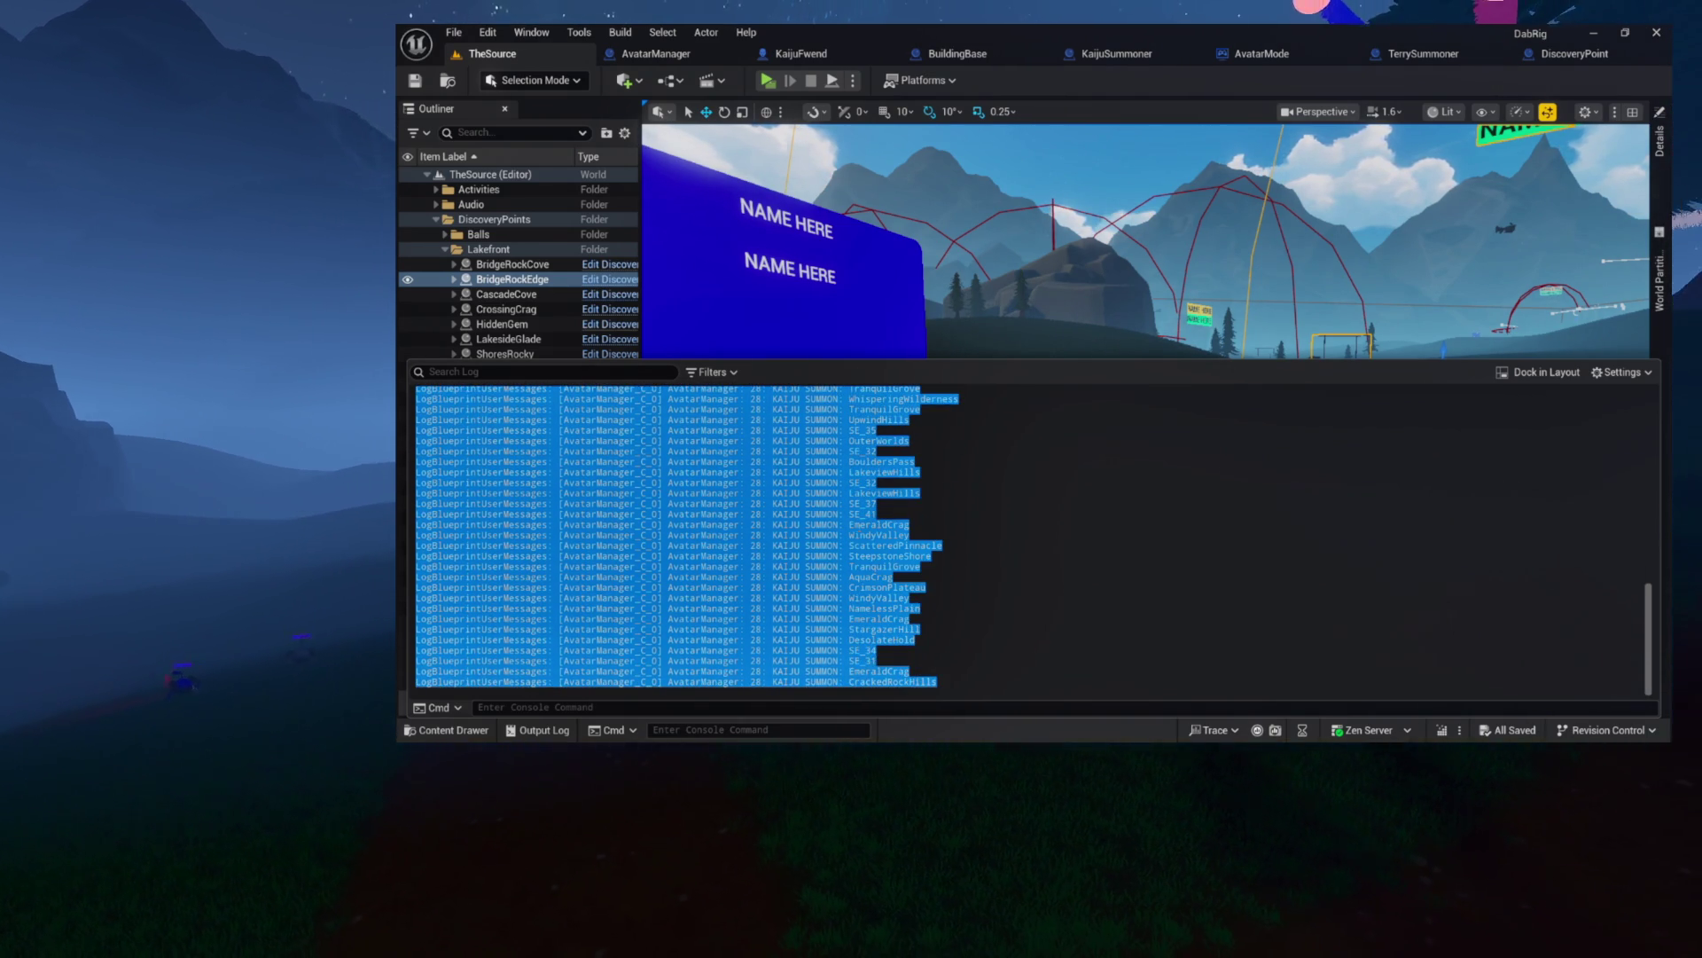
{"action": "scroll", "coordinate": [687, 536], "scroll_direction": "up", "scroll_amount": 2}
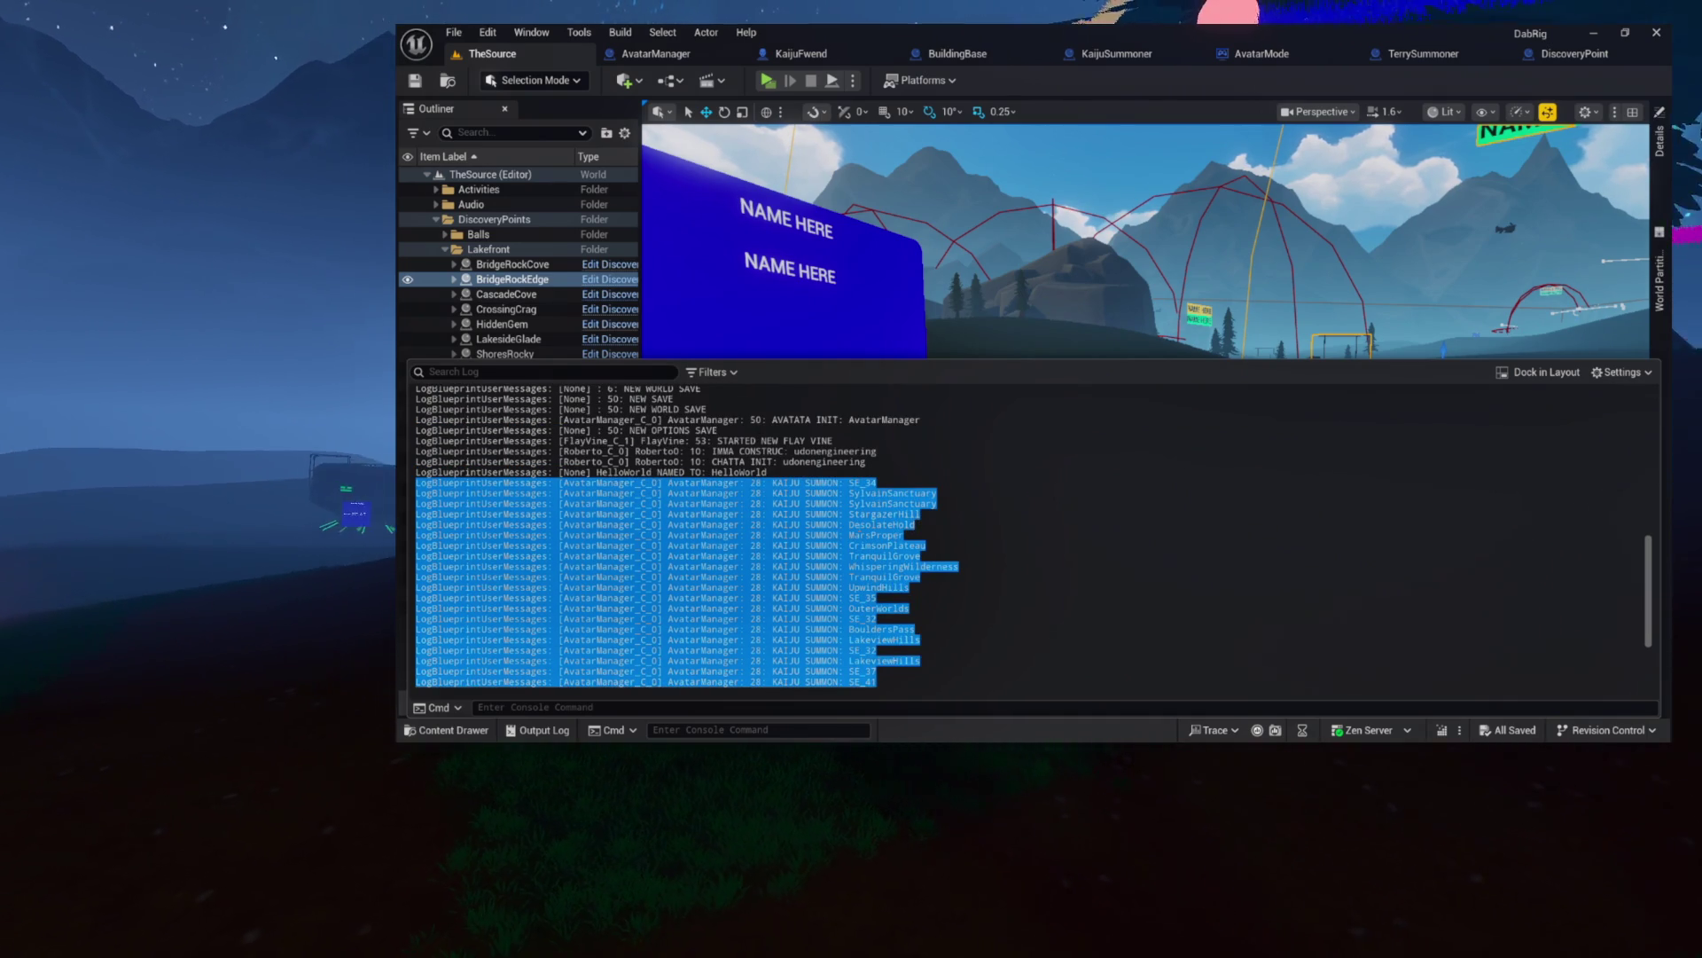
{"action": "scroll", "coordinate": [687, 537], "scroll_direction": "up", "scroll_amount": 2}
{"action": "scroll", "coordinate": [687, 536], "scroll_direction": "down", "scroll_amount": 8}
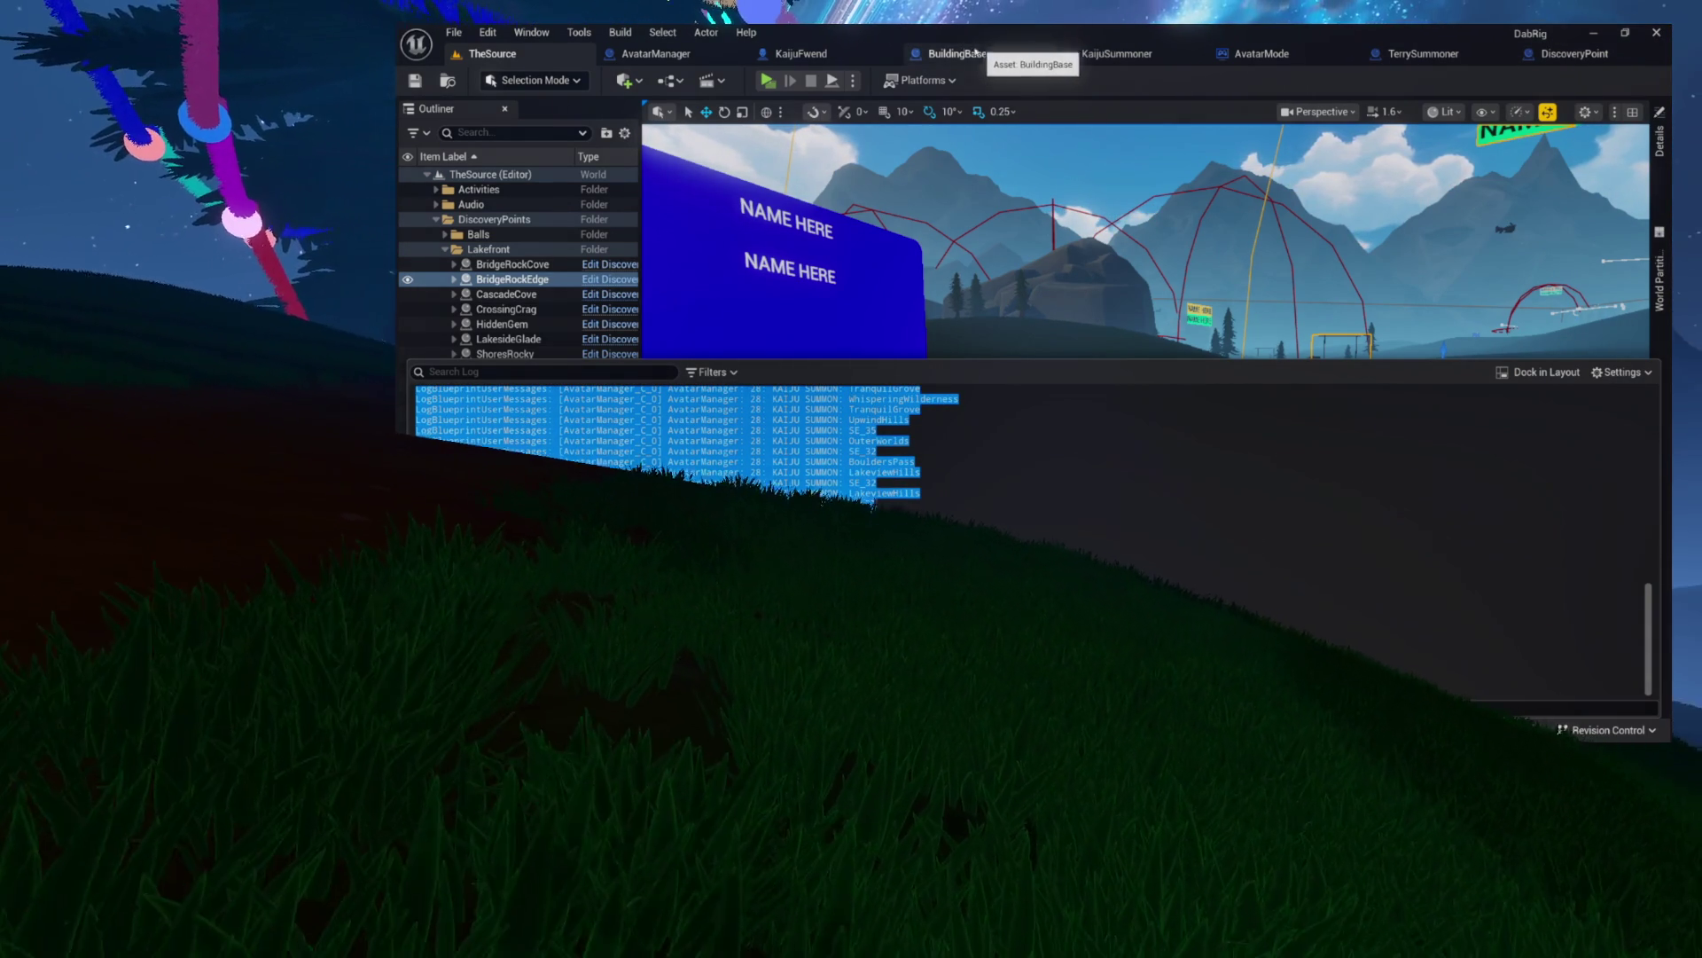
{"action": "left_click", "coordinate": [657, 53]}
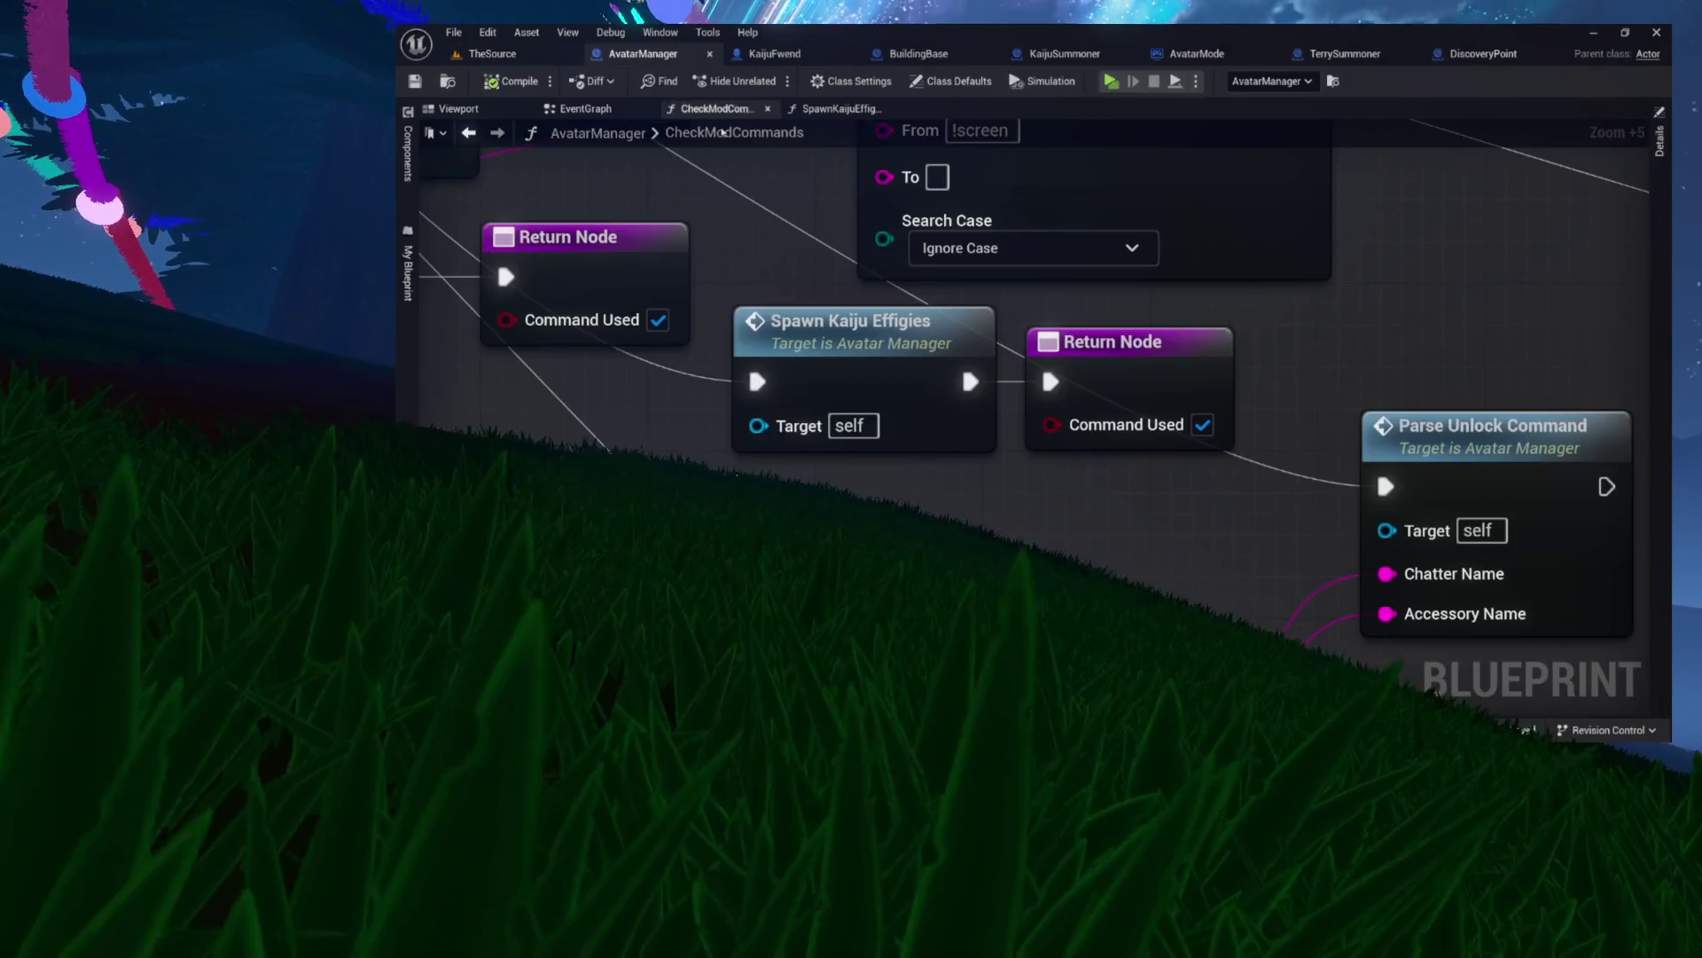
- Open the SpawnKaijuEffigies function from its call node and inspect its kaiju spawn node chain
{"action": "scroll", "coordinate": [763, 314], "scroll_direction": "down", "scroll_amount": 3}
{"action": "left_click_drag", "start_coordinate": [727, 439], "coordinate": [1106, 382]}
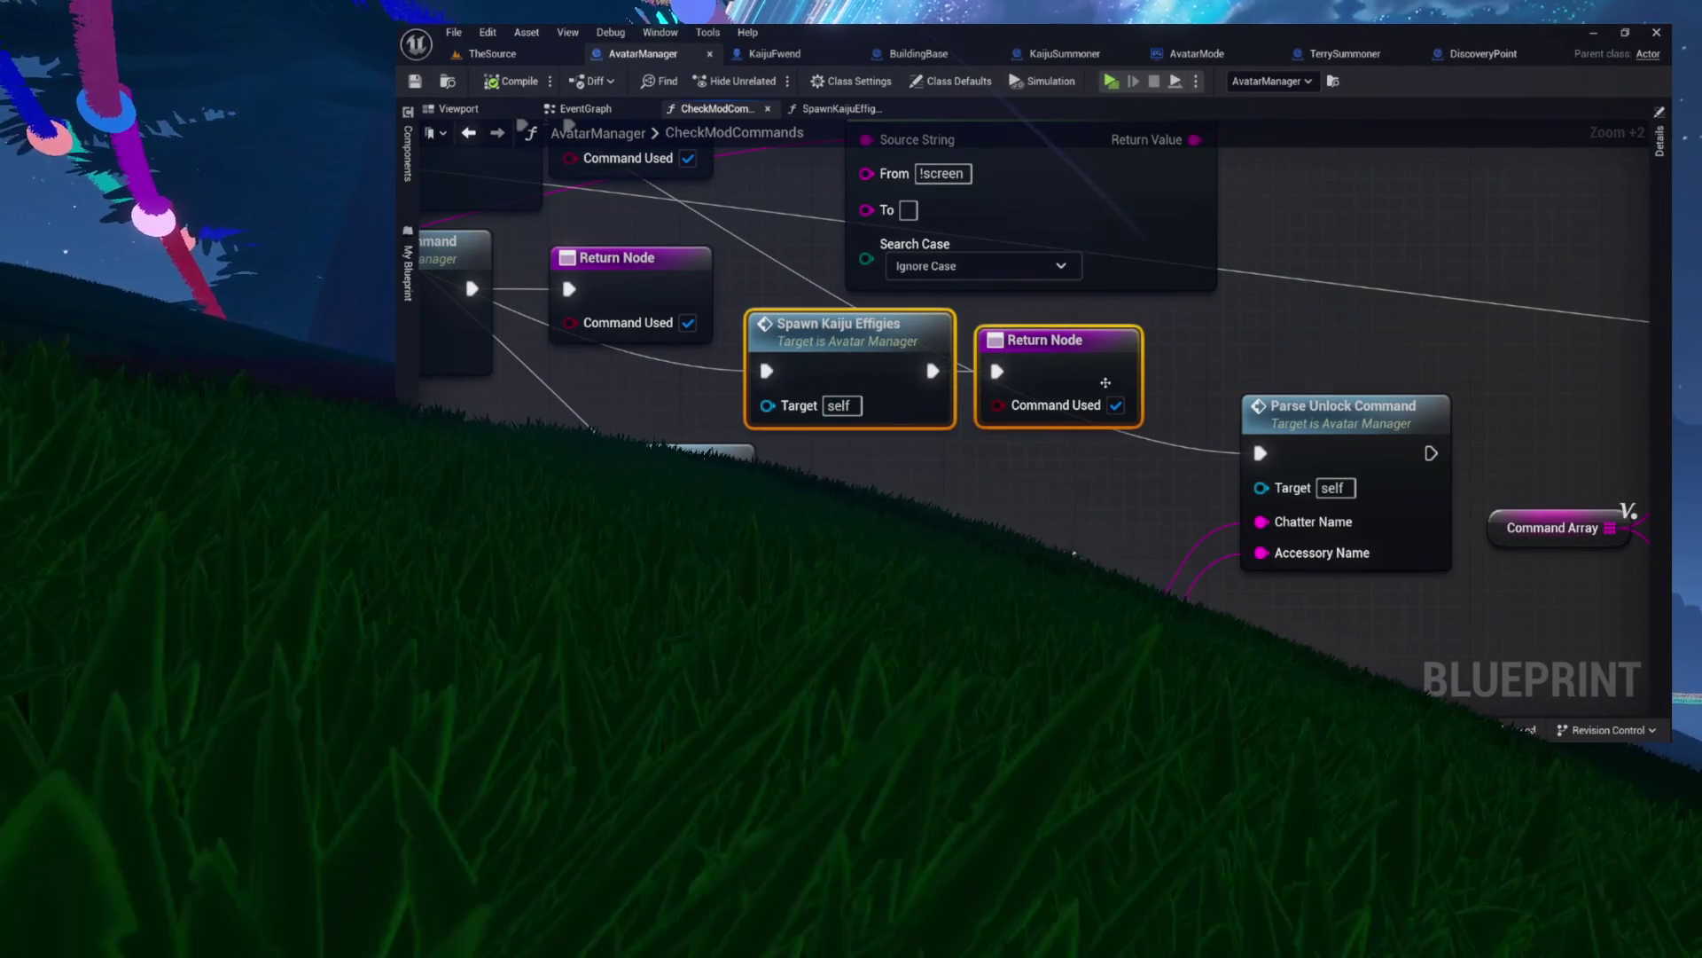
{"action": "left_click", "coordinate": [797, 328]}
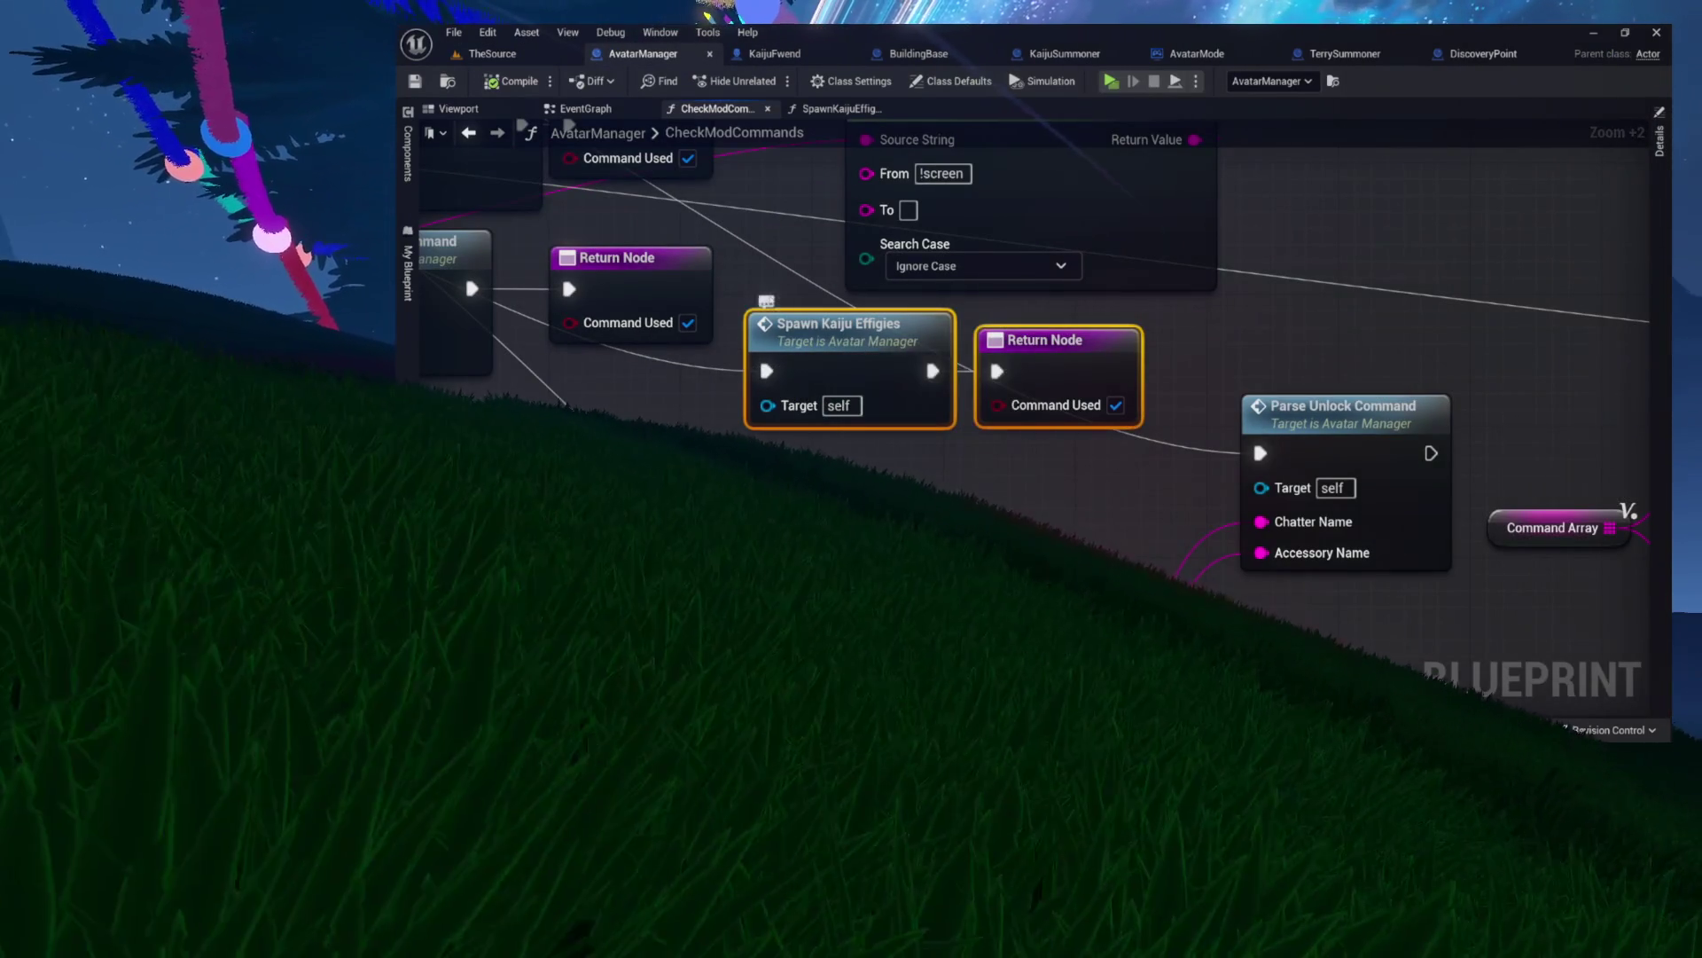
{"action": "double_click", "coordinate": [796, 326]}
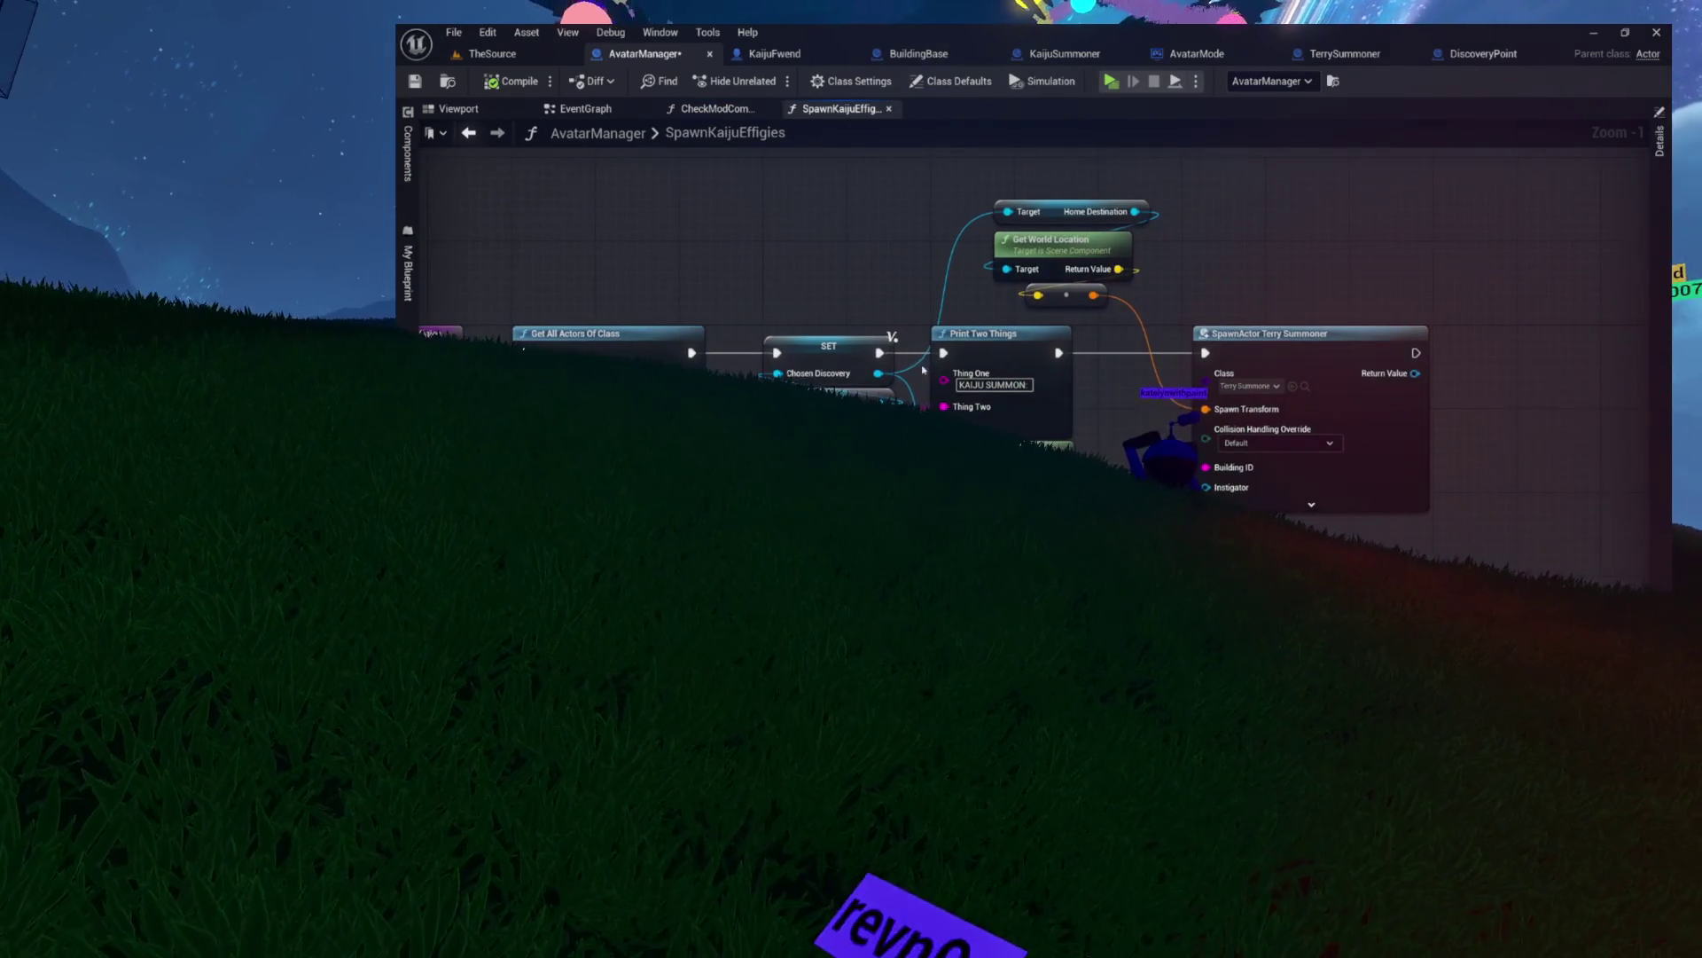
{"action": "mouse_move", "coordinate": [585, 240]}
{"action": "left_mouse_down"}
{"action": "mouse_move", "coordinate": [764, 317]}
{"action": "mouse_move", "coordinate": [1596, 363]}
{"action": "left_mouse_up"}
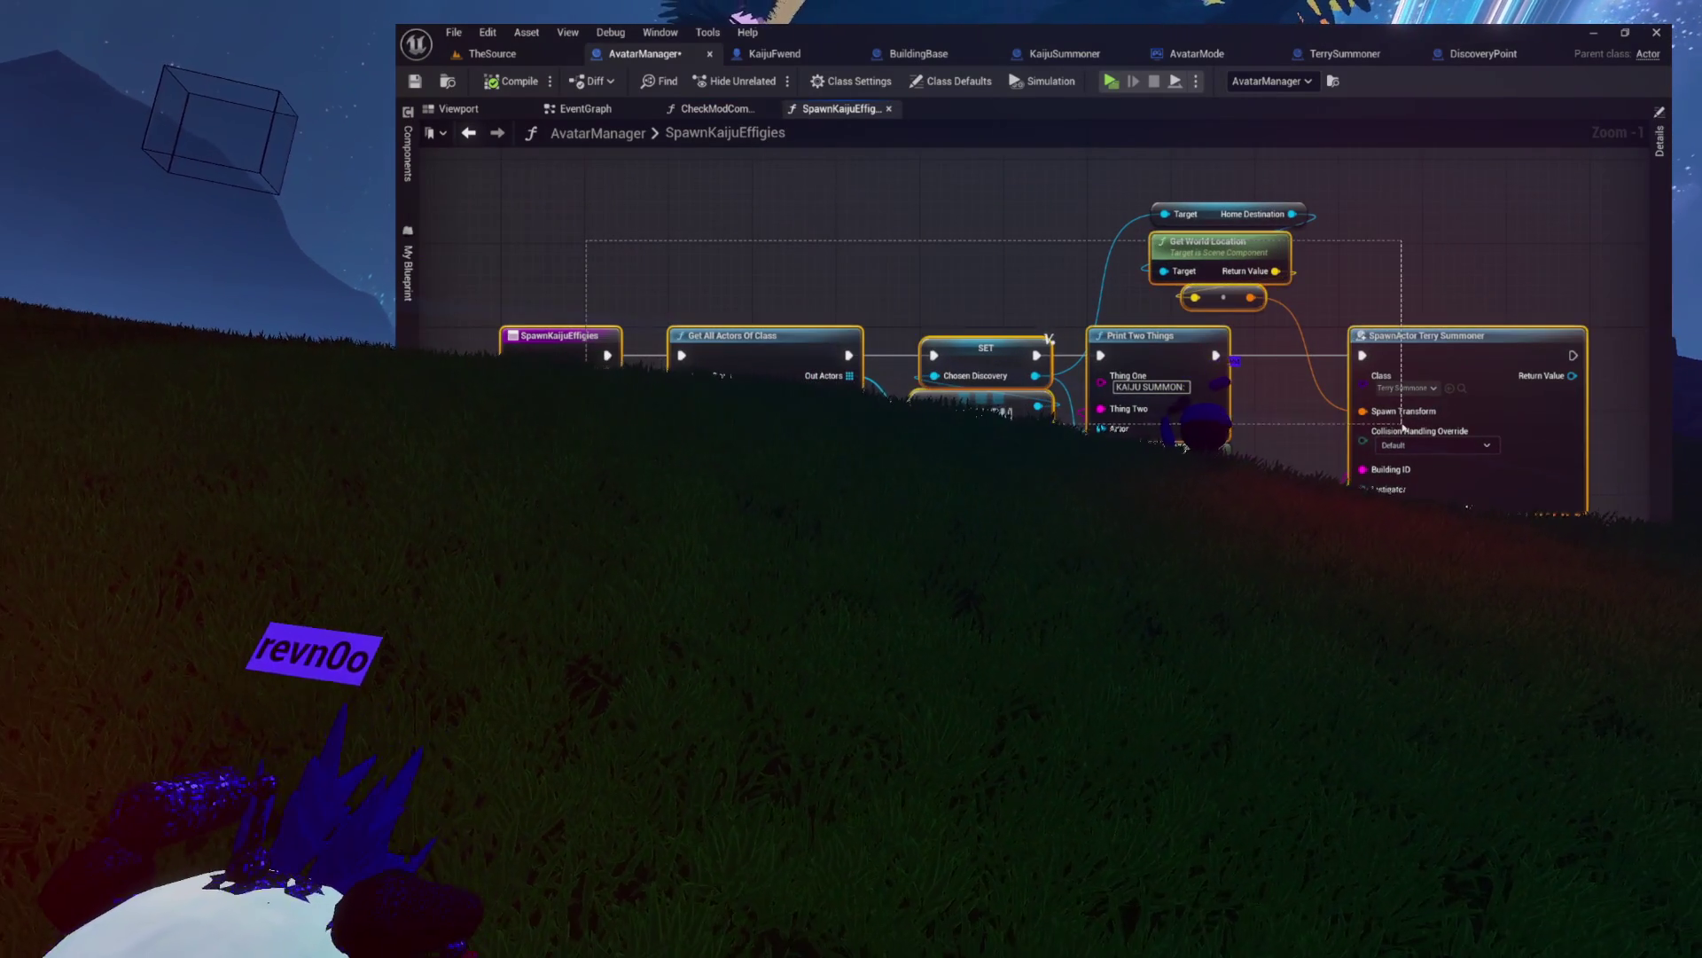
{"action": "left_click", "coordinate": [734, 223]}
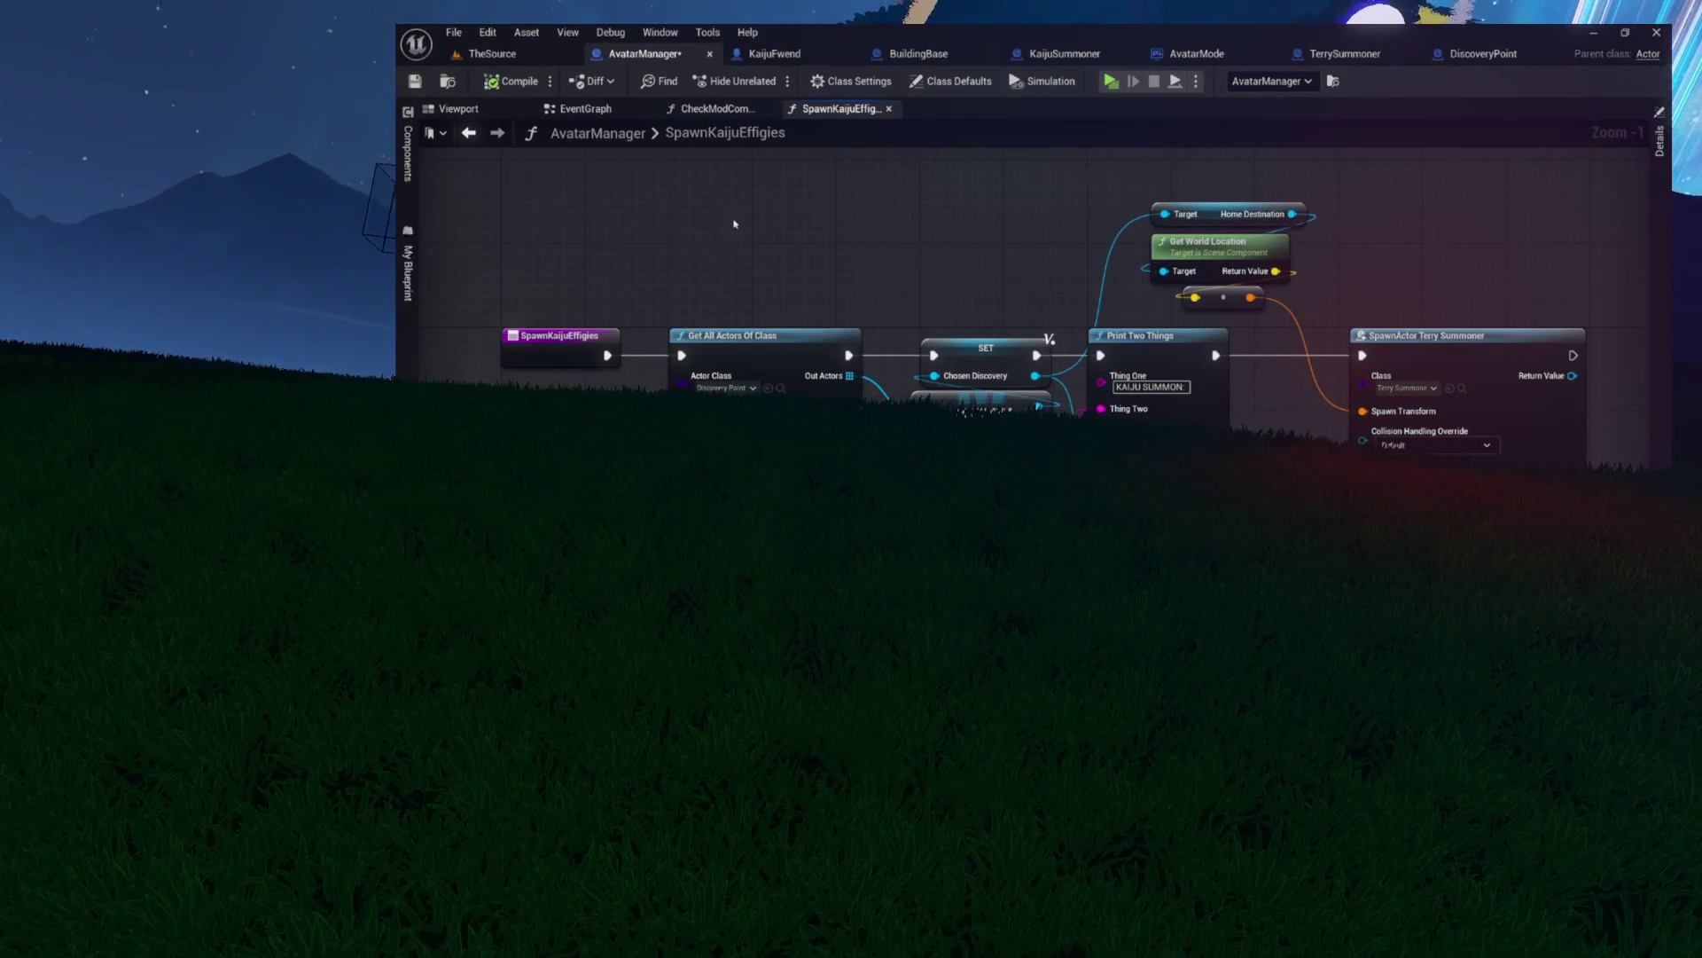
- Back in CheckModCommands, inspect the Switch on String and entry nodes, then open EventGraph
{"action": "left_click", "coordinate": [717, 109]}
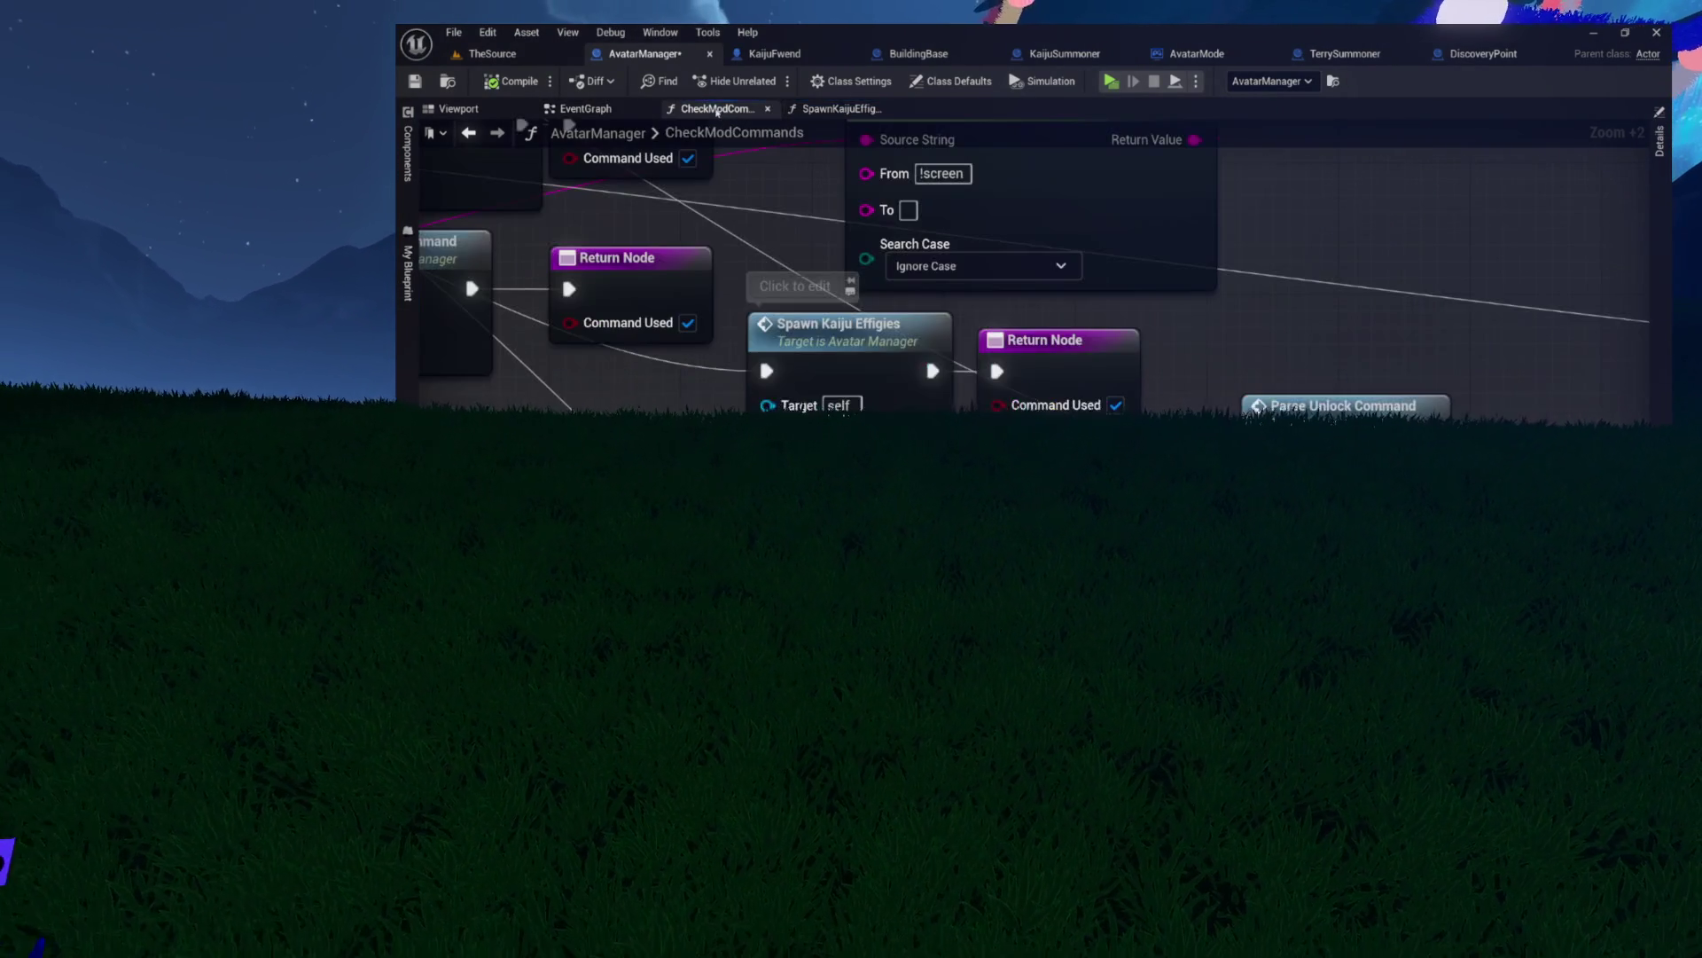
{"action": "scroll", "coordinate": [820, 331], "scroll_direction": "down", "scroll_amount": 4}
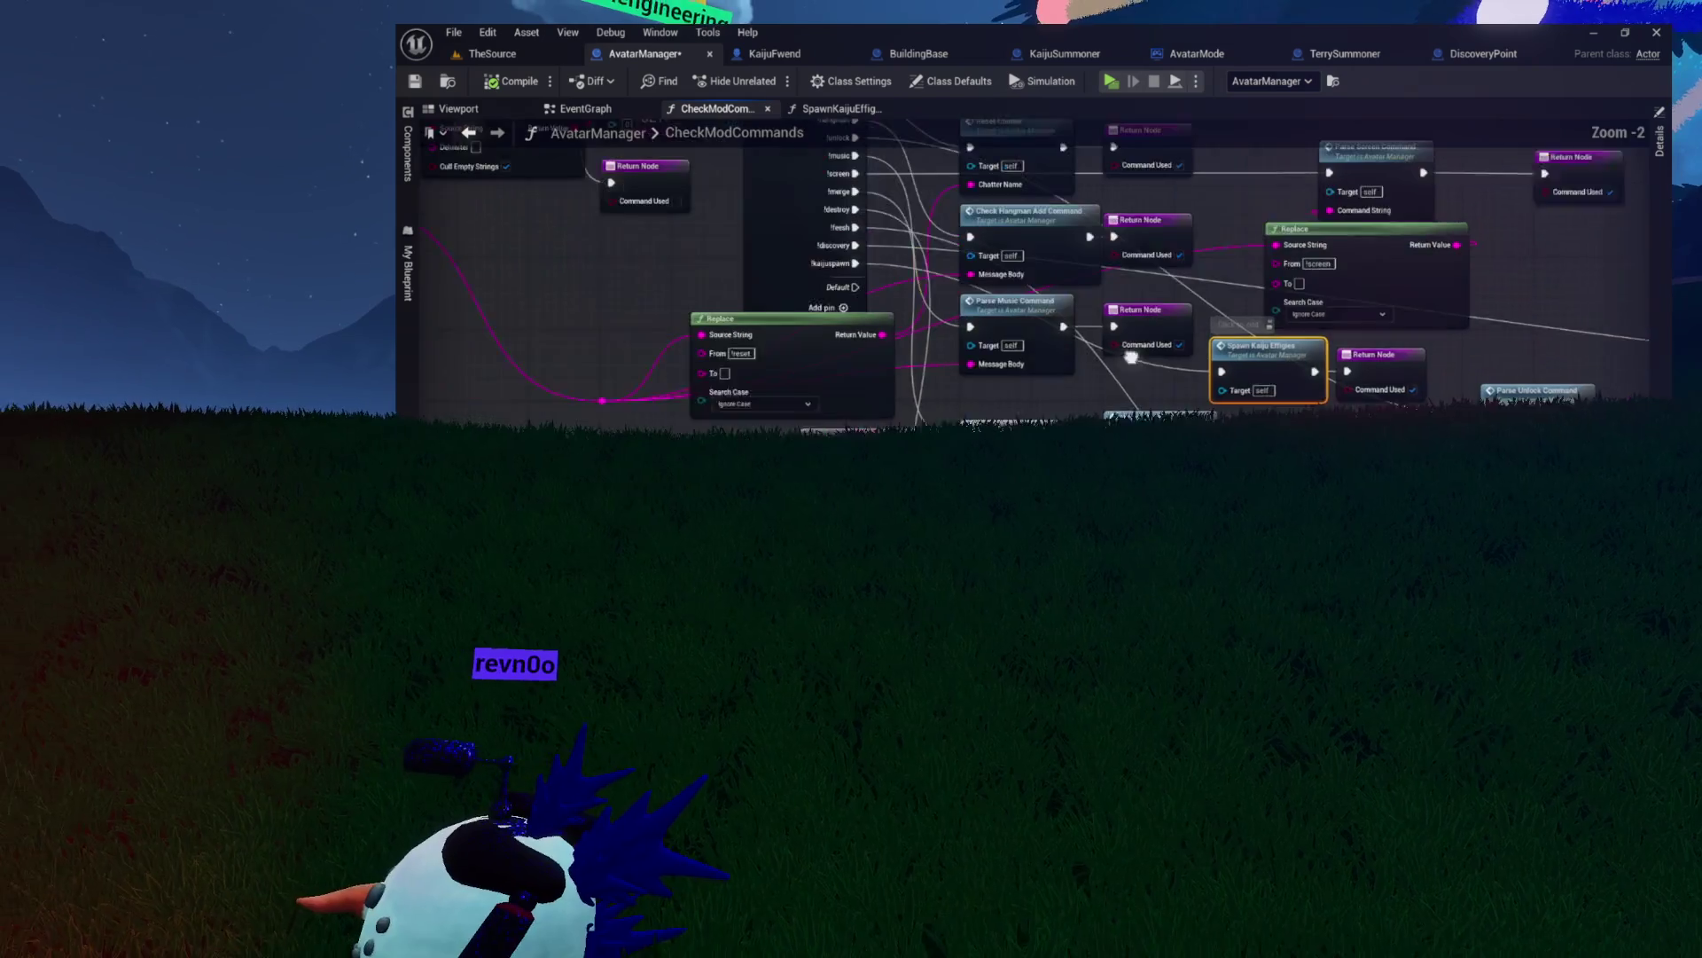
{"action": "left_click", "coordinate": [986, 215]}
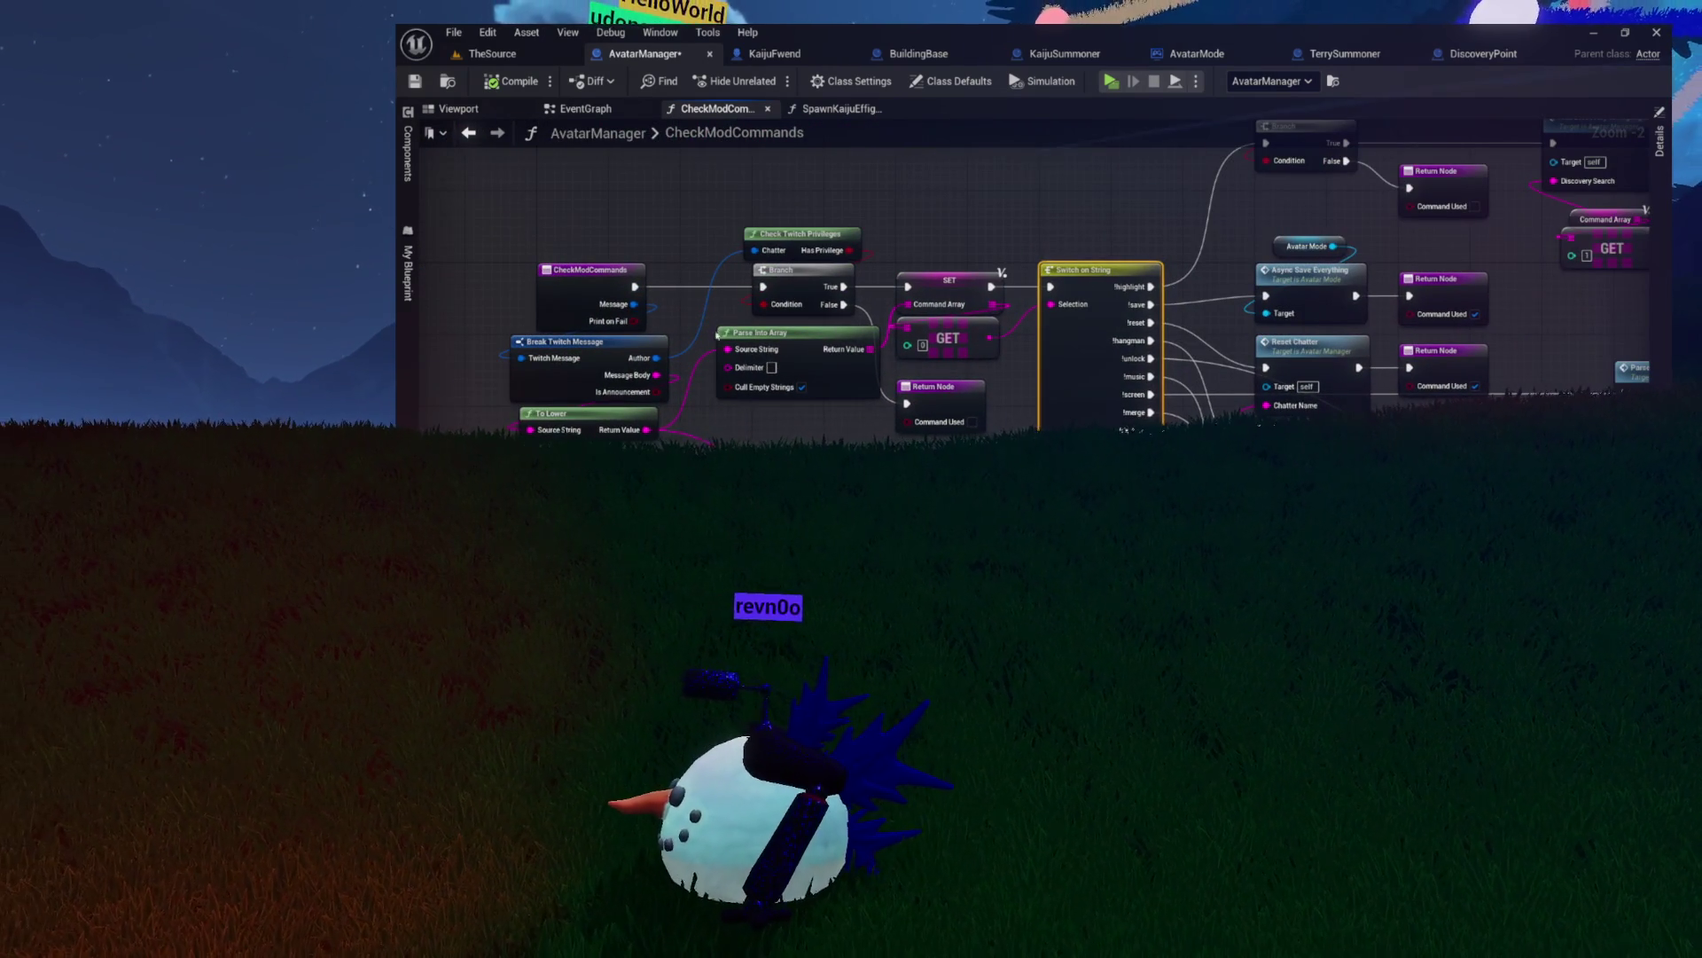
{"action": "left_click", "coordinate": [573, 280]}
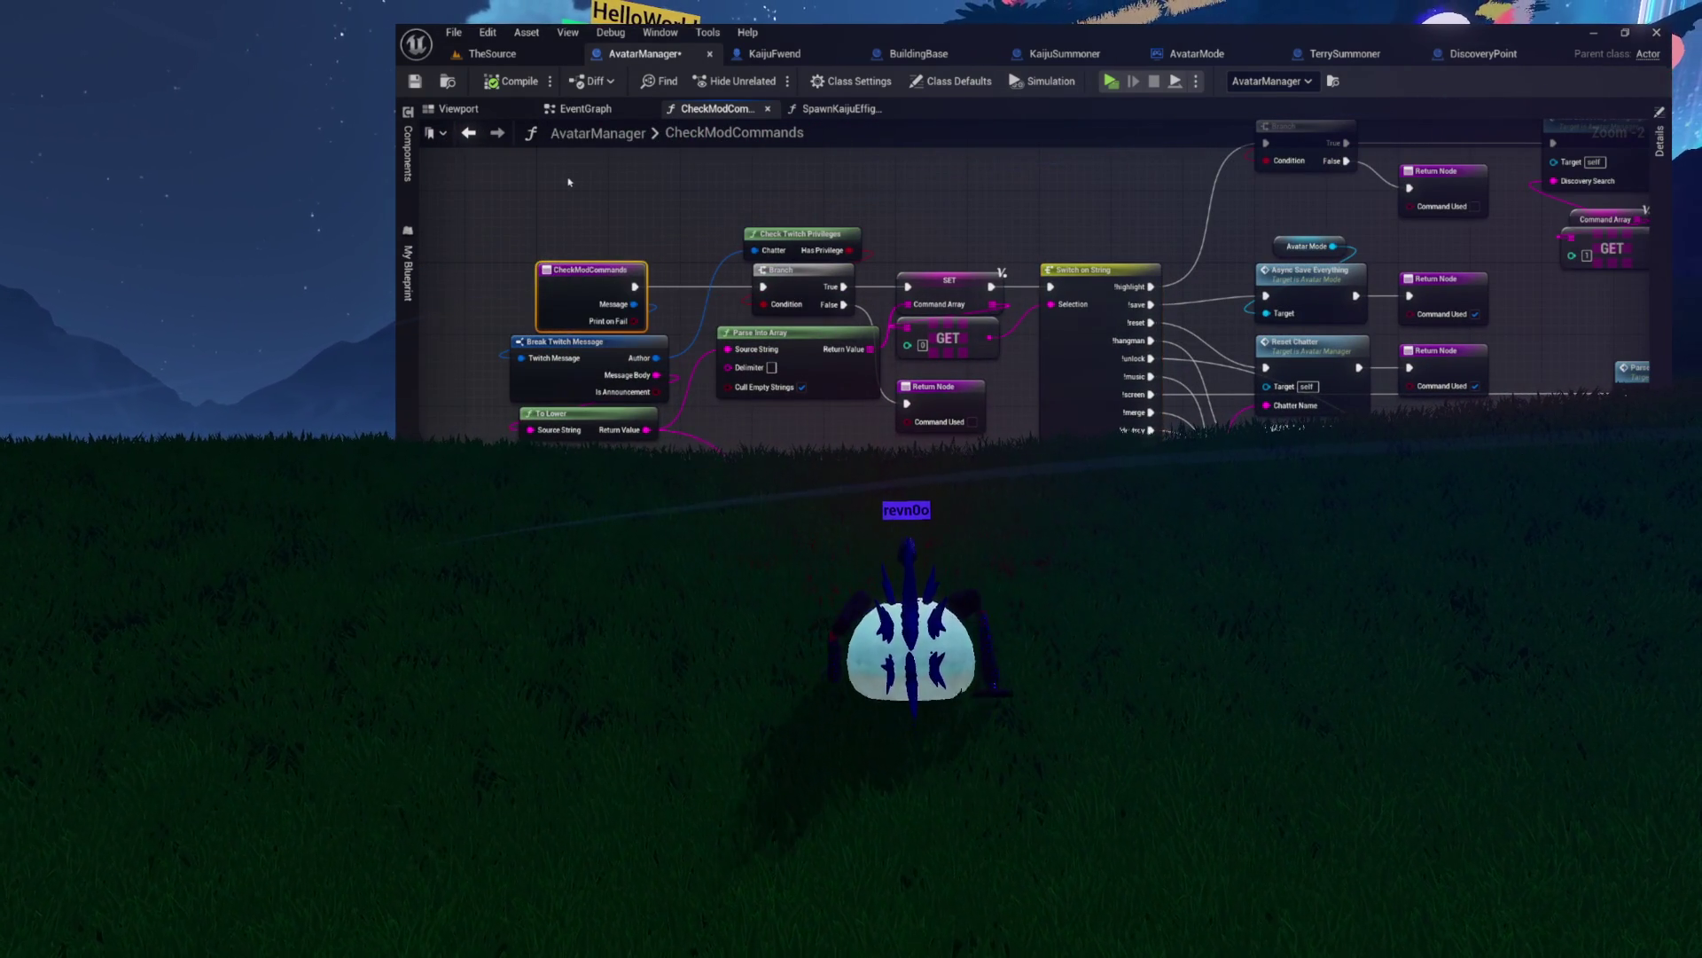
{"action": "left_click", "coordinate": [592, 107]}
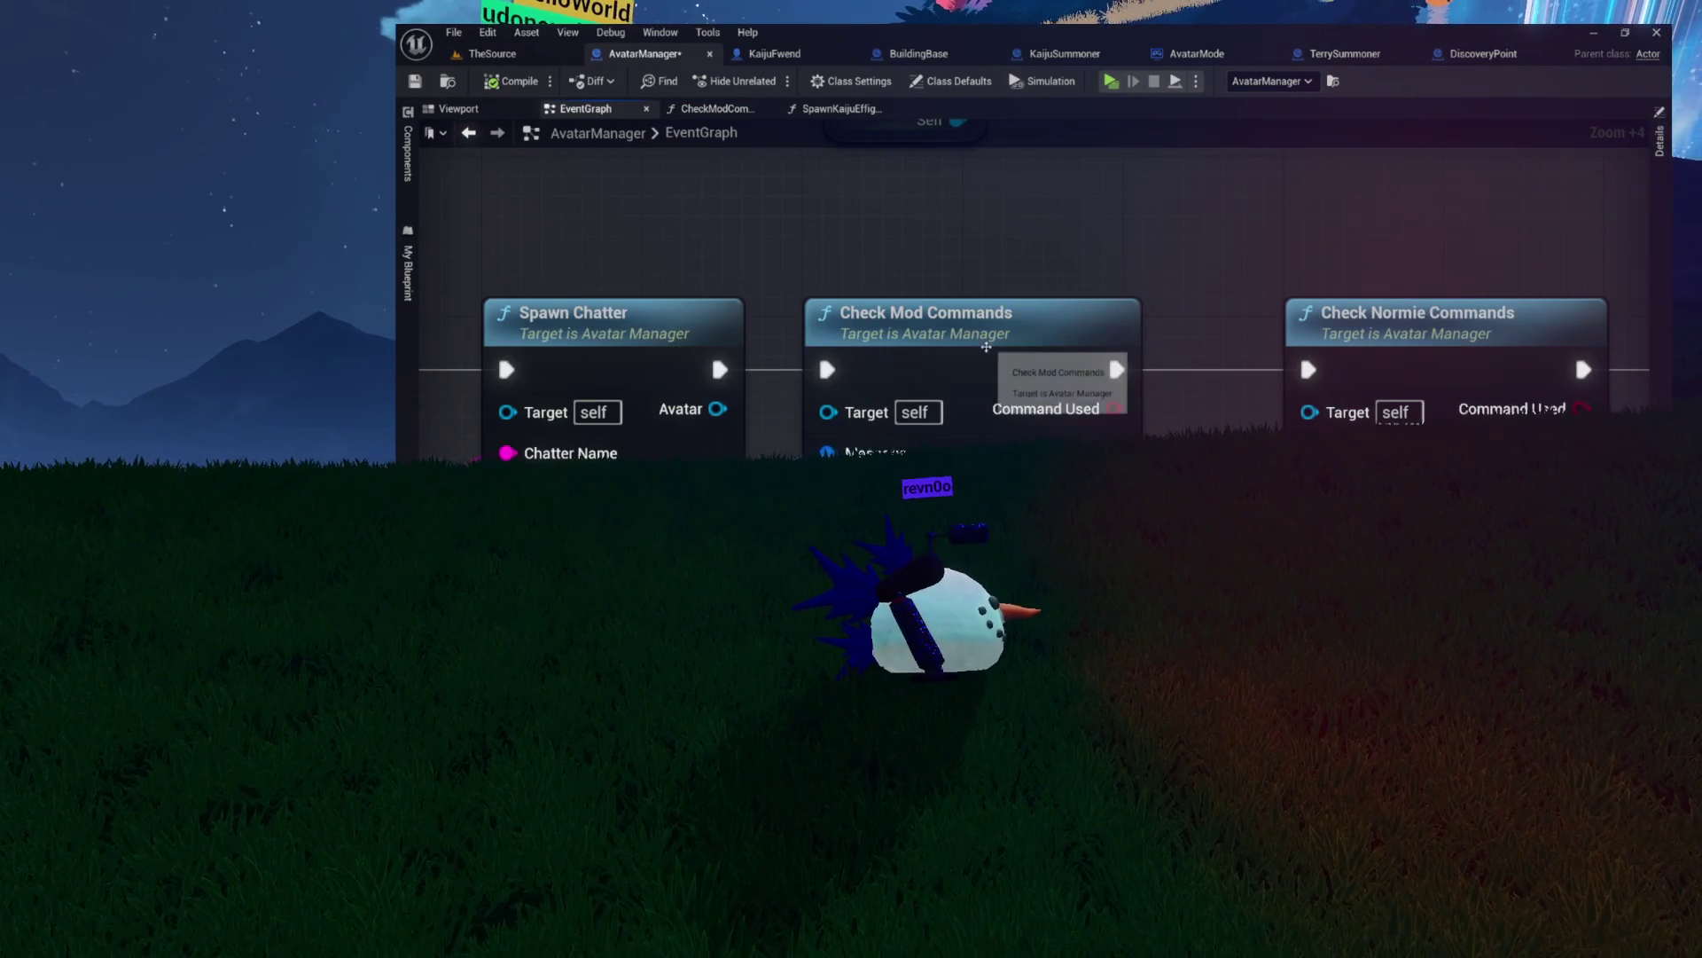
- Pan the EventGraph to Dispatch Message (MyDispatcher) and box-select it with Check Chatter in Save
{"action": "left_click", "coordinate": [986, 346]}
{"action": "left_click_drag", "start_coordinate": [986, 347], "coordinate": [1205, 330]}
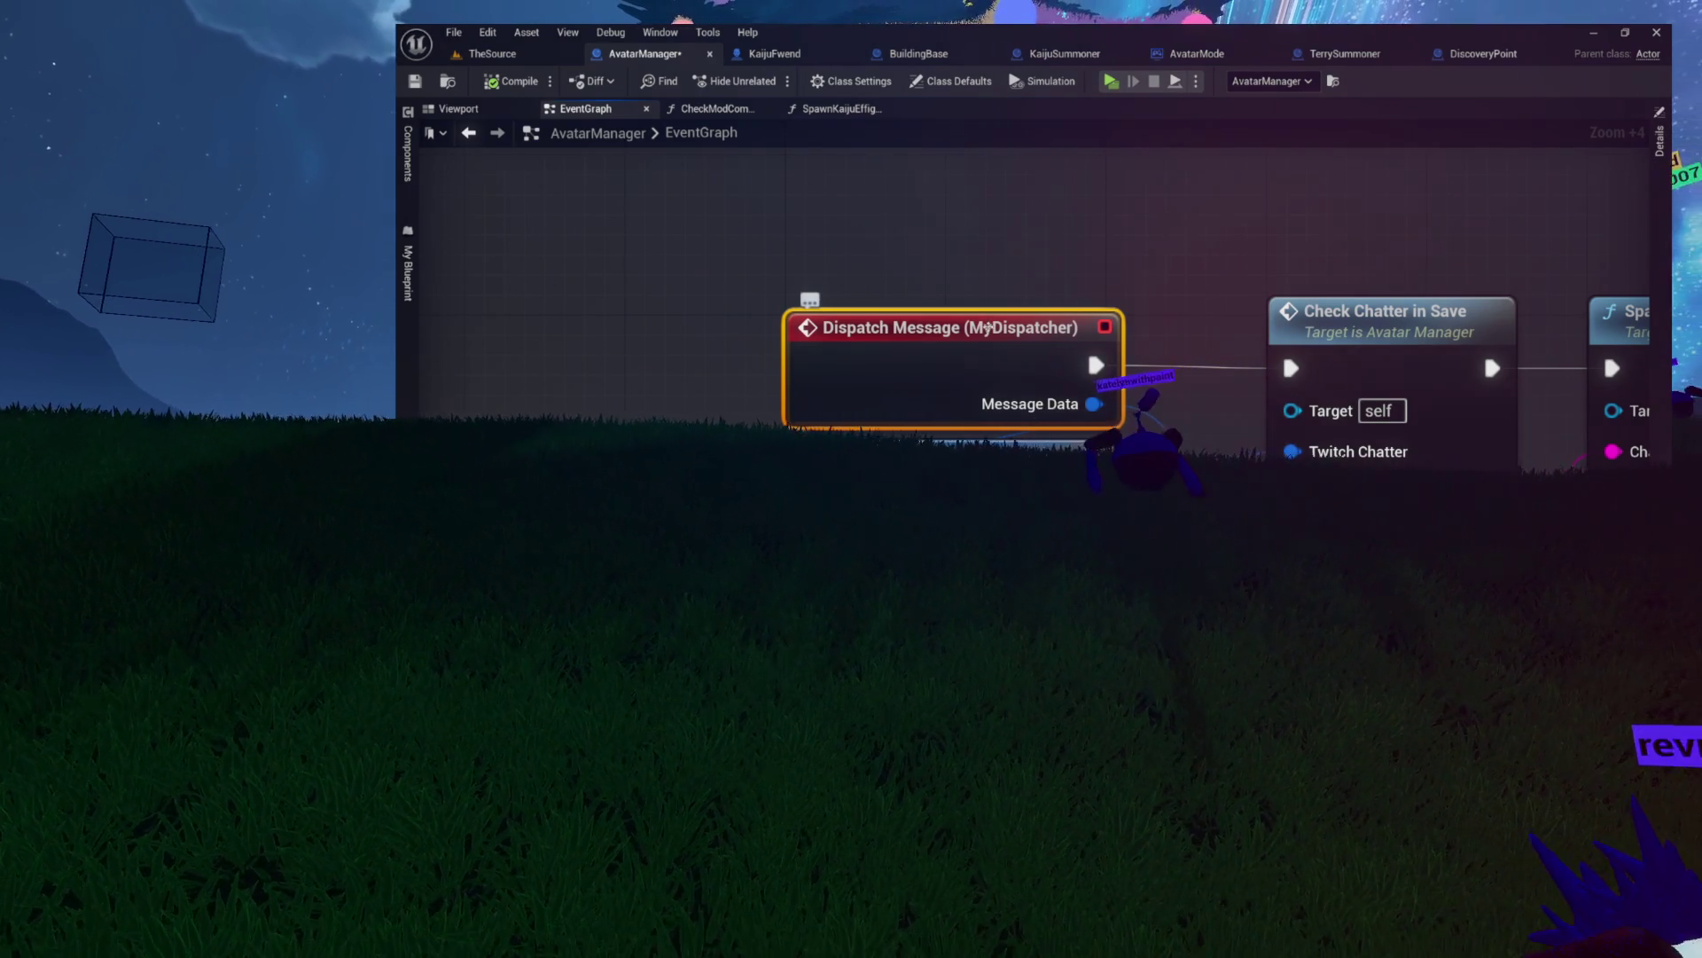
{"action": "left_click_drag", "start_coordinate": [776, 272], "coordinate": [1395, 438]}
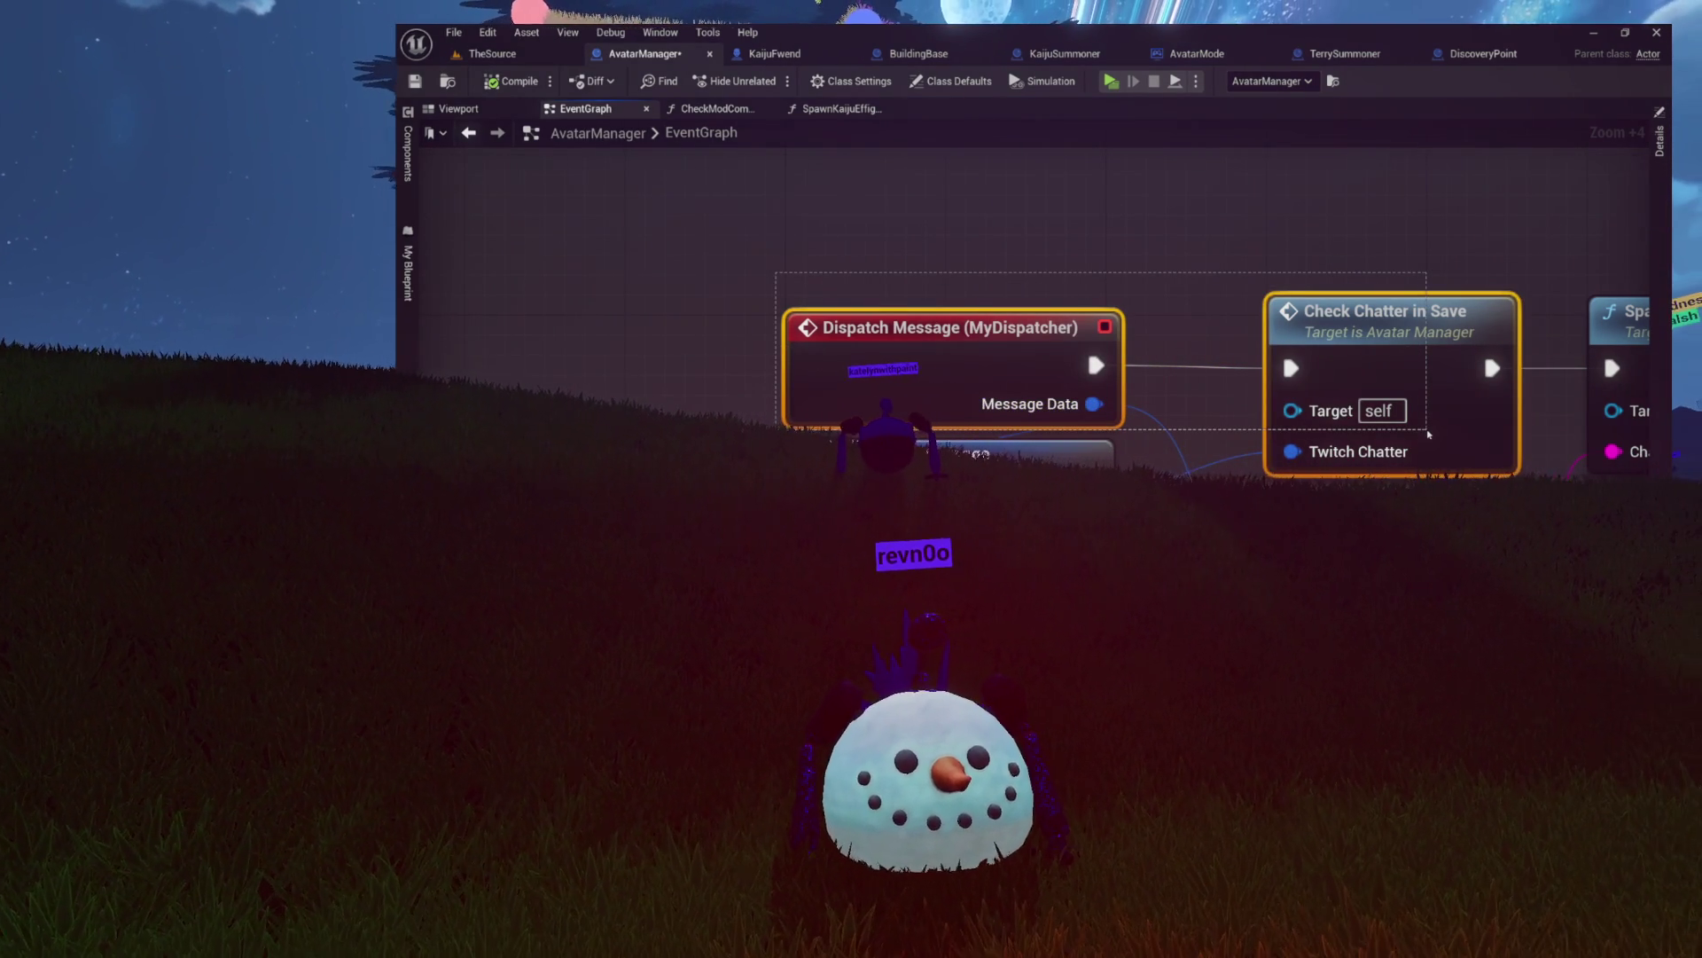
{"action": "left_click_drag", "start_coordinate": [1428, 434], "coordinate": [1129, 284]}
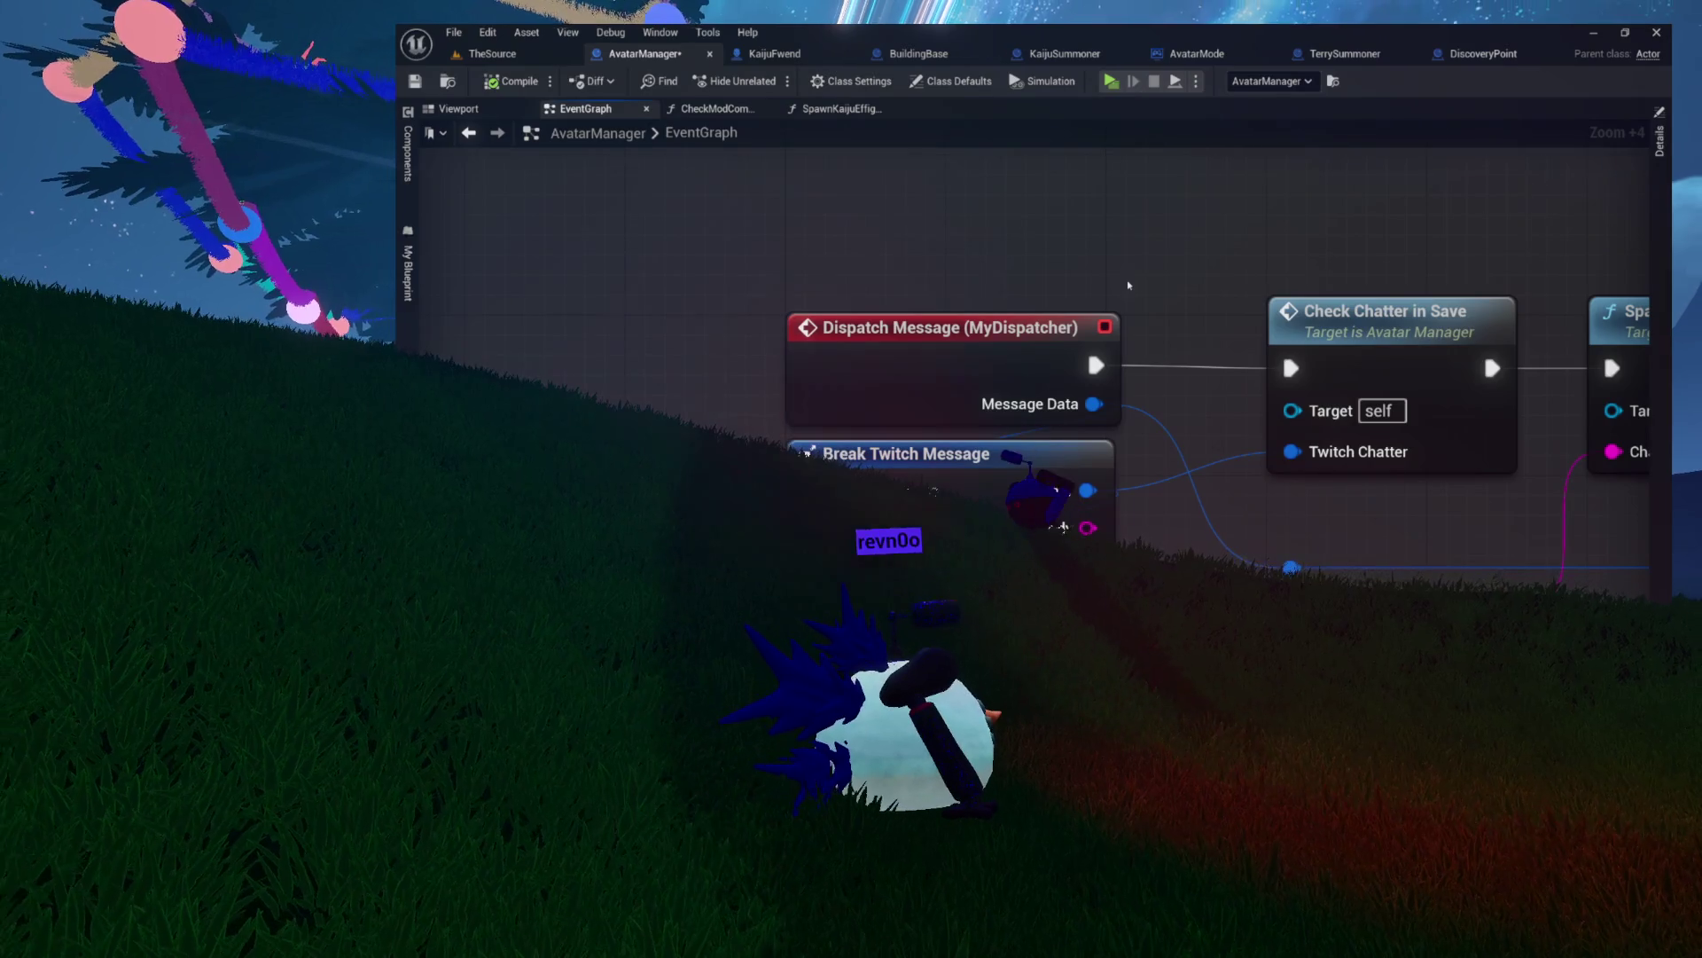
{"action": "left_click_drag", "start_coordinate": [1034, 324], "coordinate": [913, 360]}
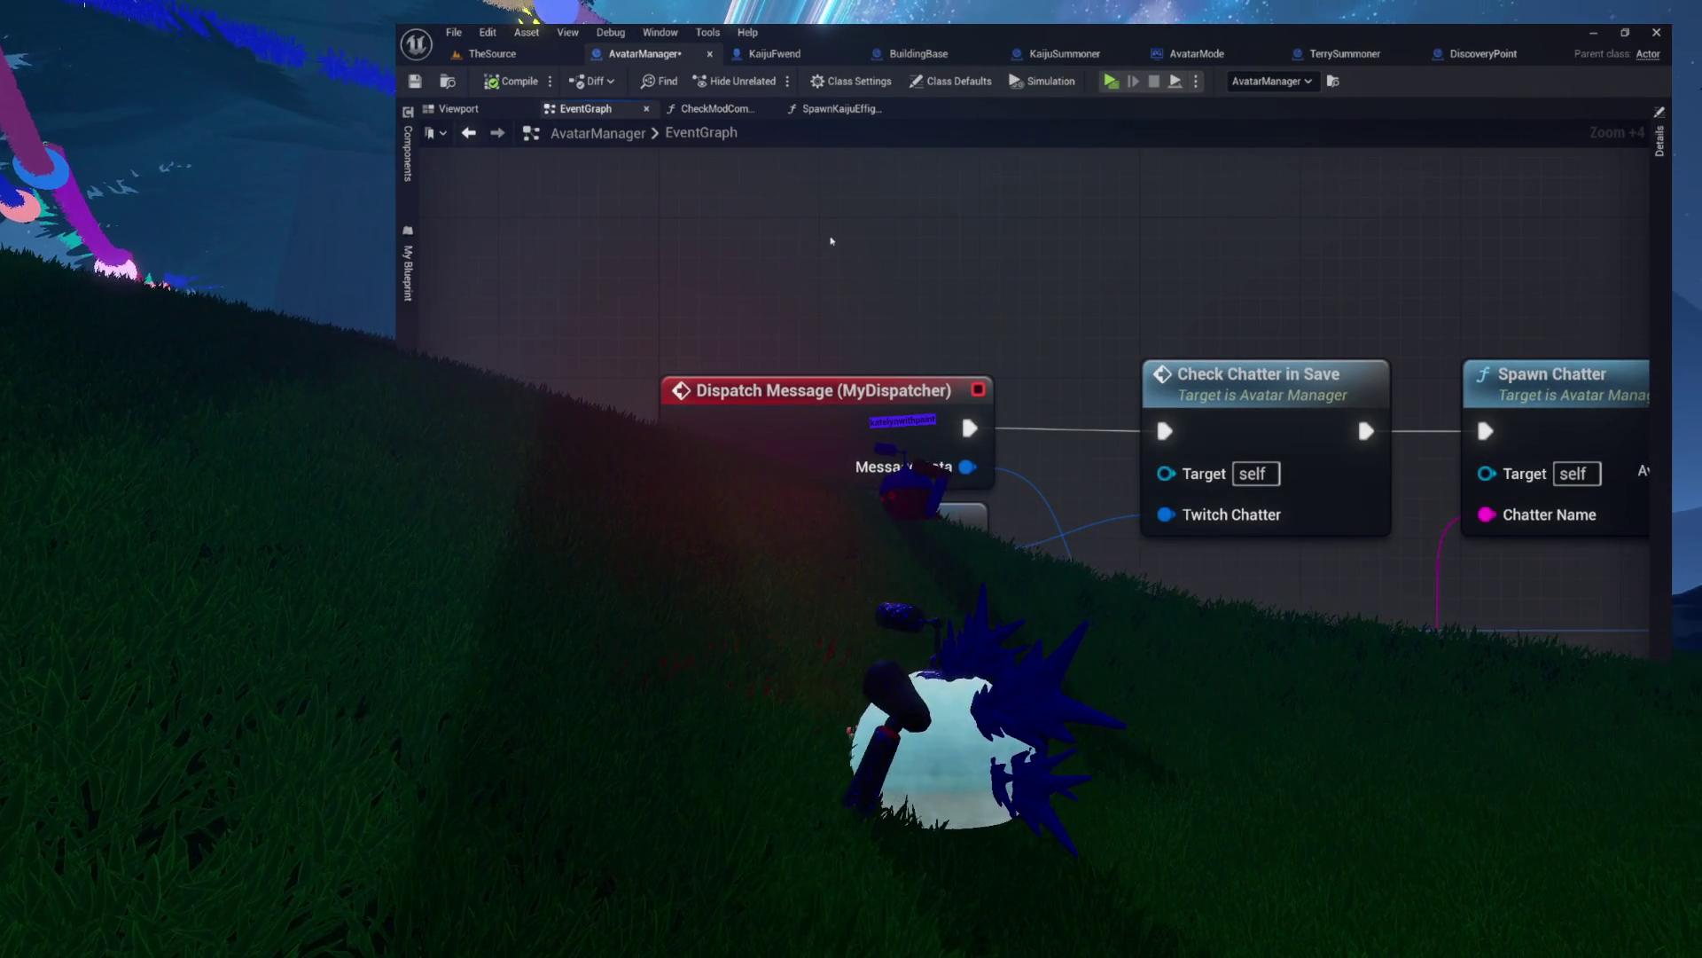
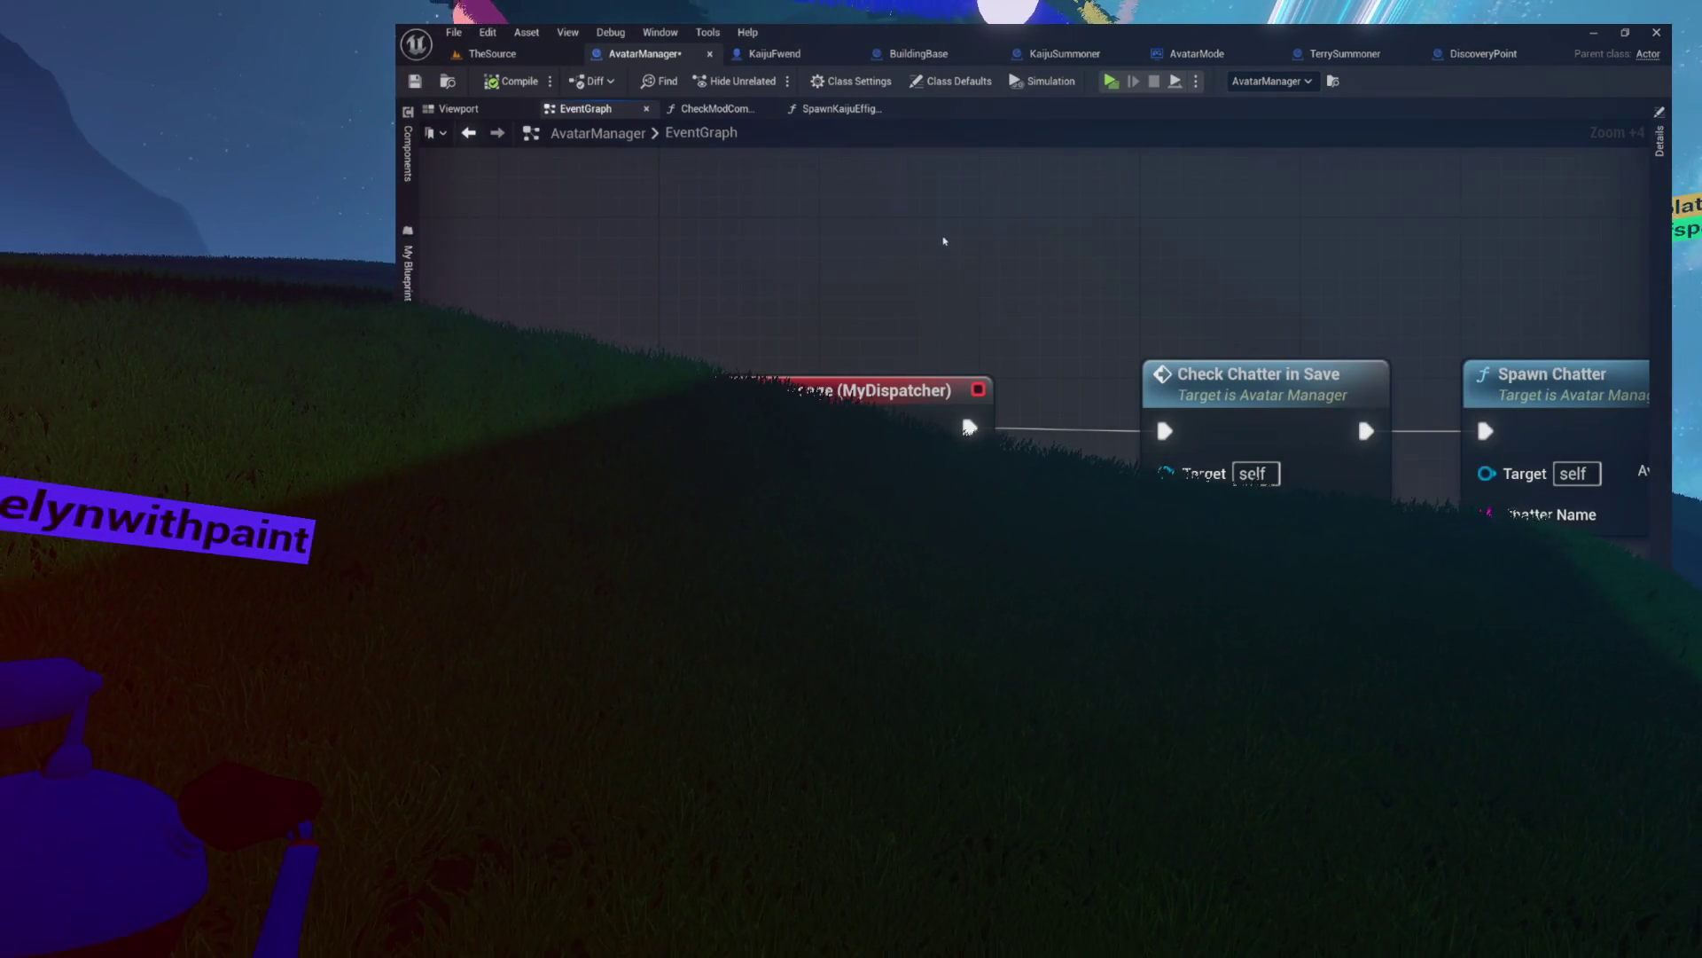
- Select the Dispatch Message node on its own, leaving the Check Chatter nodes unselected
{"action": "left_click_drag", "start_coordinate": [766, 250], "coordinate": [744, 316]}
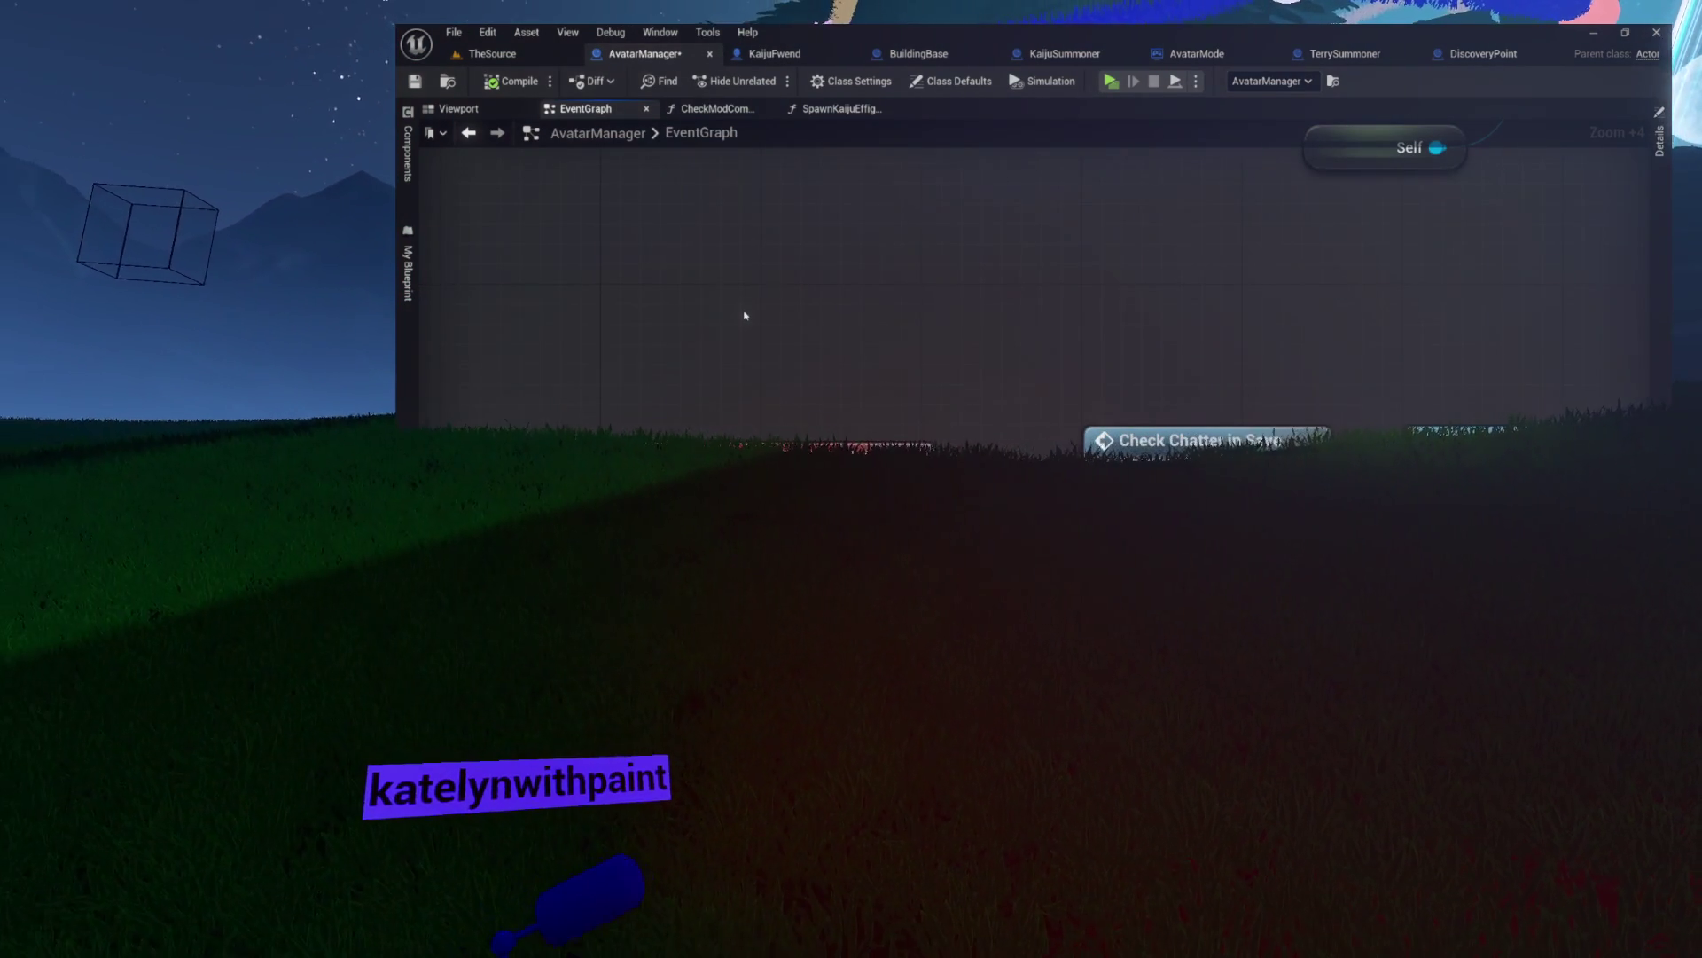
{"action": "mouse_move", "coordinate": [858, 285]}
{"action": "left_mouse_down"}
{"action": "mouse_move", "coordinate": [673, 266]}
{"action": "mouse_move", "coordinate": [805, 264]}
{"action": "left_mouse_up"}
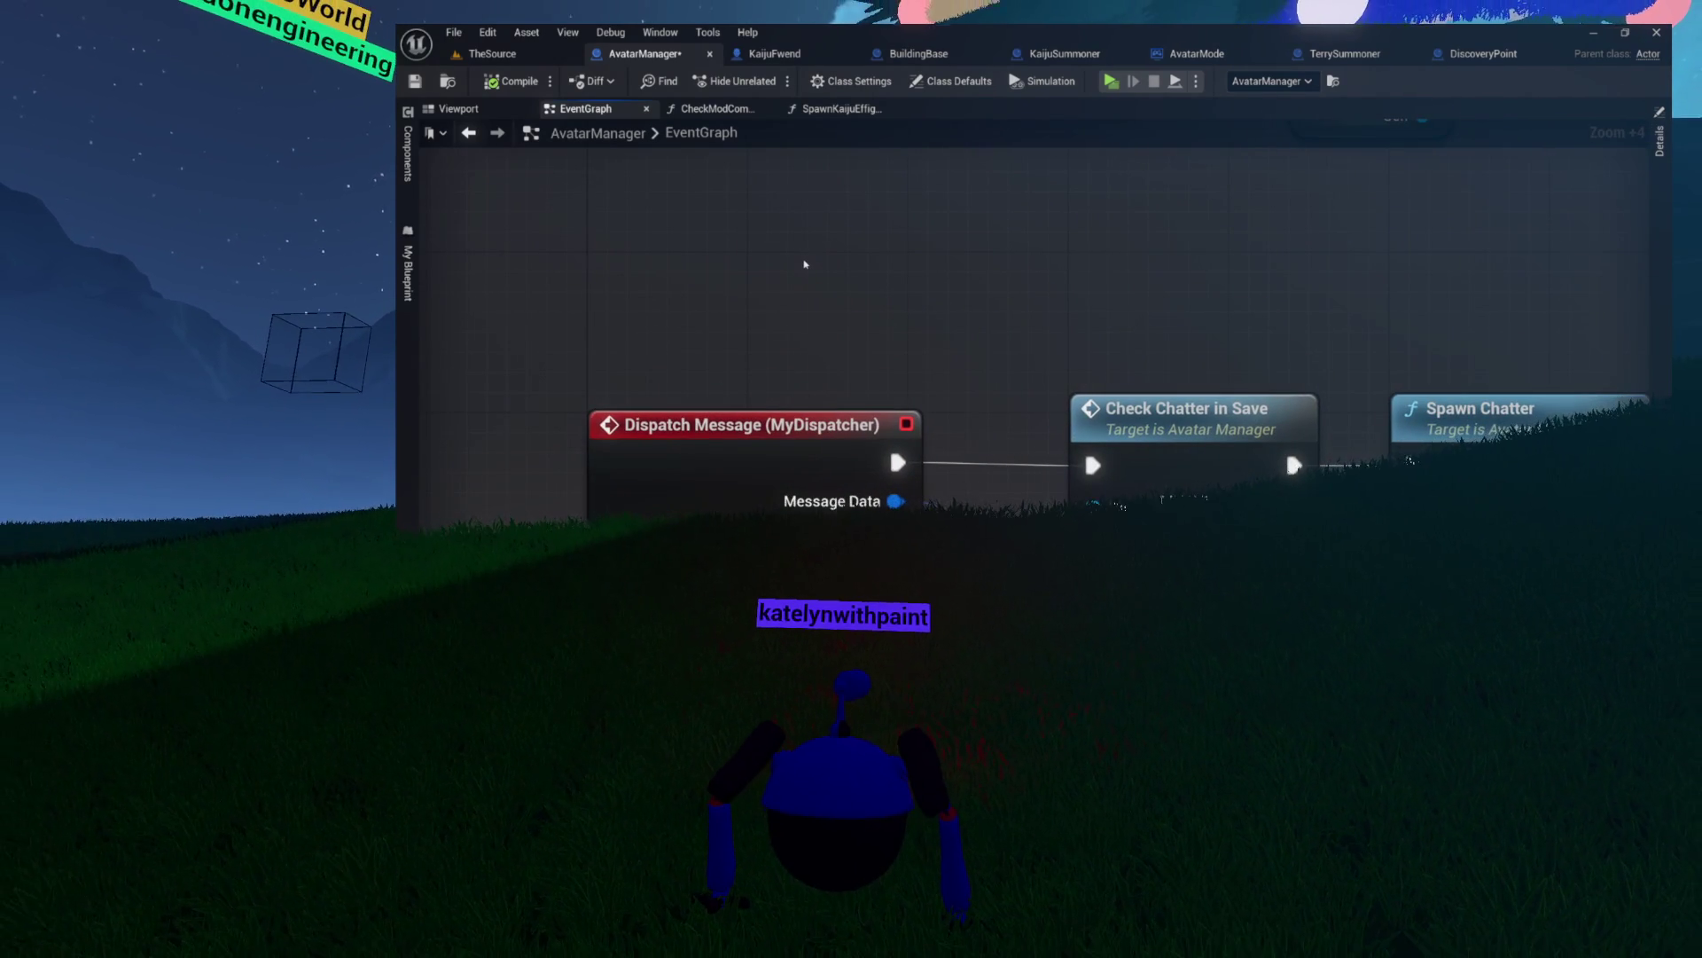
{"action": "left_click_drag", "start_coordinate": [663, 288], "coordinate": [1147, 423]}
{"action": "left_click_drag", "start_coordinate": [876, 324], "coordinate": [1189, 431]}
{"action": "left_click", "coordinate": [828, 438]}
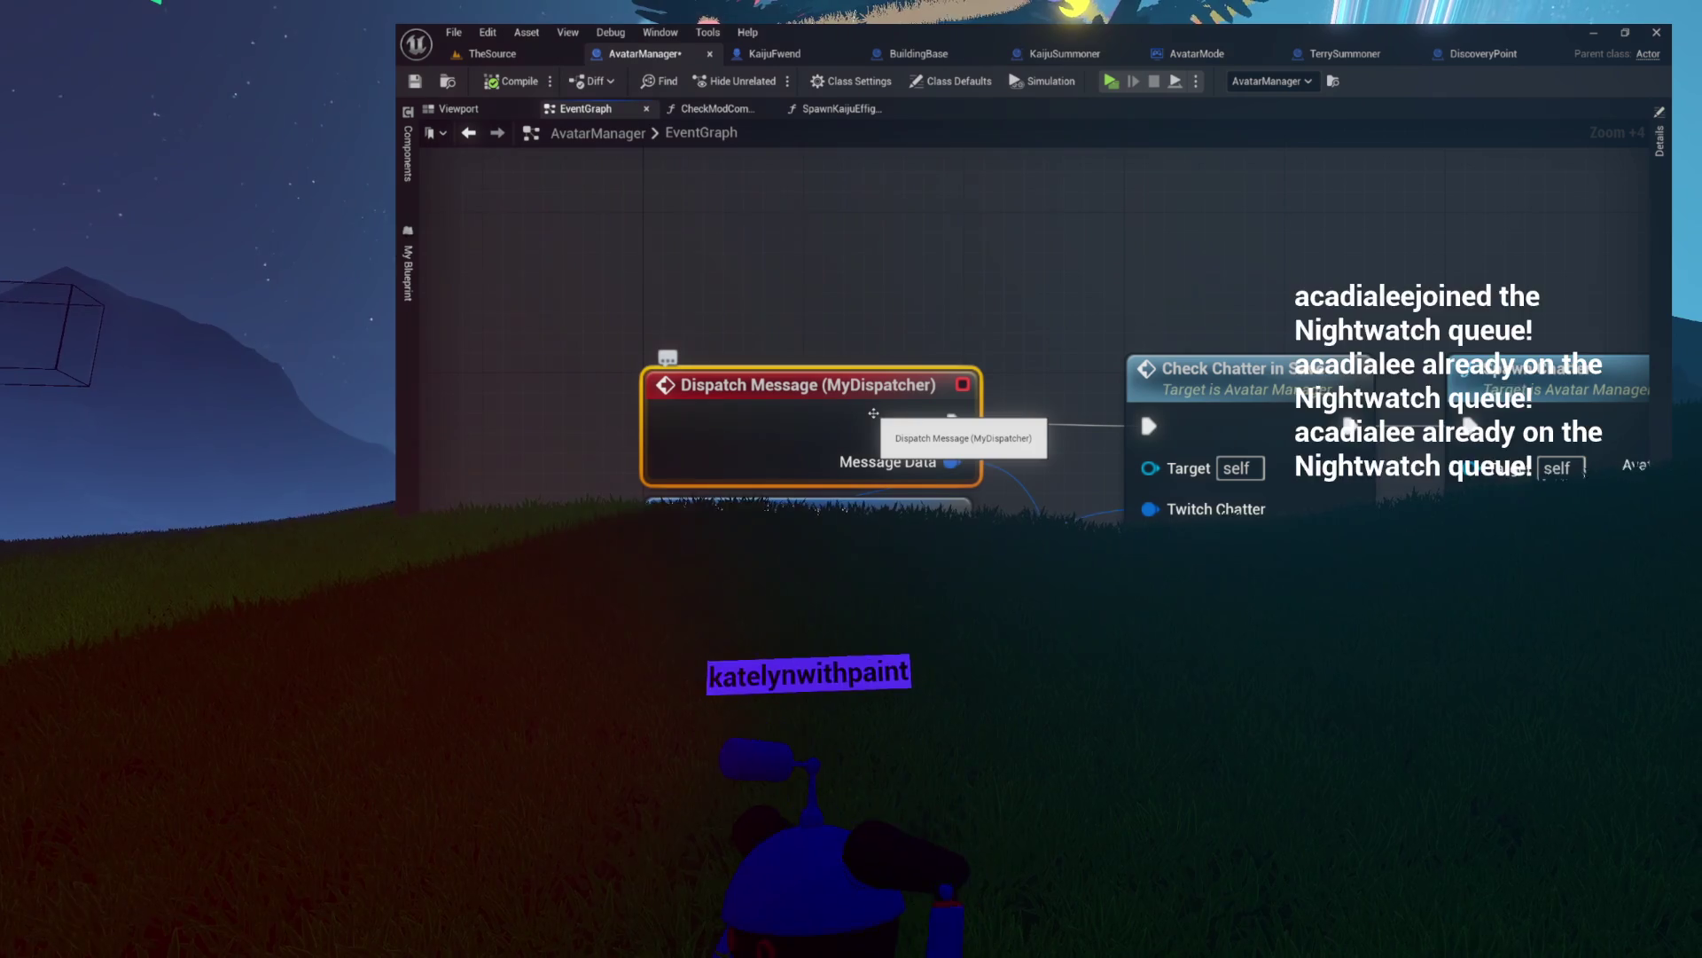
{"action": "mouse_move", "coordinate": [743, 308]}
{"action": "left_mouse_down"}
{"action": "mouse_move", "coordinate": [906, 391]}
{"action": "mouse_move", "coordinate": [905, 289]}
{"action": "mouse_move", "coordinate": [766, 362]}
{"action": "left_mouse_up"}
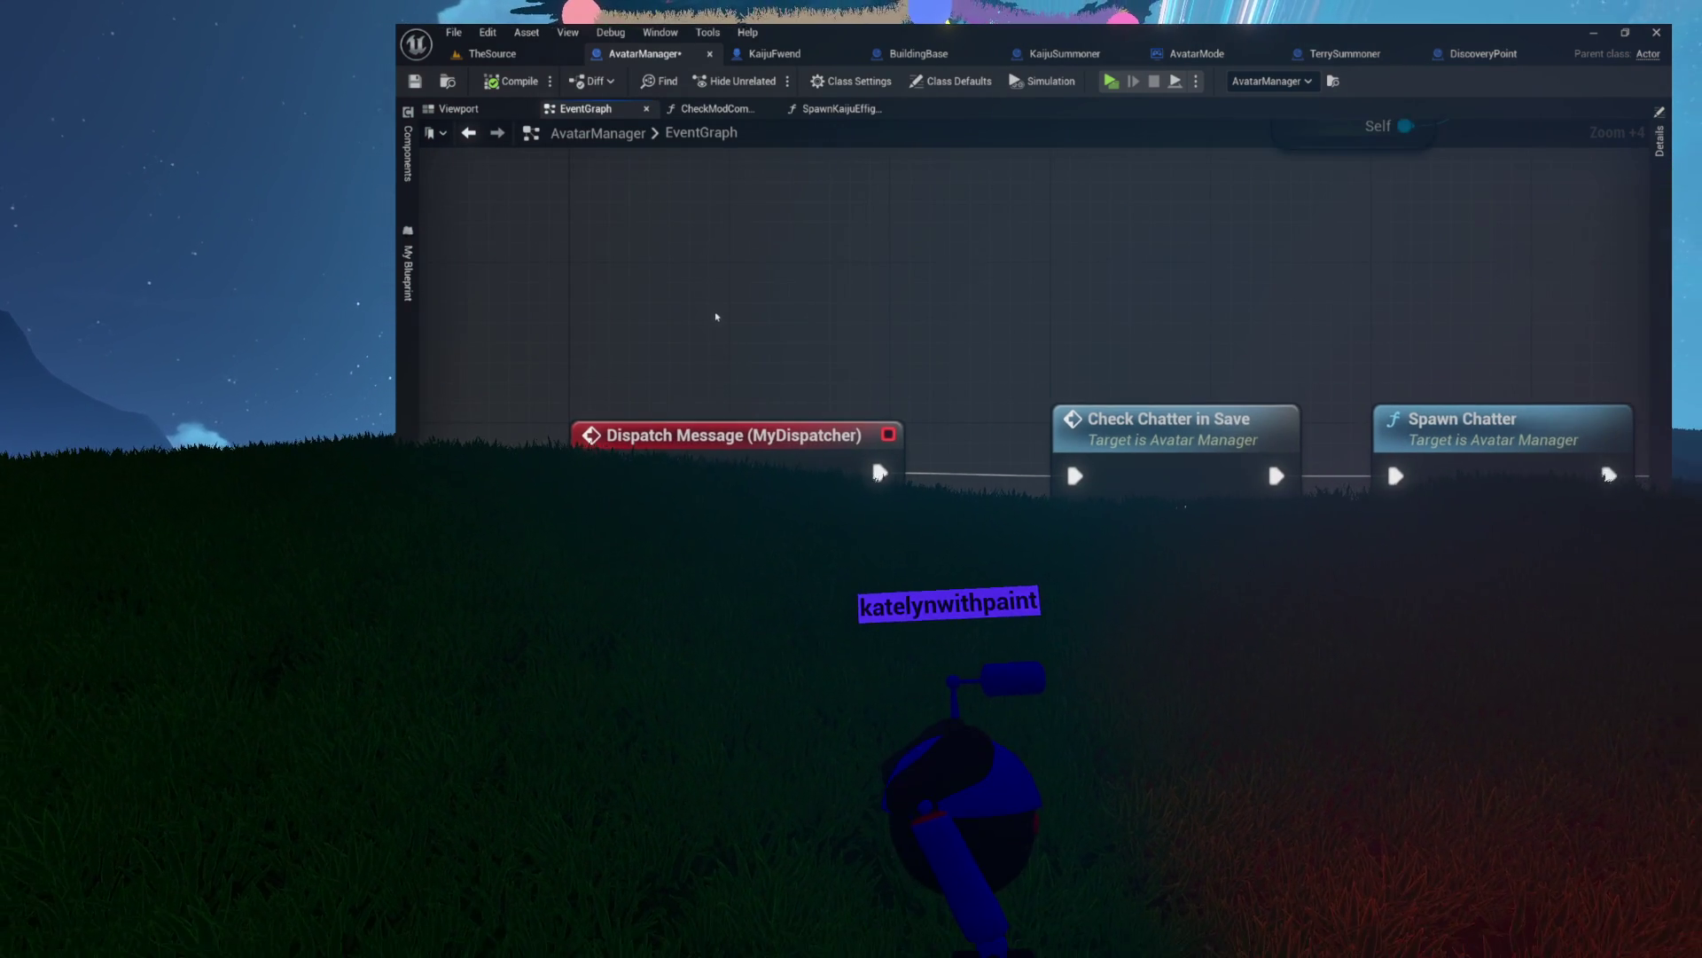
{"action": "scroll", "coordinate": [716, 317], "scroll_direction": "down", "scroll_amount": 4}
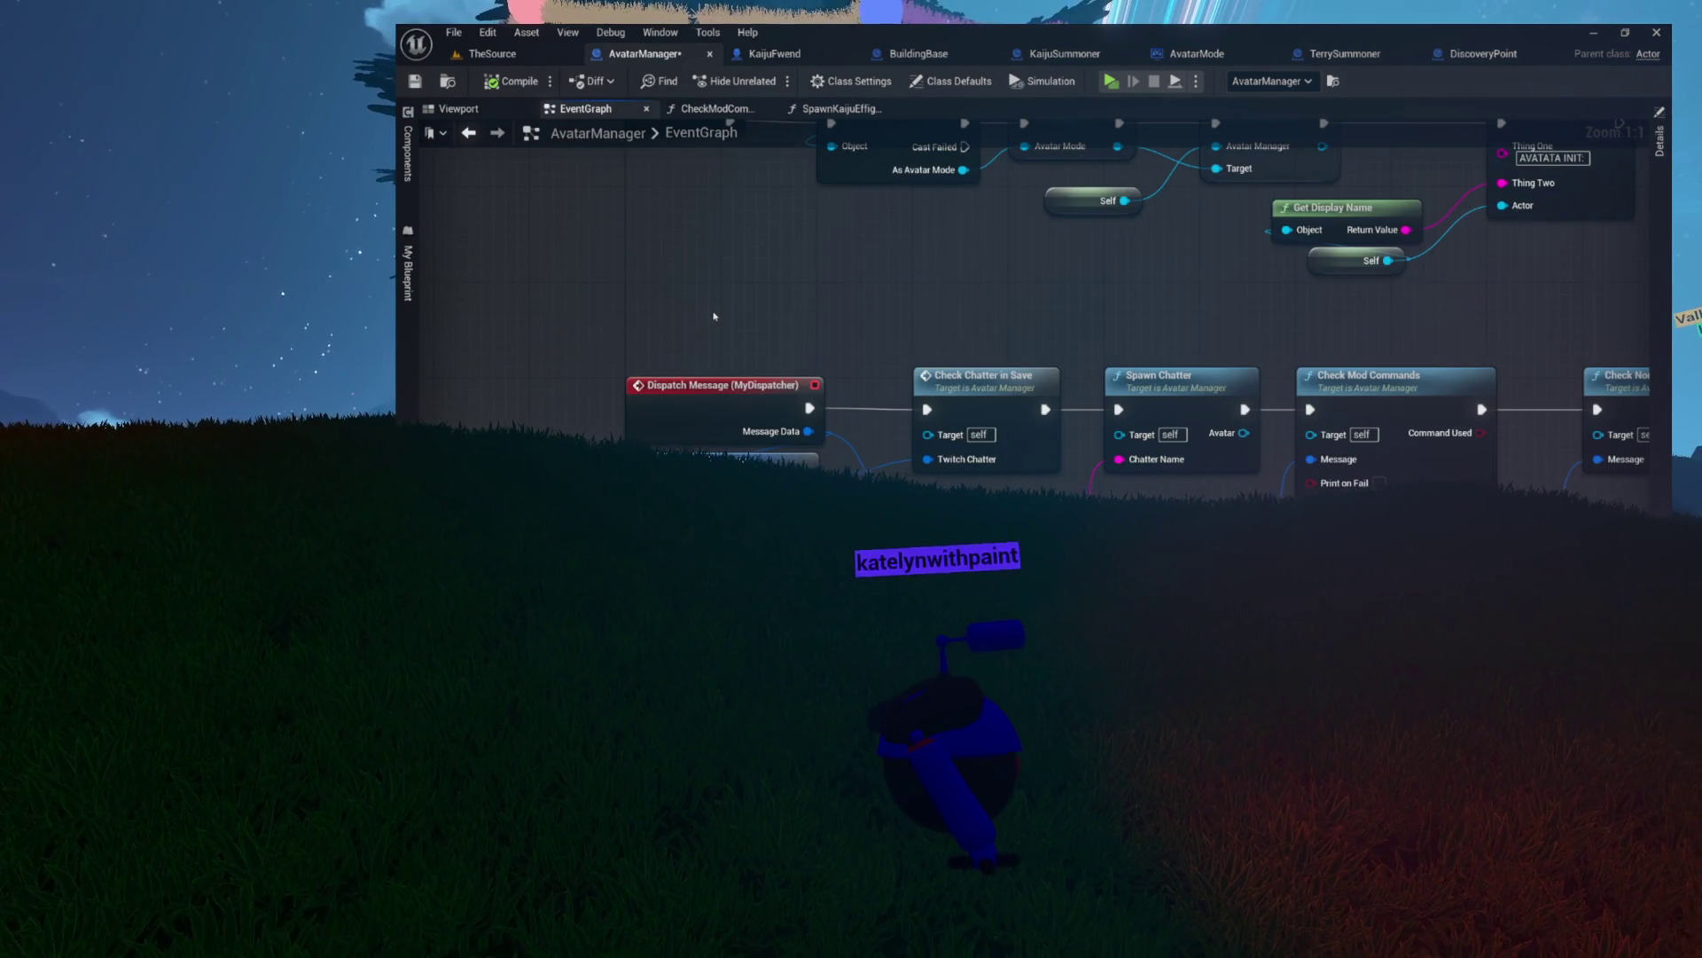
- Drag Dispatch Message up and left, clear of the Break Twitch Message nodes
{"action": "left_click_drag", "start_coordinate": [714, 316], "coordinate": [715, 203]}
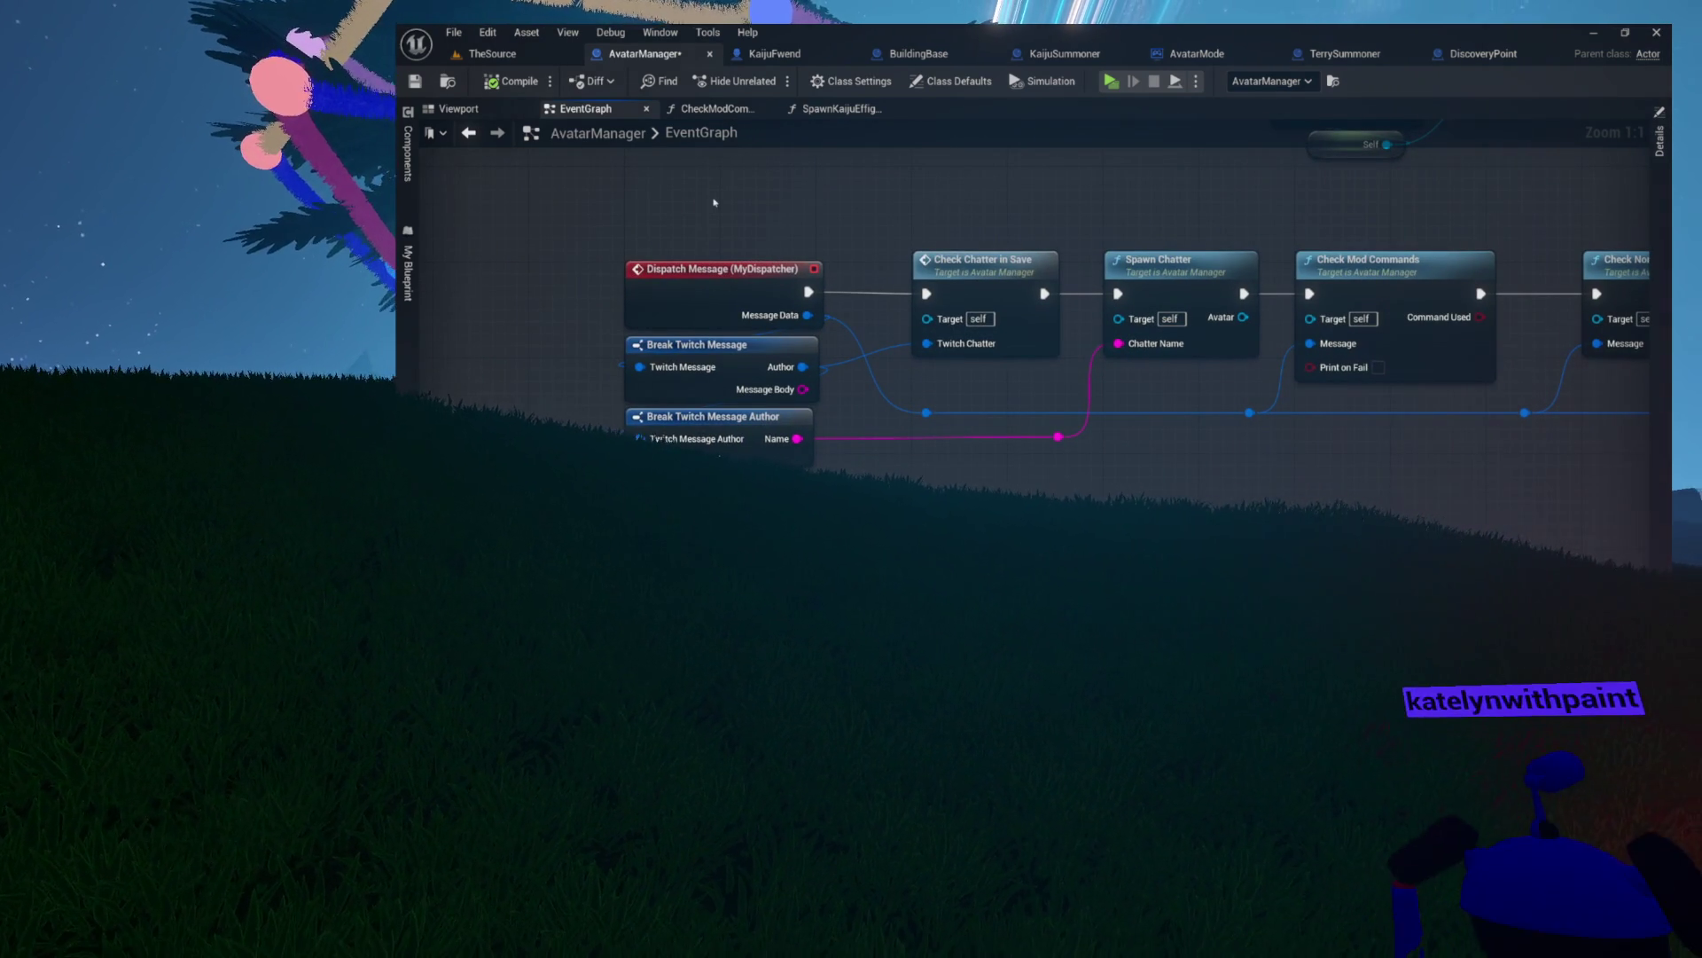
{"action": "mouse_move", "coordinate": [706, 196]}
{"action": "left_mouse_down"}
{"action": "mouse_move", "coordinate": [1132, 449]}
{"action": "mouse_move", "coordinate": [1378, 498]}
{"action": "left_mouse_up"}
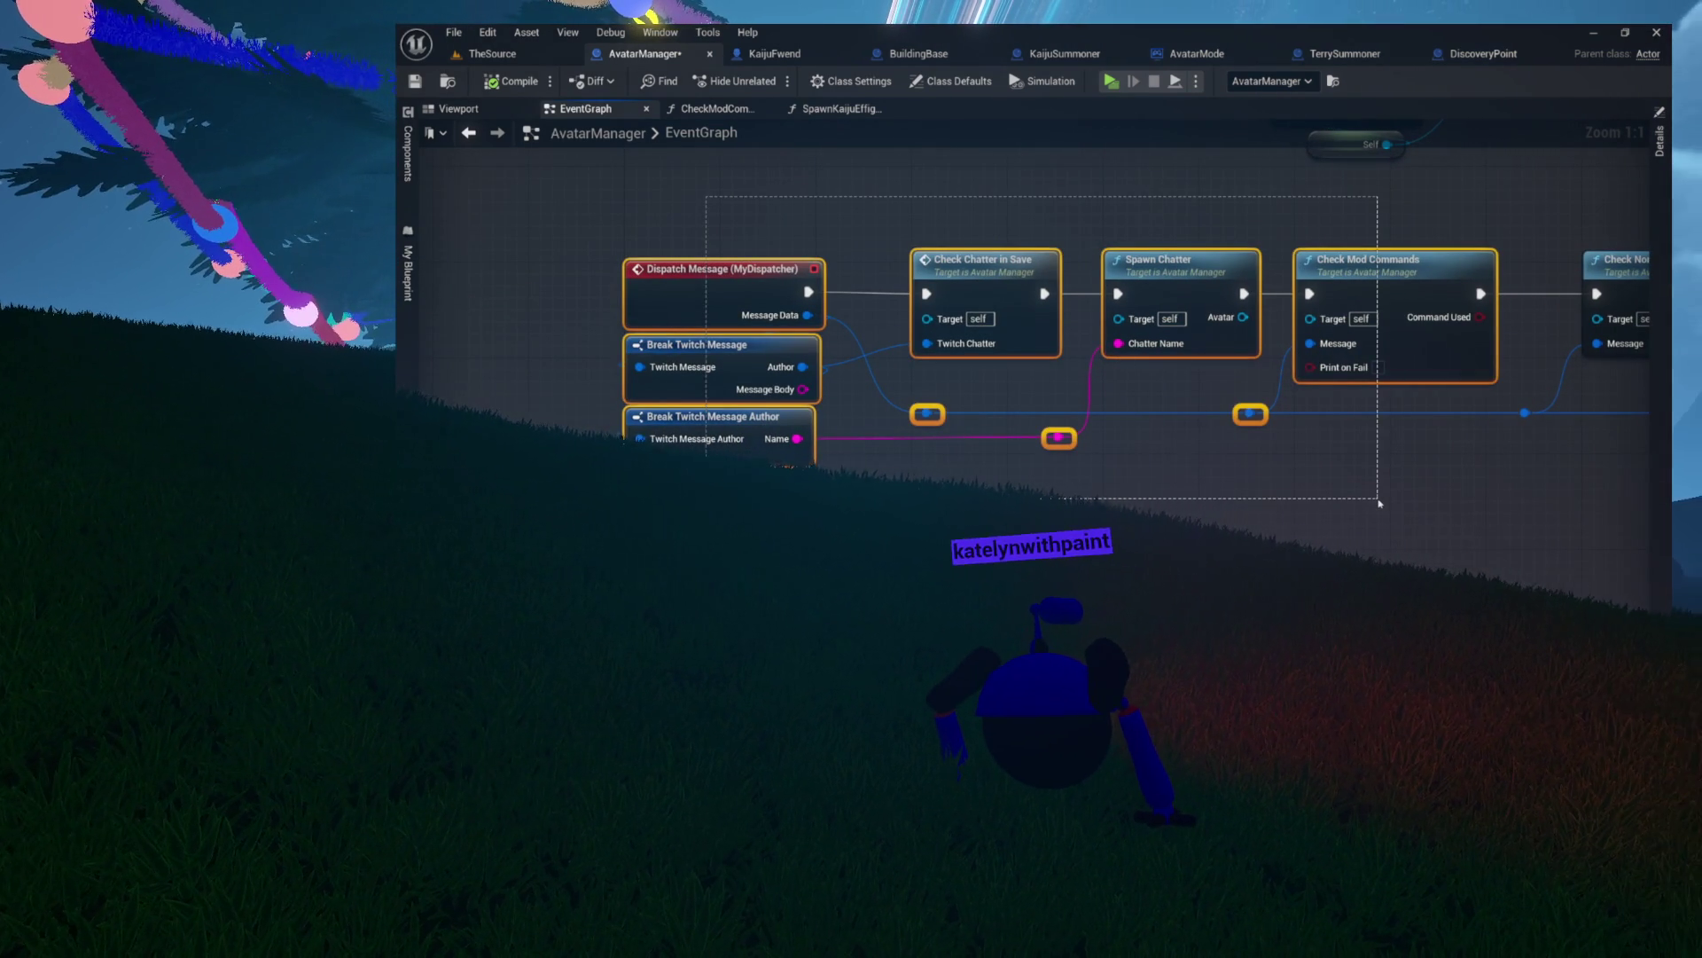
{"action": "mouse_move", "coordinate": [892, 246]}
{"action": "left_mouse_down"}
{"action": "mouse_move", "coordinate": [914, 285]}
{"action": "mouse_move", "coordinate": [883, 296]}
{"action": "left_mouse_up"}
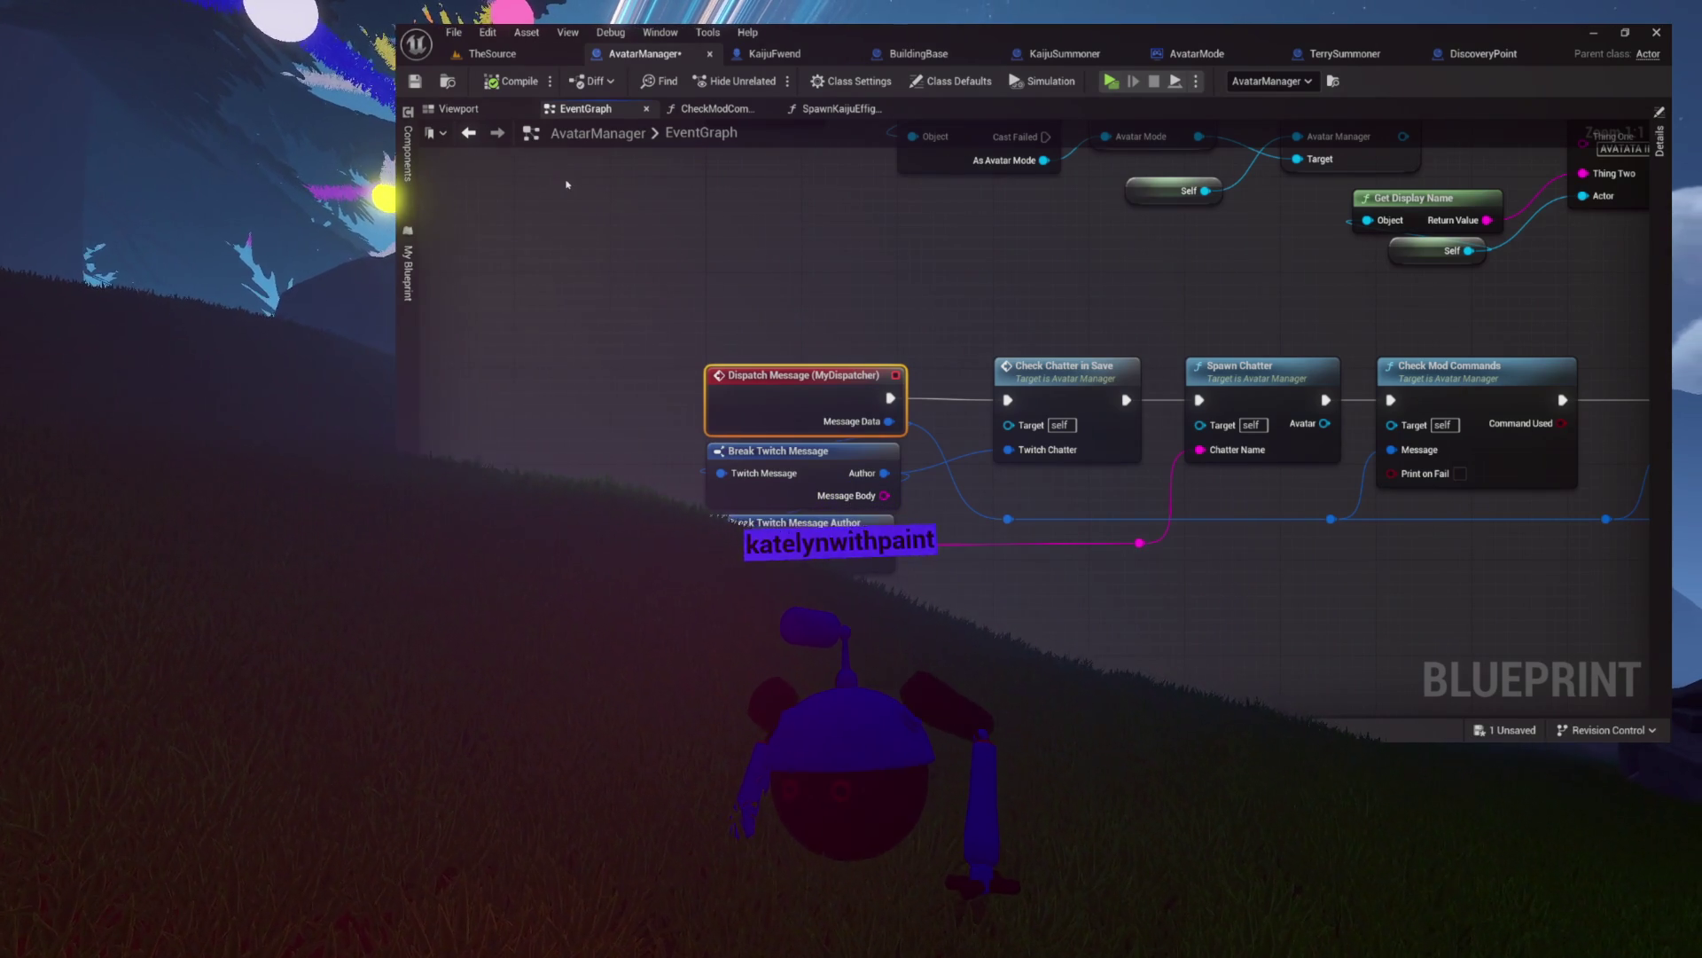
{"action": "mouse_move", "coordinate": [642, 322]}
{"action": "left_mouse_down"}
{"action": "mouse_move", "coordinate": [923, 414]}
{"action": "mouse_move", "coordinate": [1017, 512]}
{"action": "left_mouse_up"}
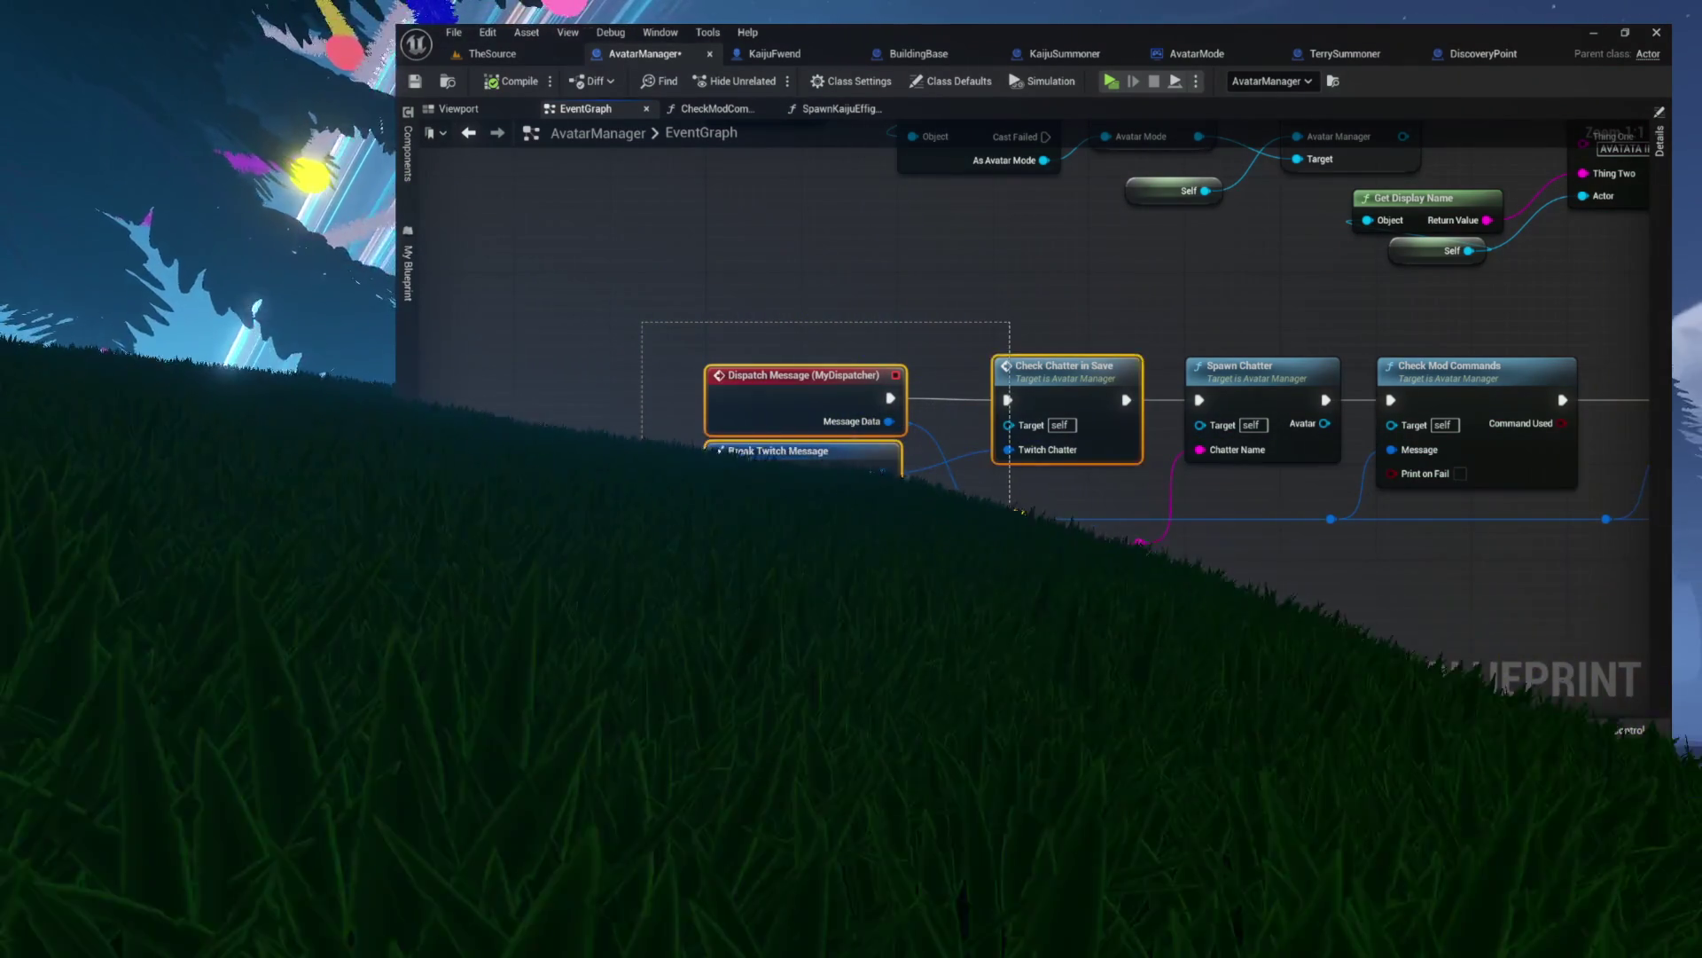
{"action": "mouse_move", "coordinate": [695, 310]}
{"action": "left_mouse_down"}
{"action": "mouse_move", "coordinate": [889, 397]}
{"action": "mouse_move", "coordinate": [787, 314]}
{"action": "mouse_move", "coordinate": [553, 302]}
{"action": "left_mouse_up"}
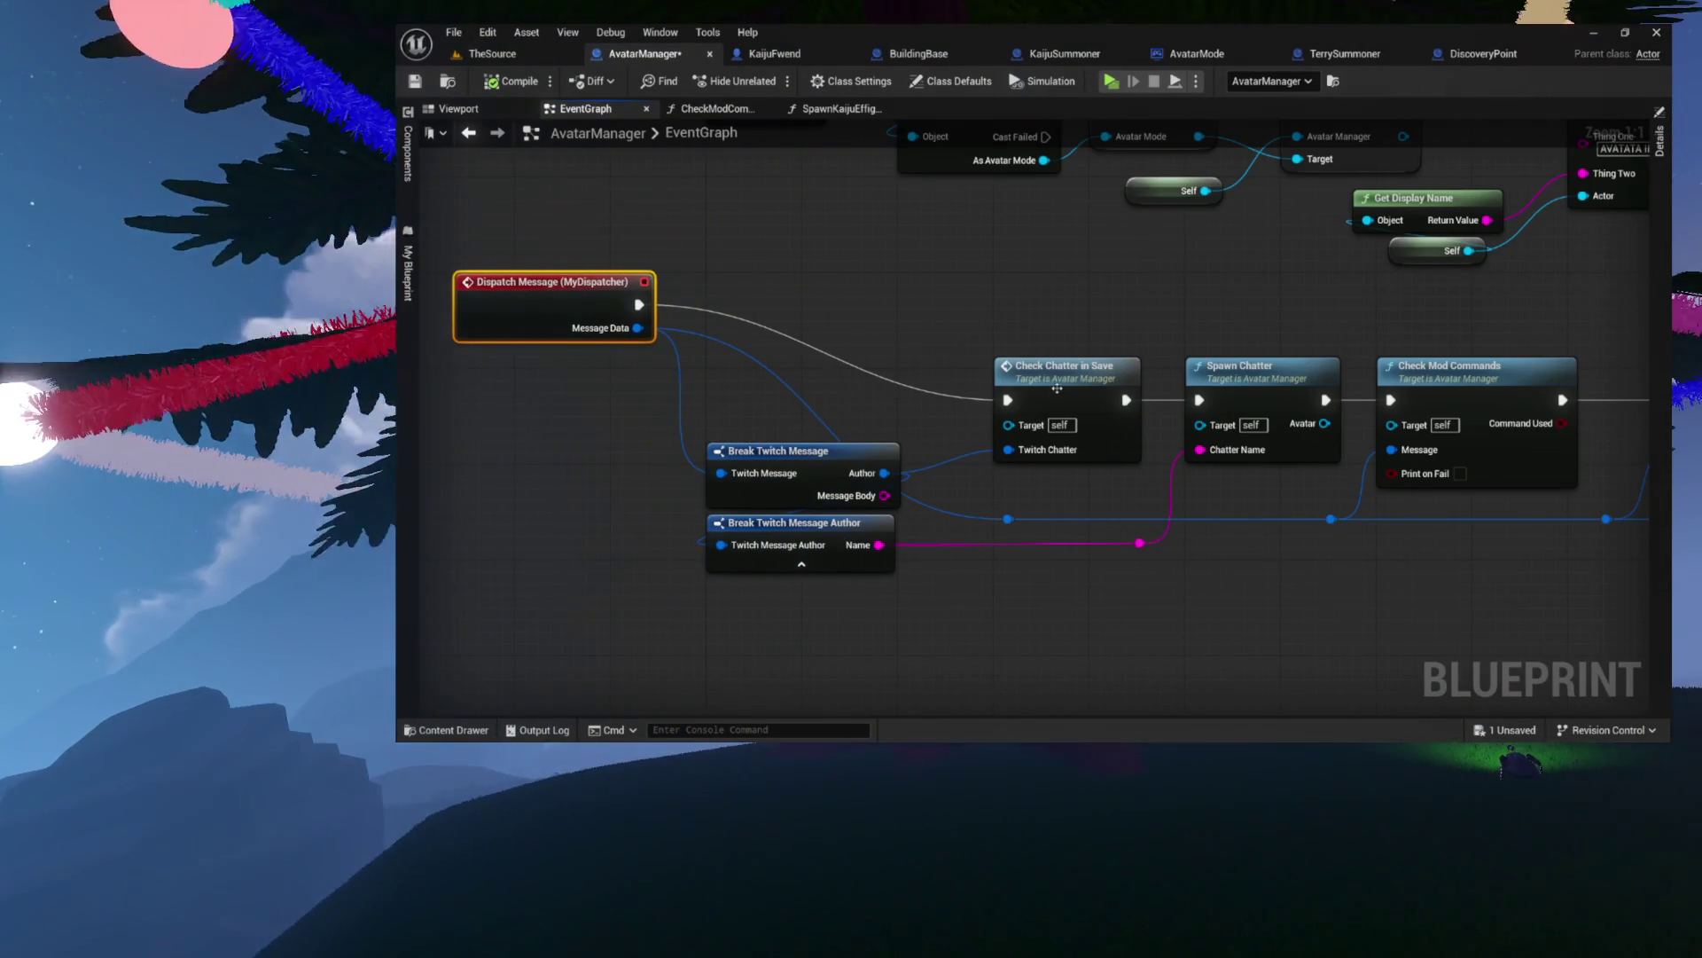
{"action": "scroll", "coordinate": [1056, 387], "scroll_direction": "down", "scroll_amount": 4}
{"action": "scroll", "coordinate": [990, 383], "scroll_direction": "up", "scroll_amount": 4}
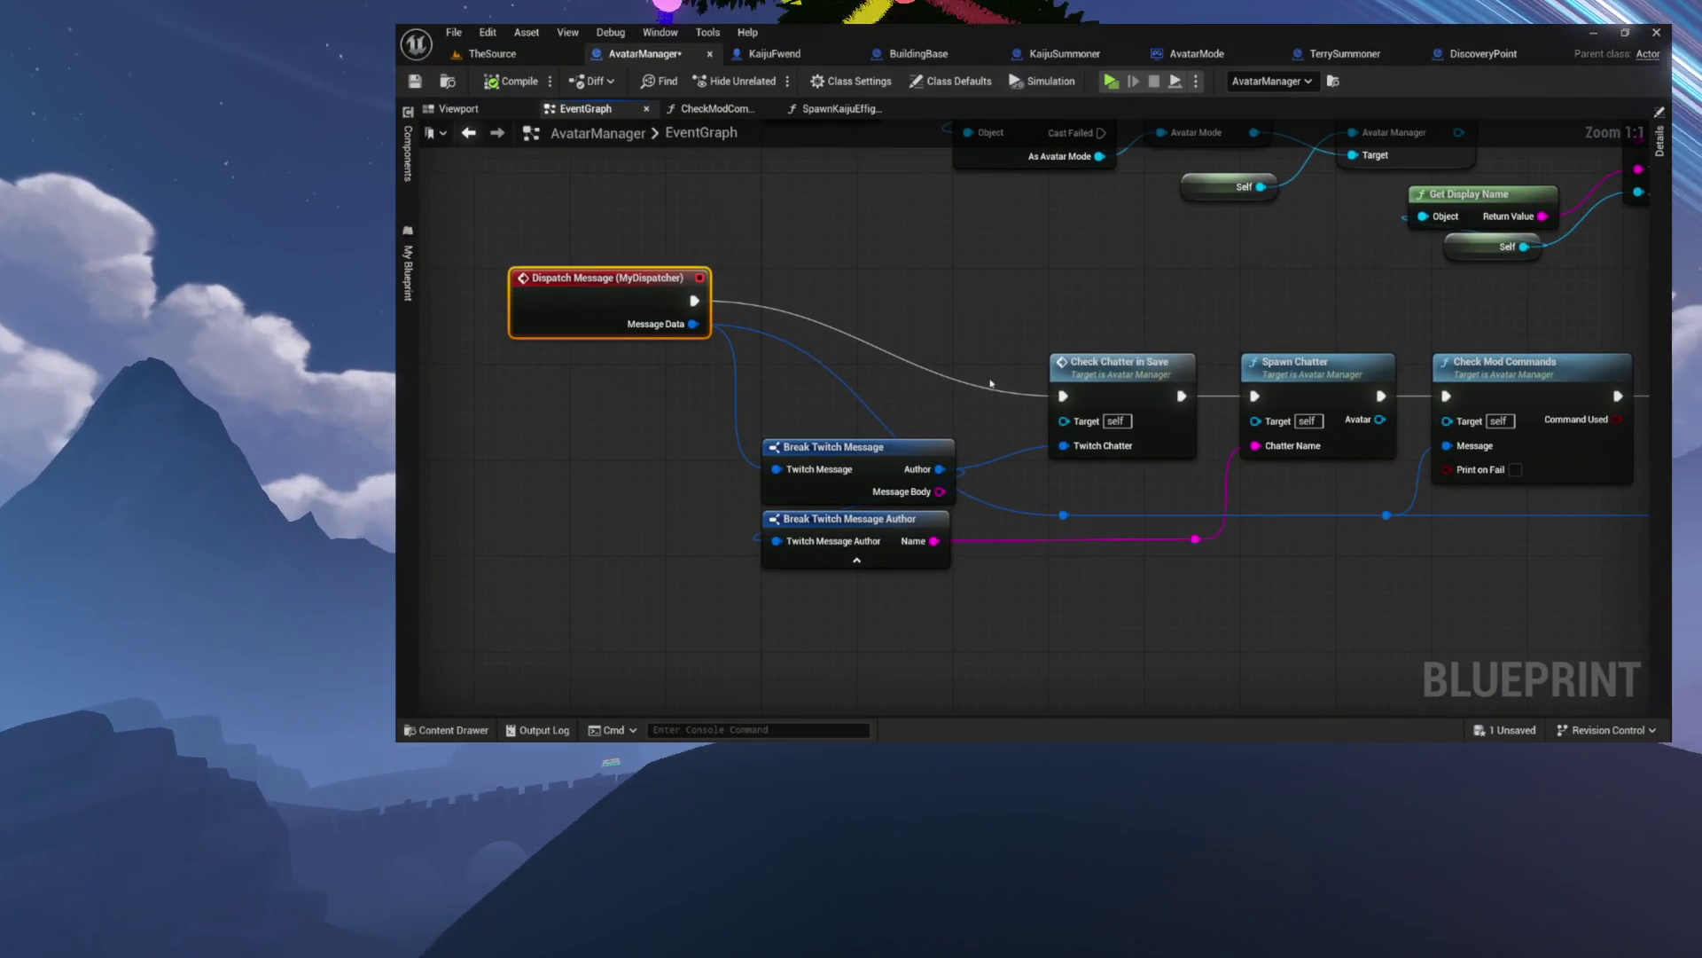
{"action": "right_click", "coordinate": [694, 324]}
- Add a reroute point on the Message Data wire and position it
{"action": "left_click_drag", "start_coordinate": [694, 324], "coordinate": [787, 361]}
{"action": "left_click", "coordinate": [797, 347]}
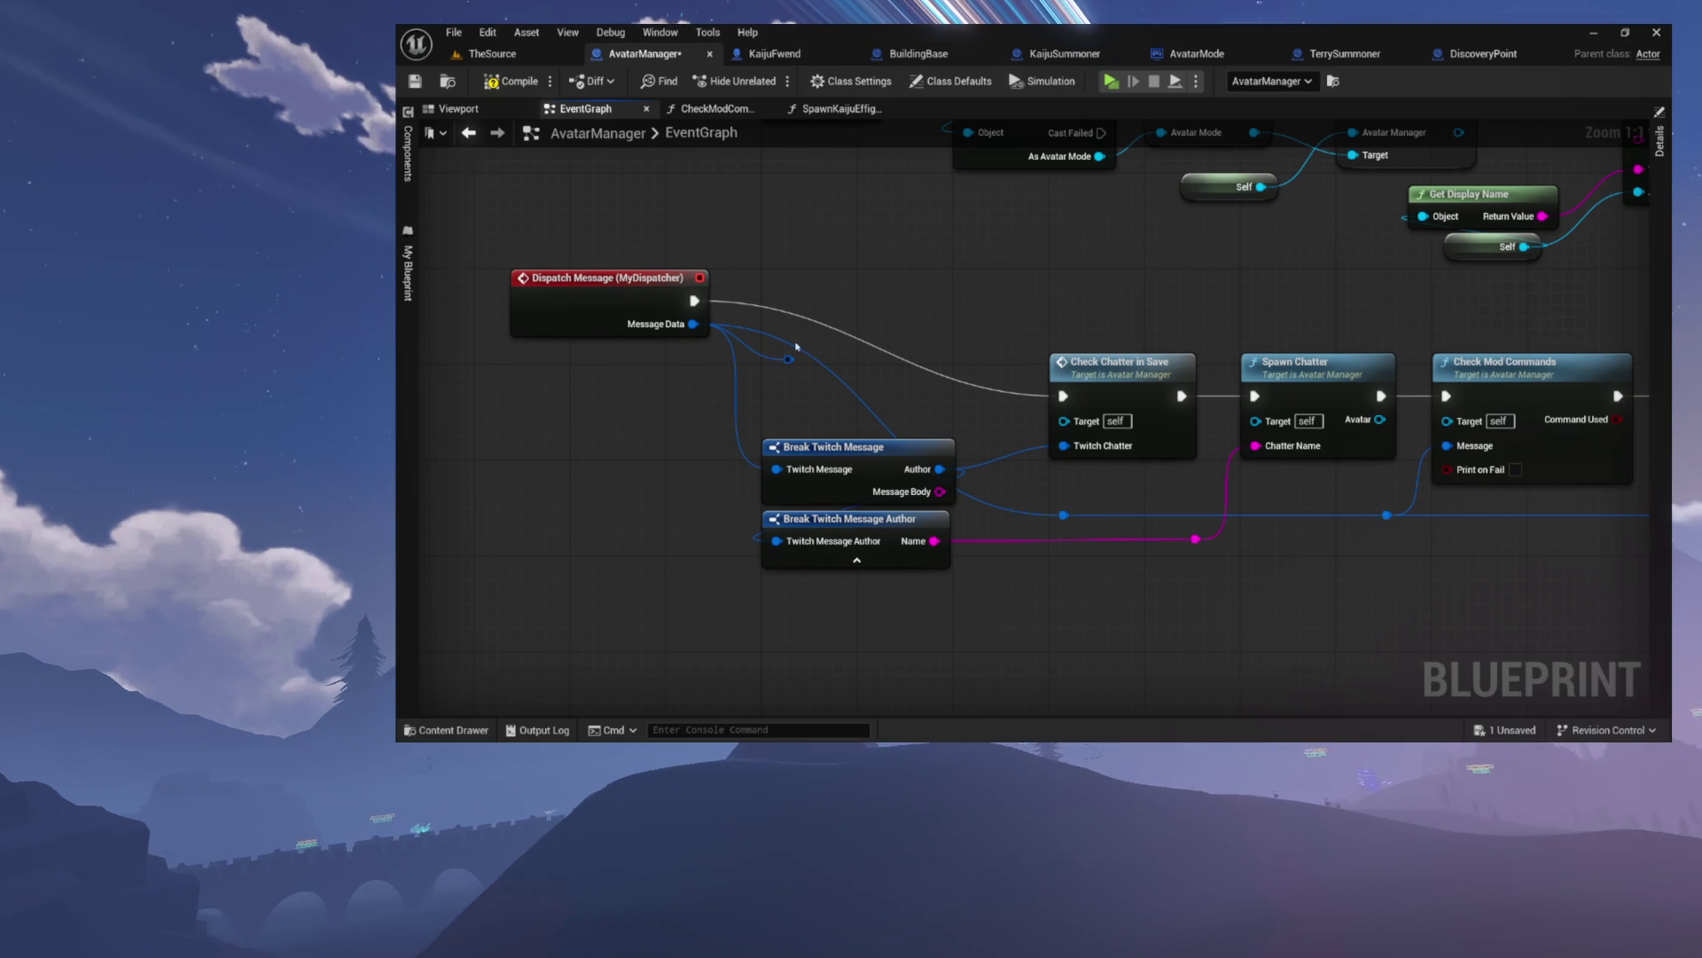
{"action": "mouse_move", "coordinate": [800, 451]}
{"action": "left_mouse_down"}
{"action": "mouse_move", "coordinate": [870, 330]}
{"action": "mouse_move", "coordinate": [768, 411]}
{"action": "mouse_move", "coordinate": [810, 436]}
{"action": "mouse_move", "coordinate": [757, 389]}
{"action": "left_mouse_up"}
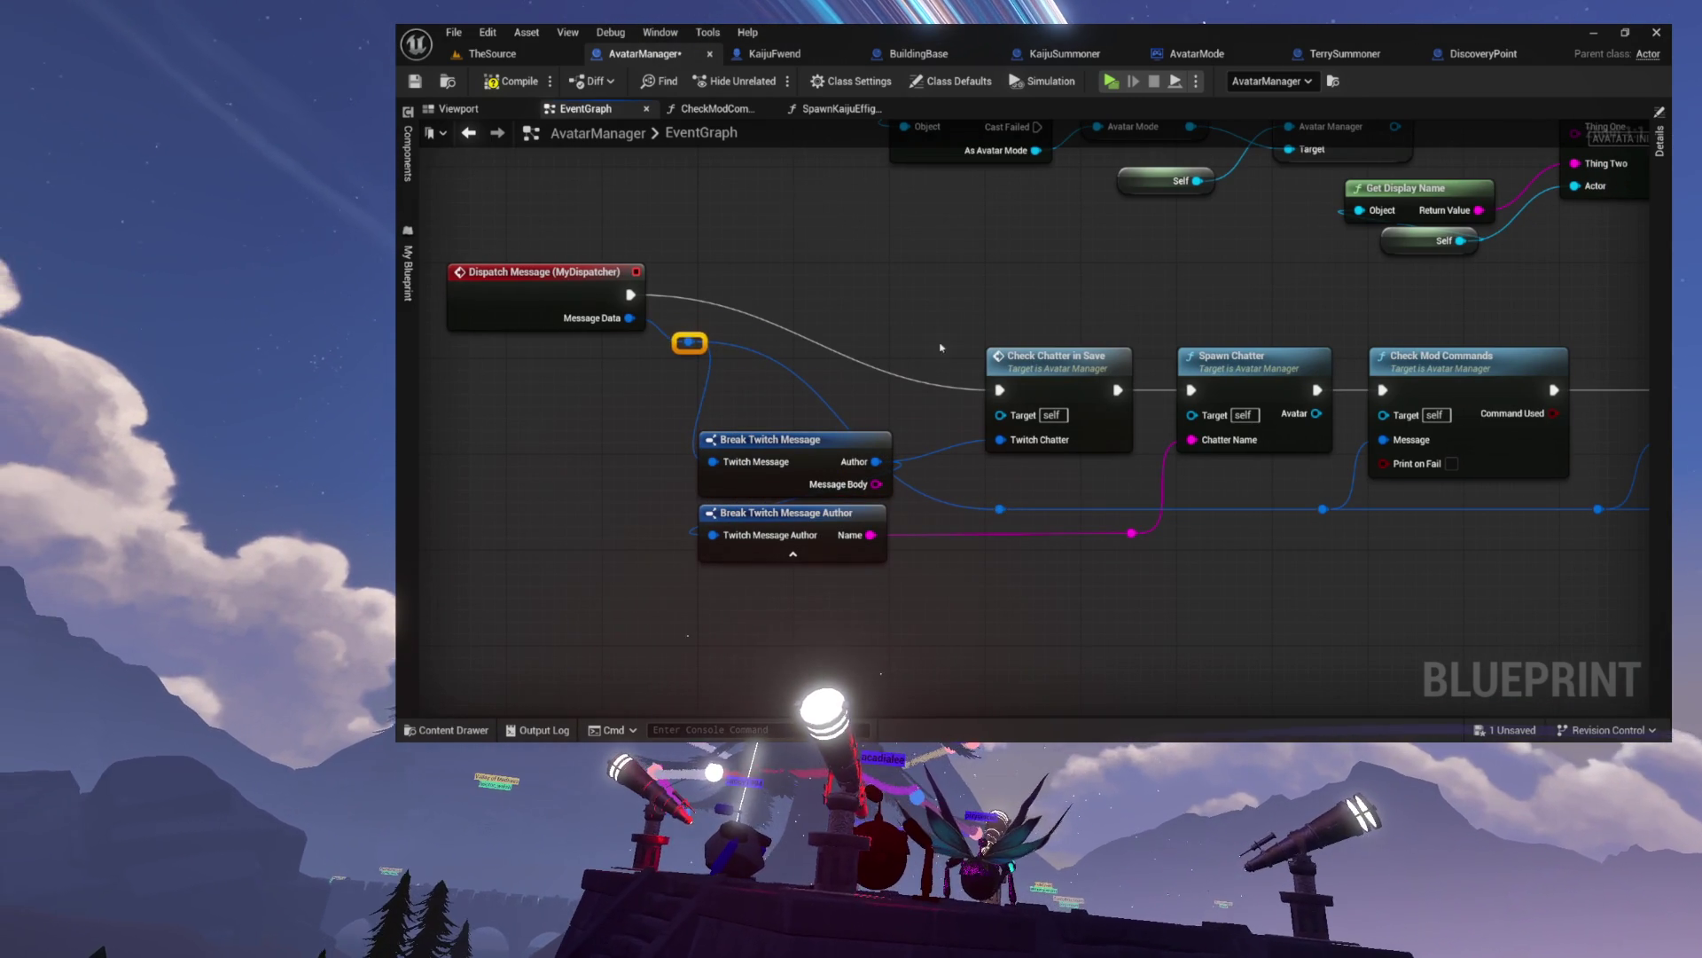
{"action": "left_click", "coordinate": [1029, 360]}
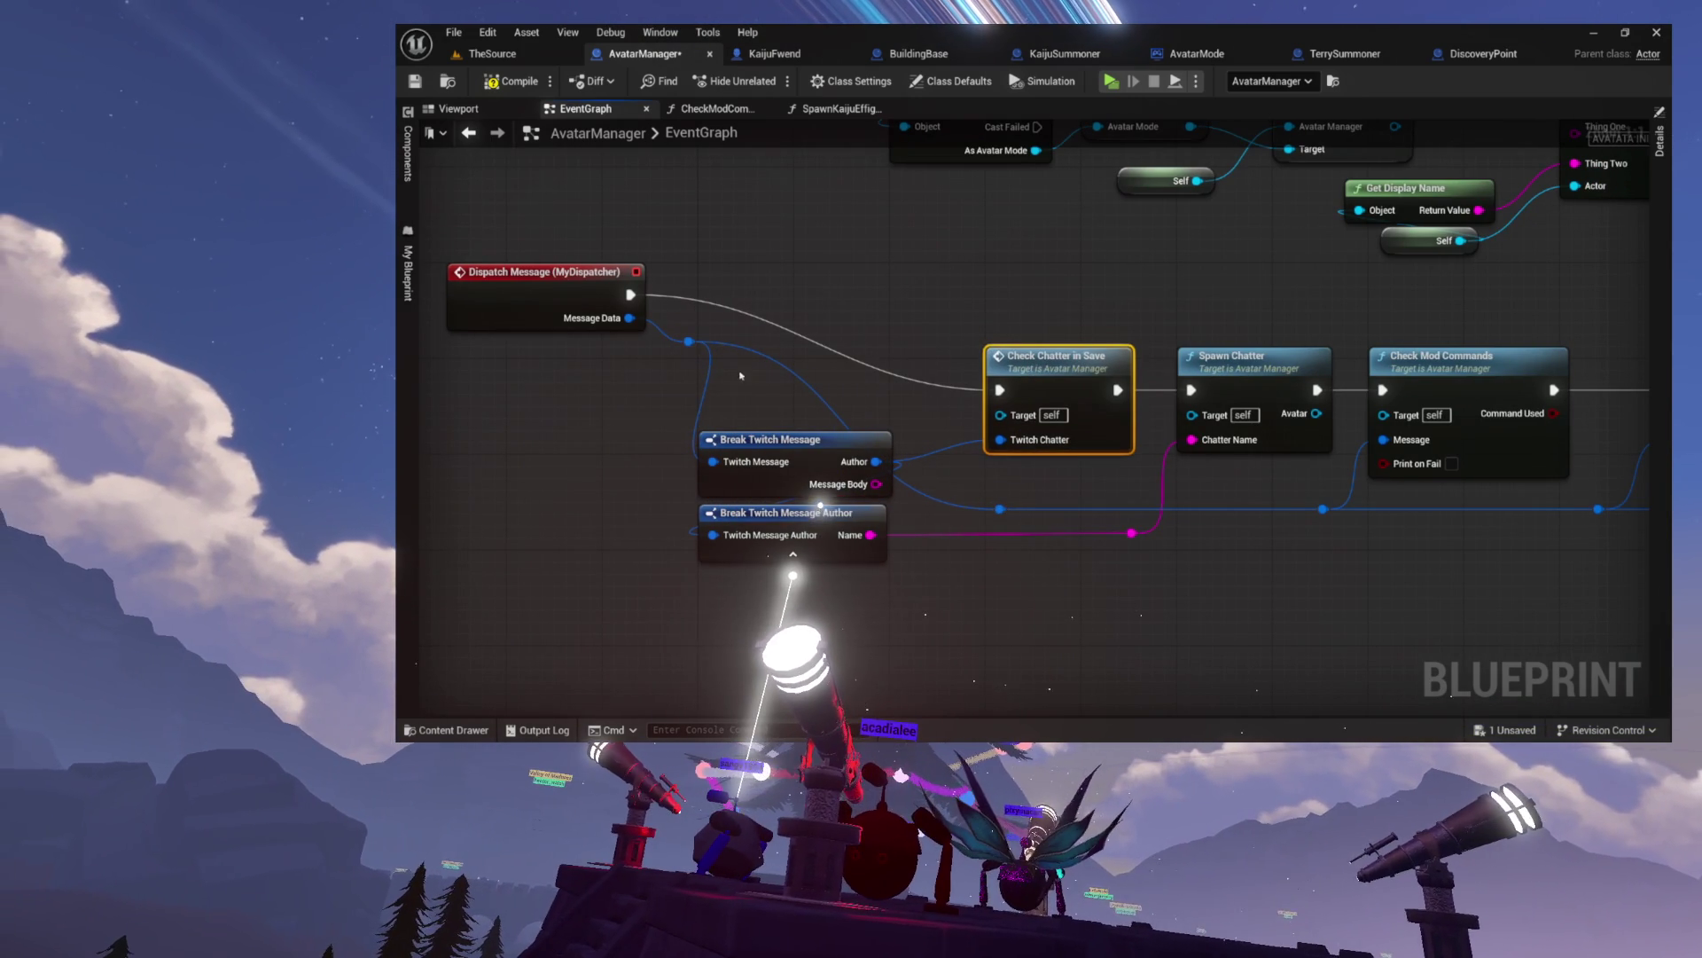
- Move both Break Twitch Message nodes lower, beneath the reroute point
{"action": "left_click_drag", "start_coordinate": [740, 375], "coordinate": [803, 537]}
{"action": "left_click_drag", "start_coordinate": [780, 439], "coordinate": [792, 521]}
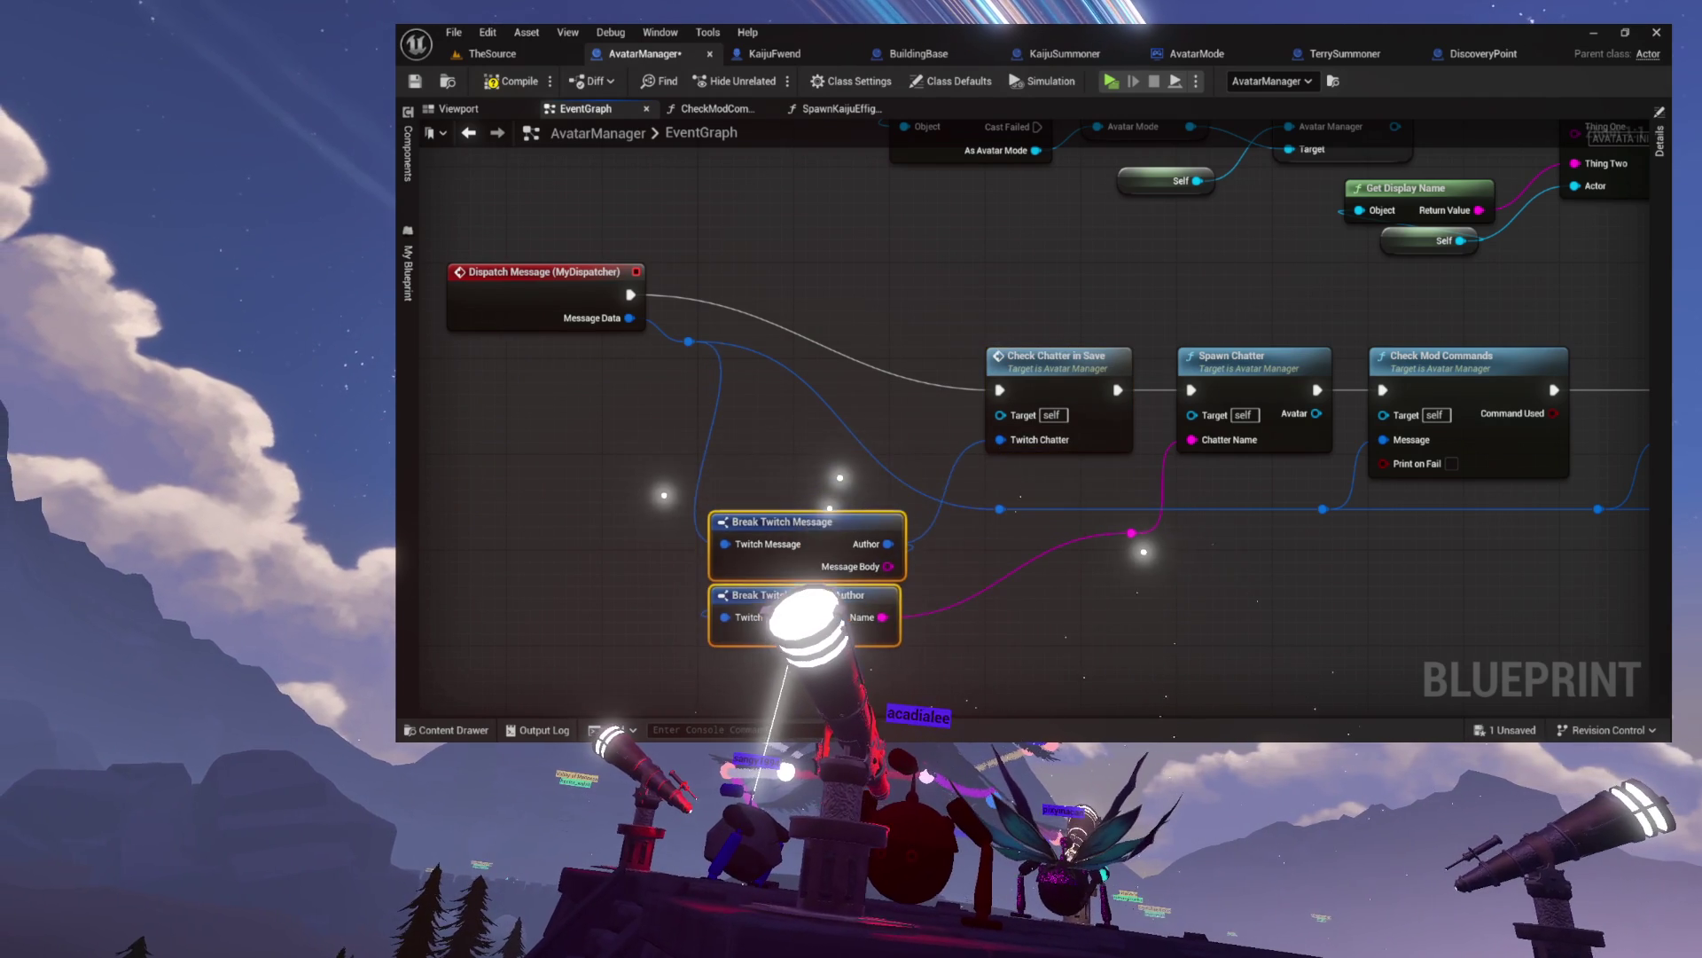
{"action": "right_click", "coordinate": [570, 355]}
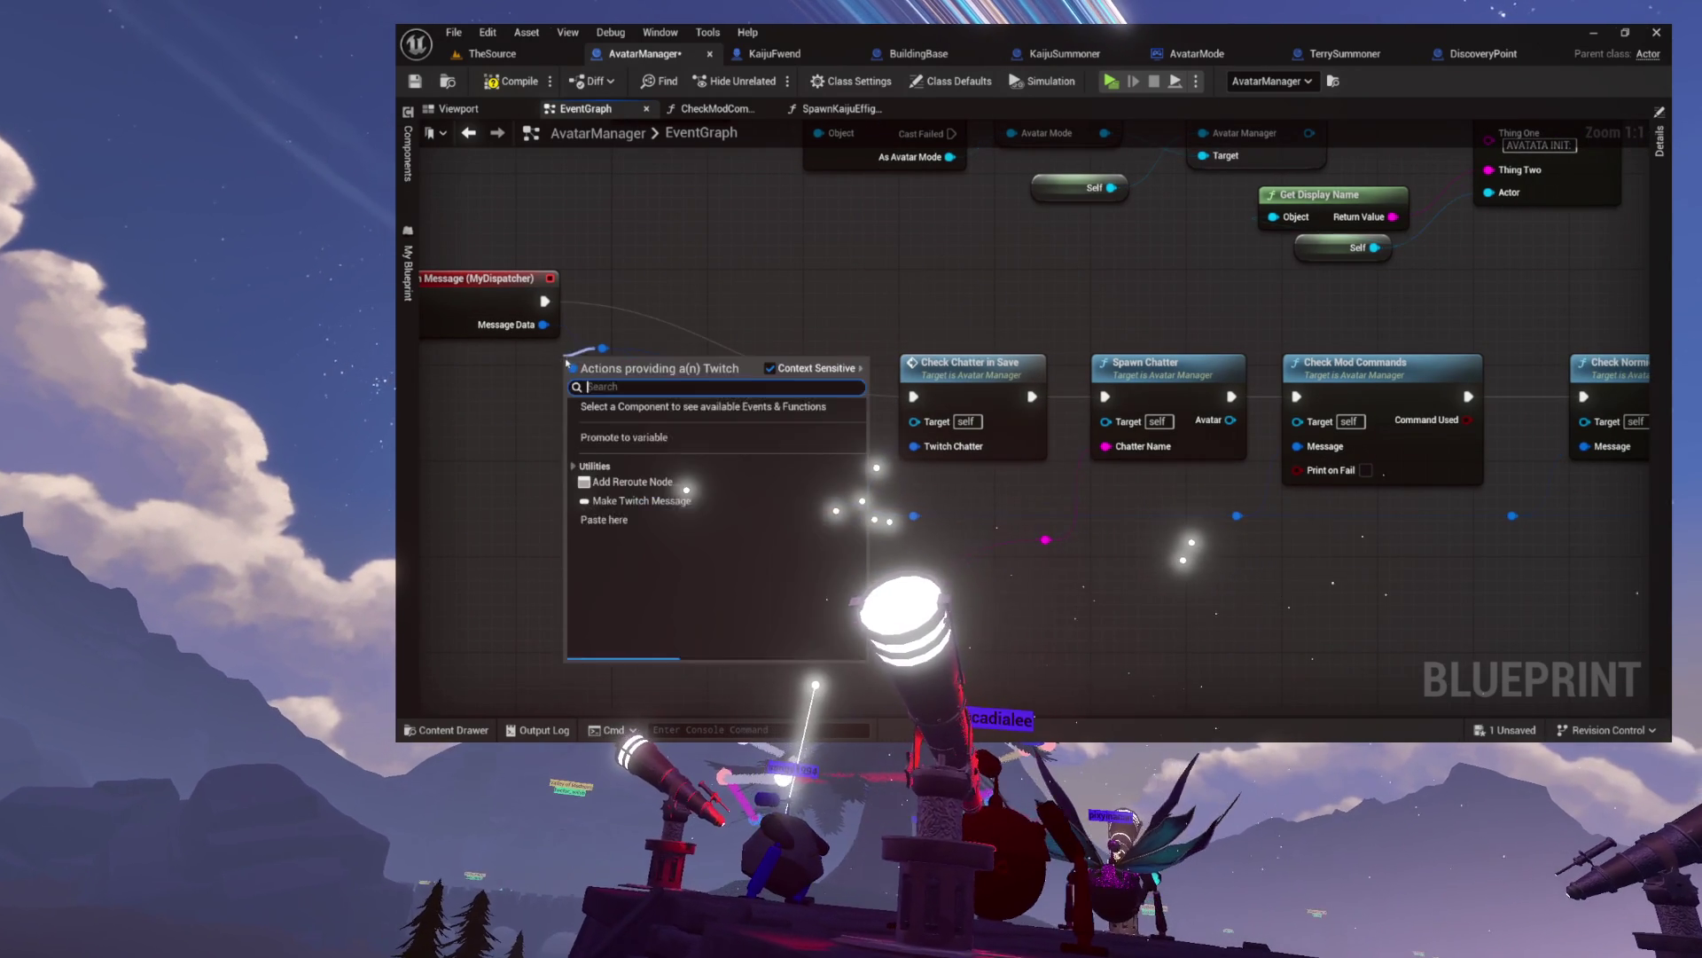
{"action": "left_click", "coordinate": [630, 295]}
{"action": "left_click_drag", "start_coordinate": [630, 295], "coordinate": [634, 313]}
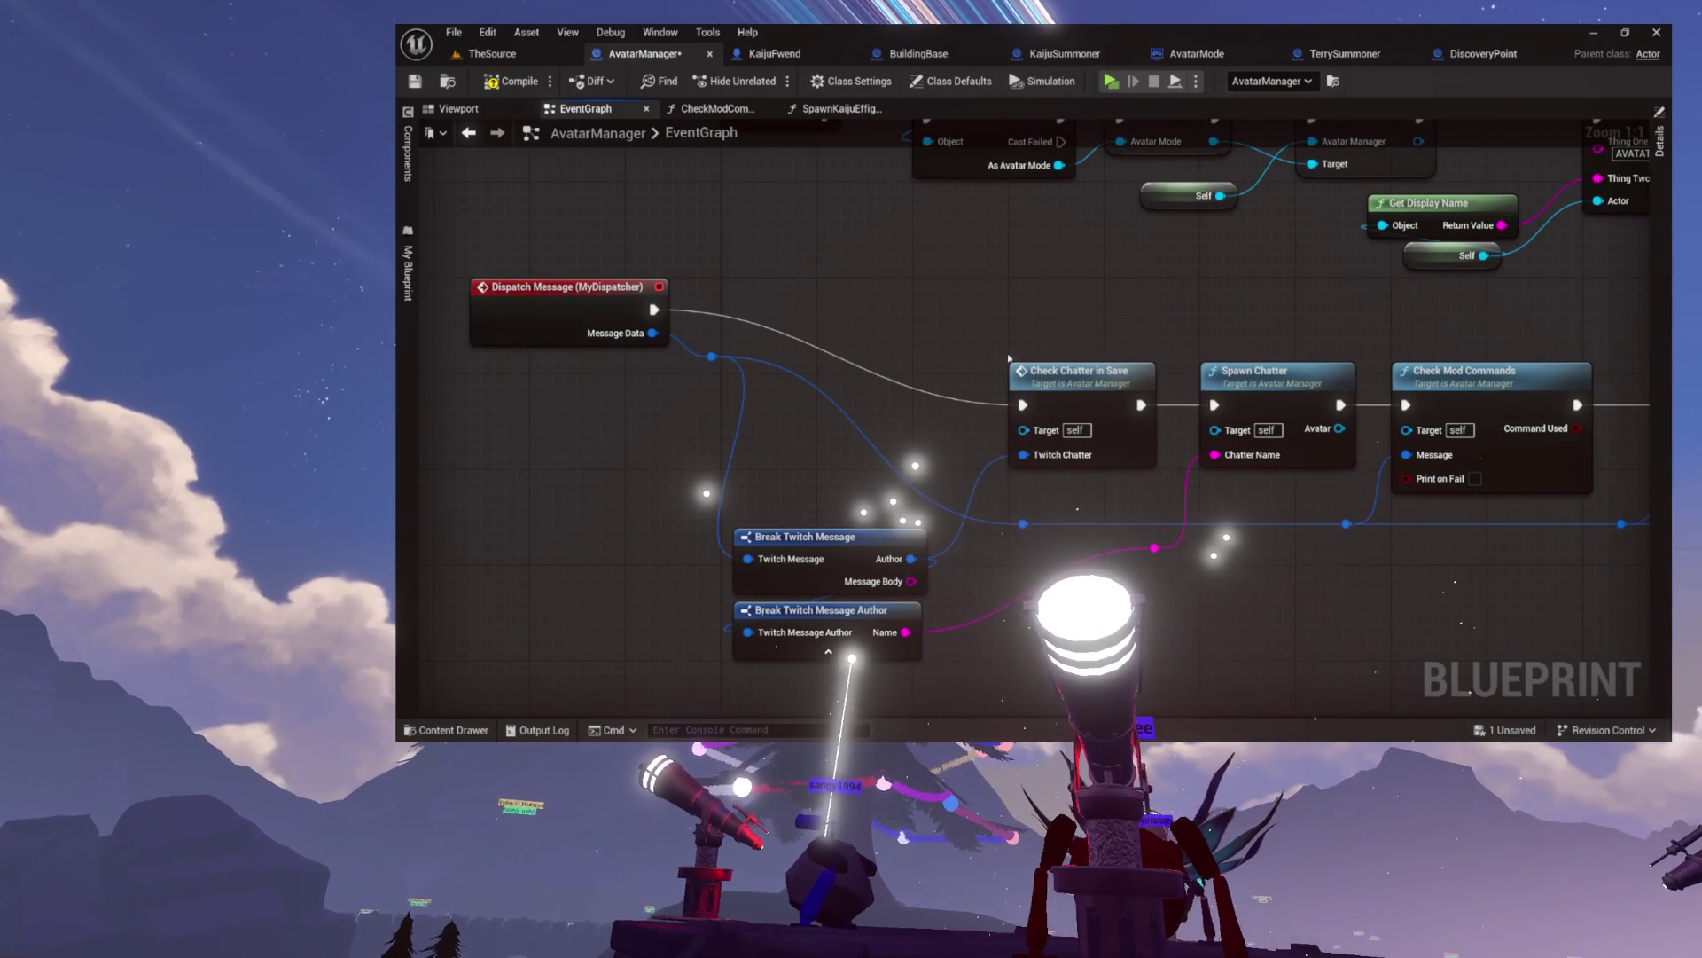
- Collapse the check nodes and Break Twitch Message nodes into a new function
{"action": "scroll", "coordinate": [634, 312], "scroll_direction": "down", "scroll_amount": 7}
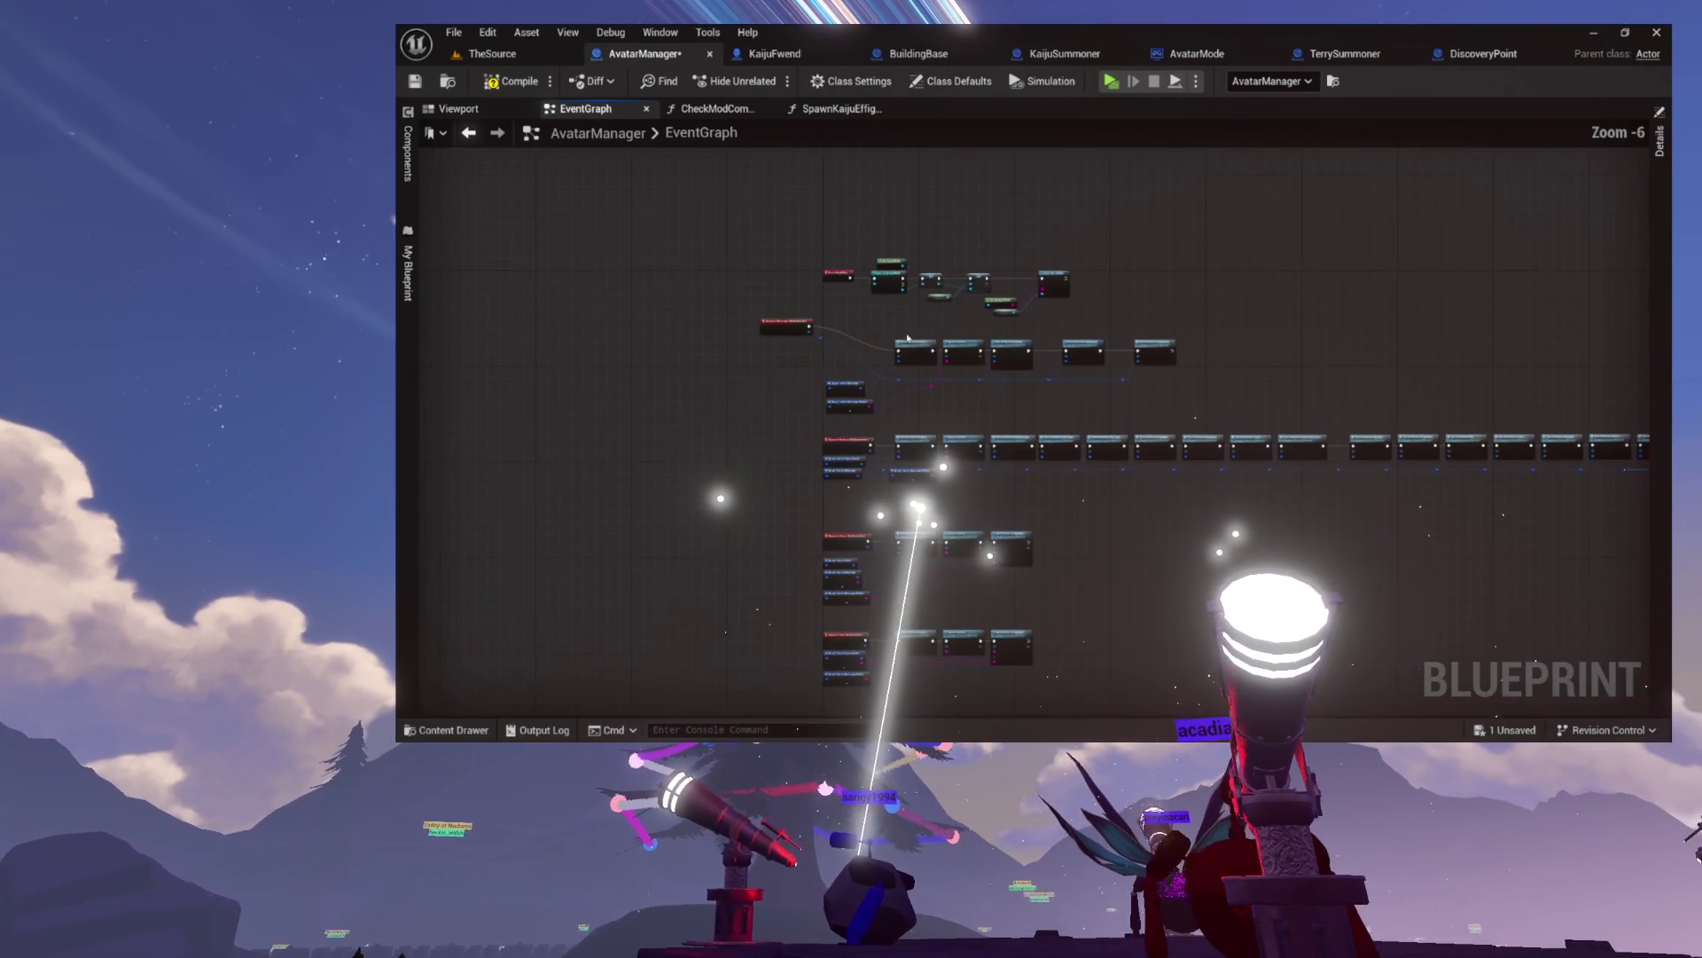
{"action": "scroll", "coordinate": [878, 336], "scroll_direction": "up", "scroll_amount": 4}
{"action": "left_click_drag", "start_coordinate": [1074, 338], "coordinate": [863, 346]}
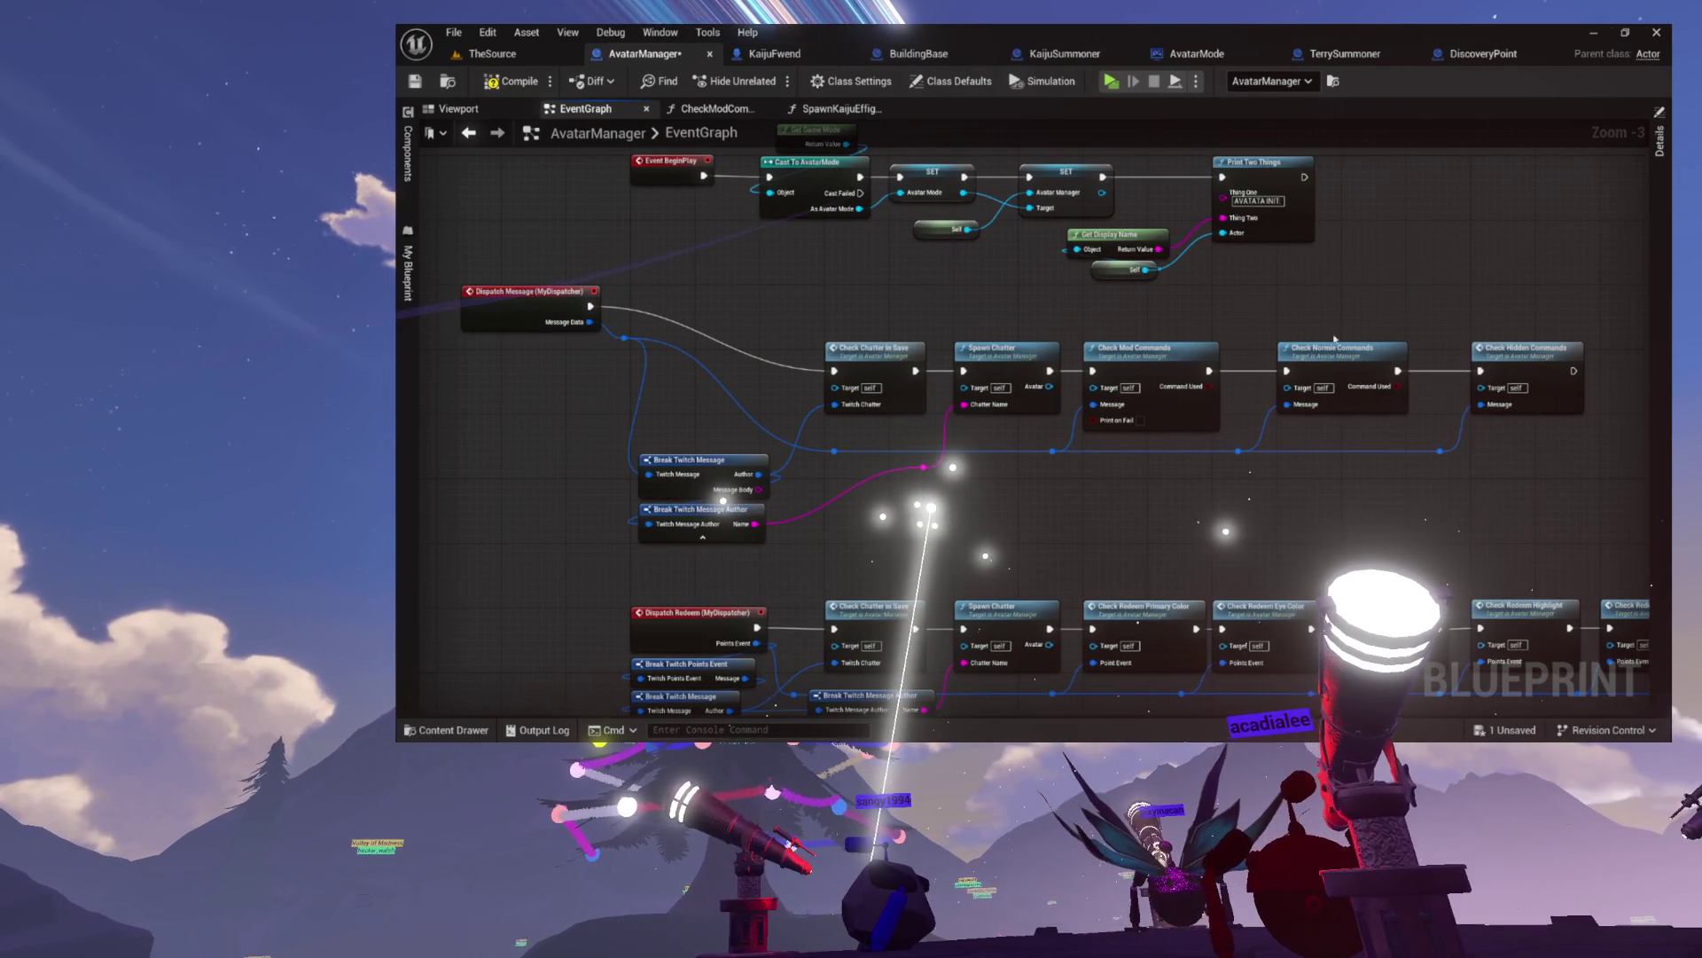
{"action": "mouse_move", "coordinate": [1297, 402]}
{"action": "left_mouse_down"}
{"action": "mouse_move", "coordinate": [829, 417]}
{"action": "mouse_move", "coordinate": [647, 477]}
{"action": "mouse_move", "coordinate": [647, 505]}
{"action": "left_mouse_up"}
{"action": "right_click", "coordinate": [887, 346]}
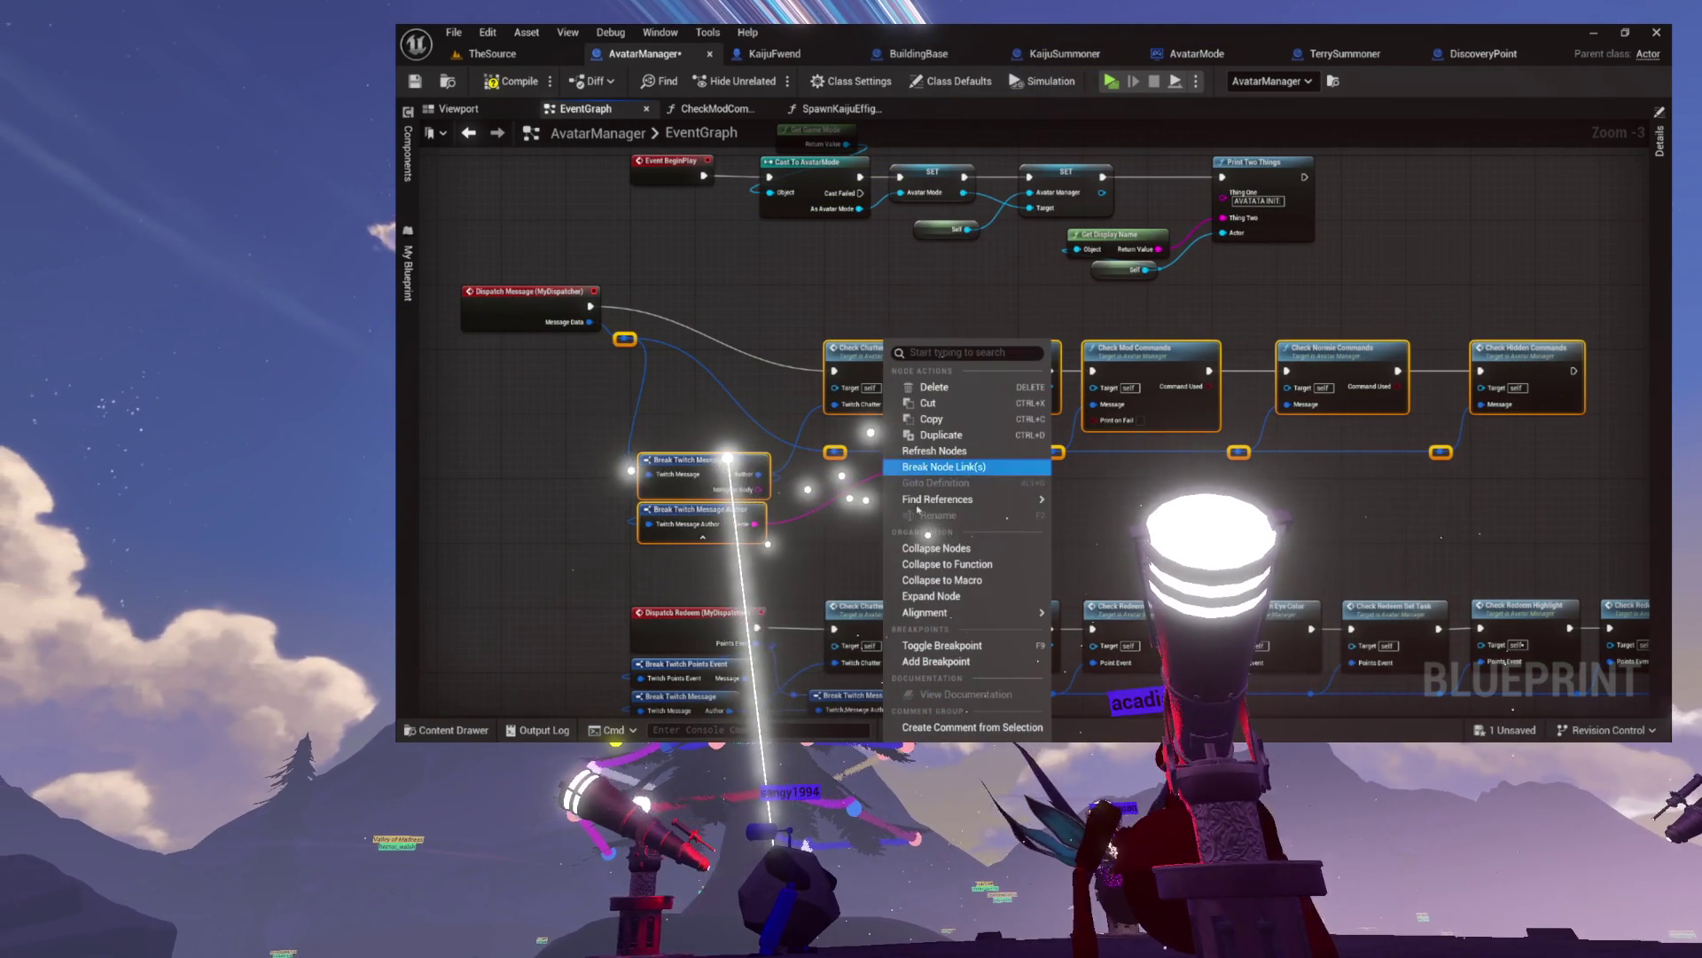
{"action": "left_click", "coordinate": [951, 566]}
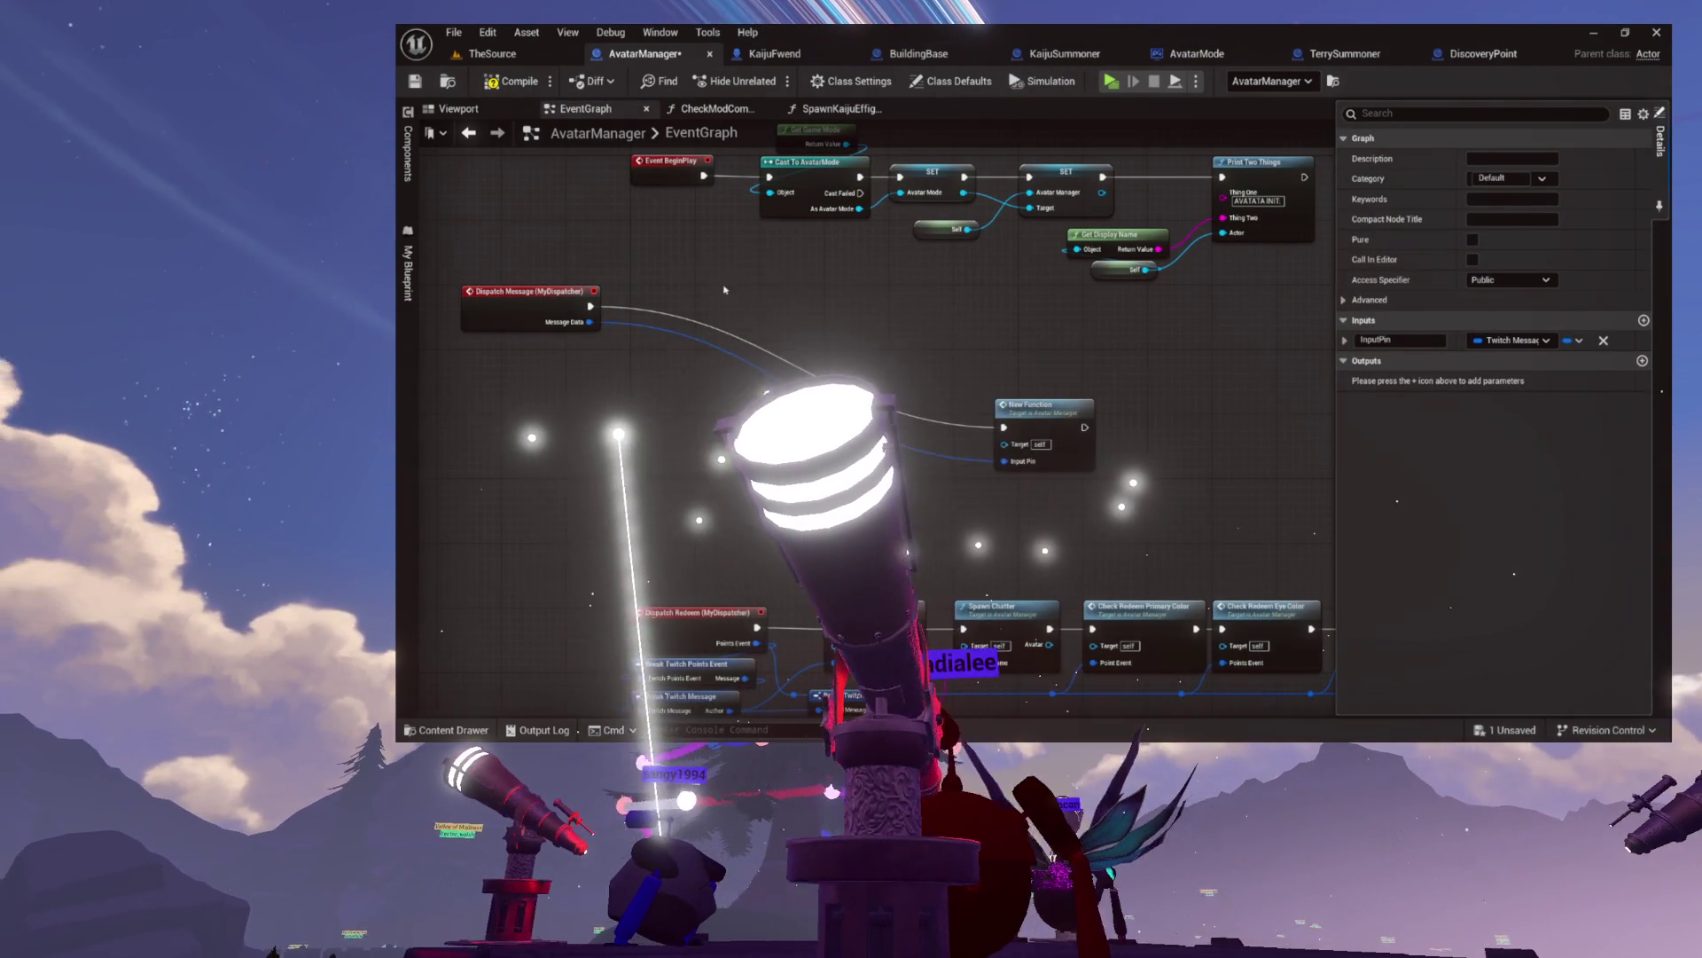
- Rename the new function to ParseTwitchMessage
{"action": "left_click", "coordinate": [409, 325]}
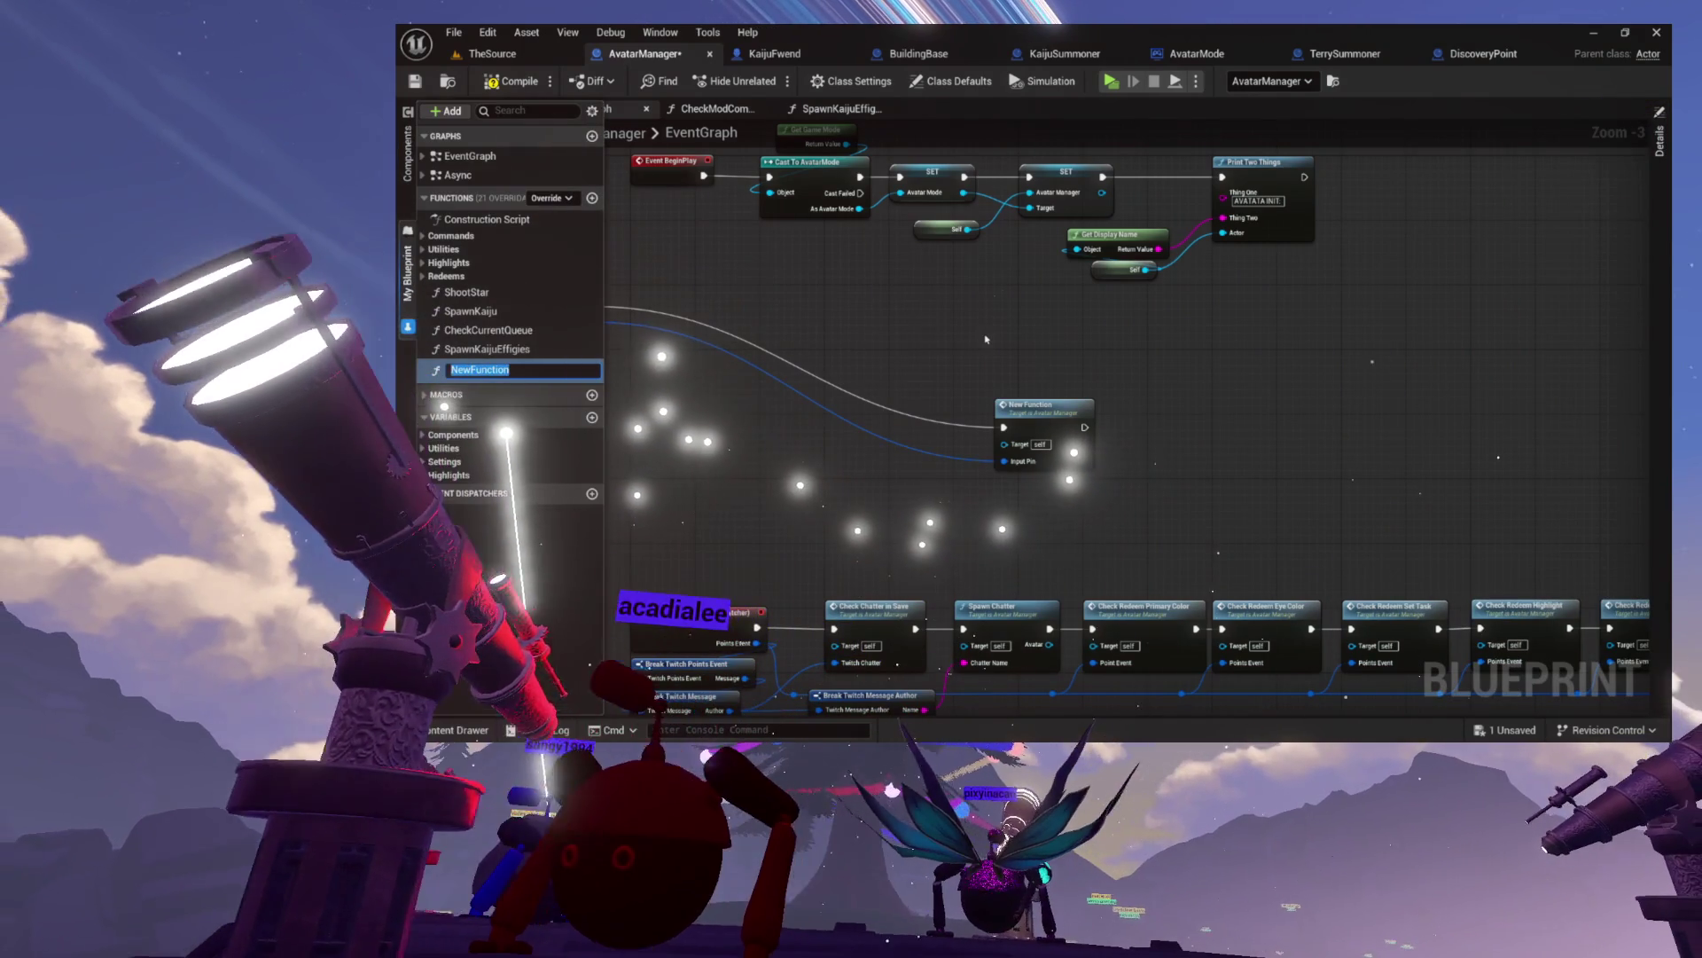
{"action": "type", "text": "Check"}
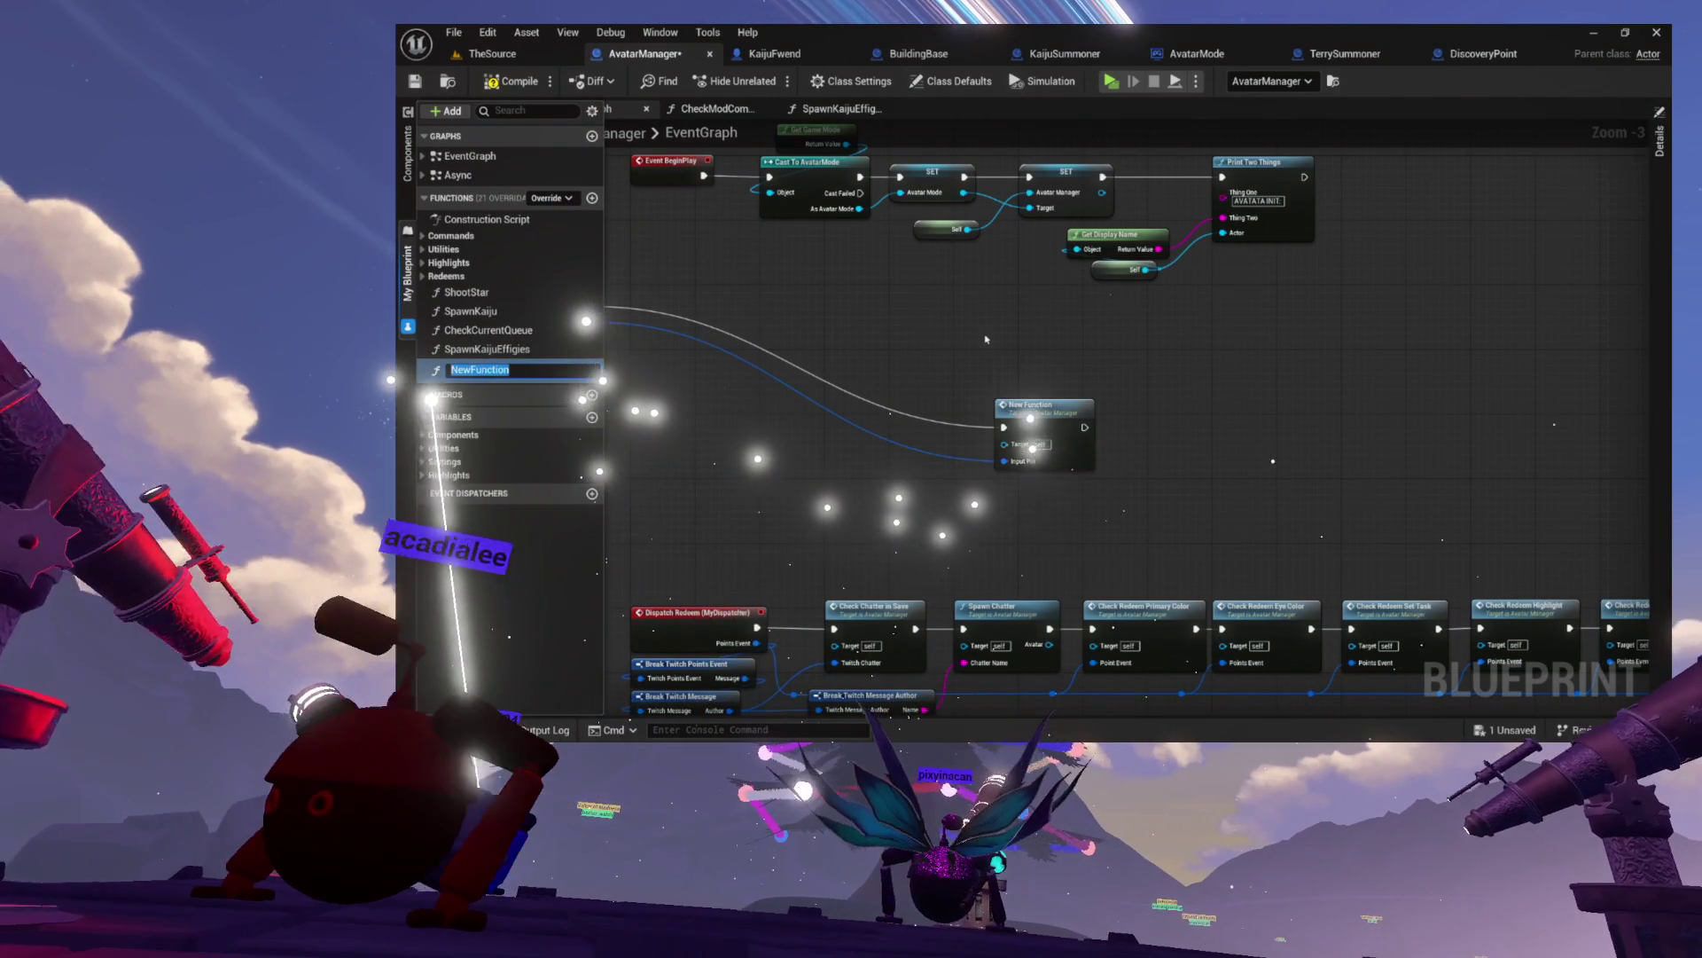
{"action": "type", "text": "M"}
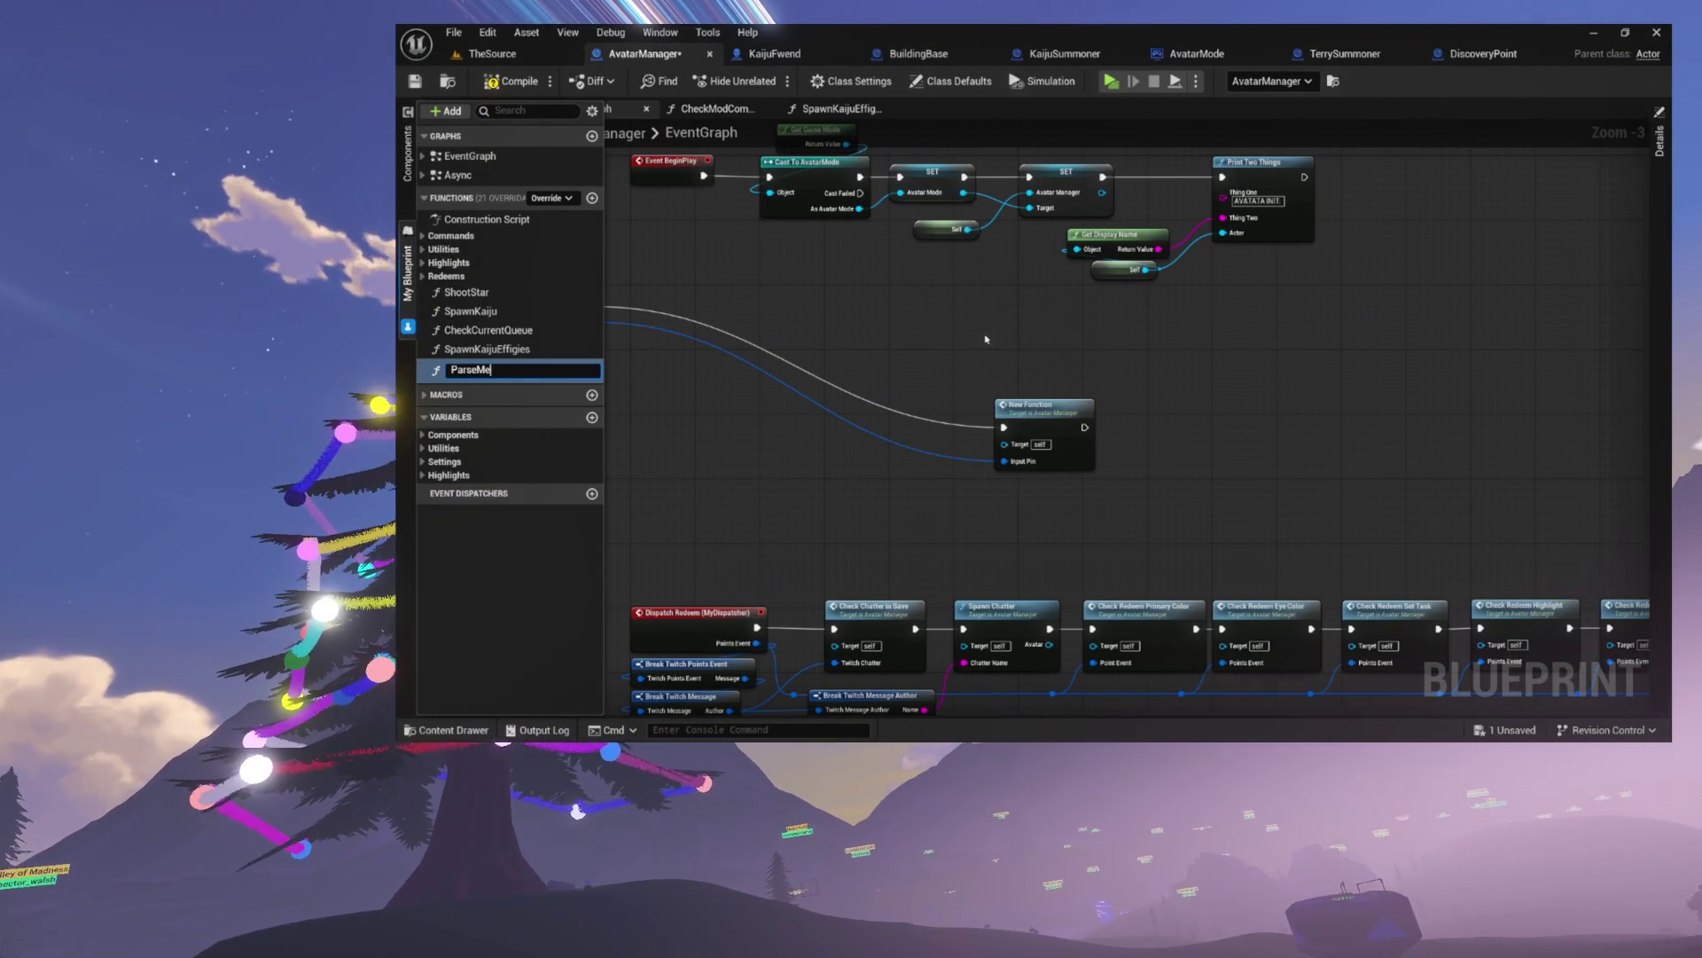
{"action": "type", "text": "ssage"}
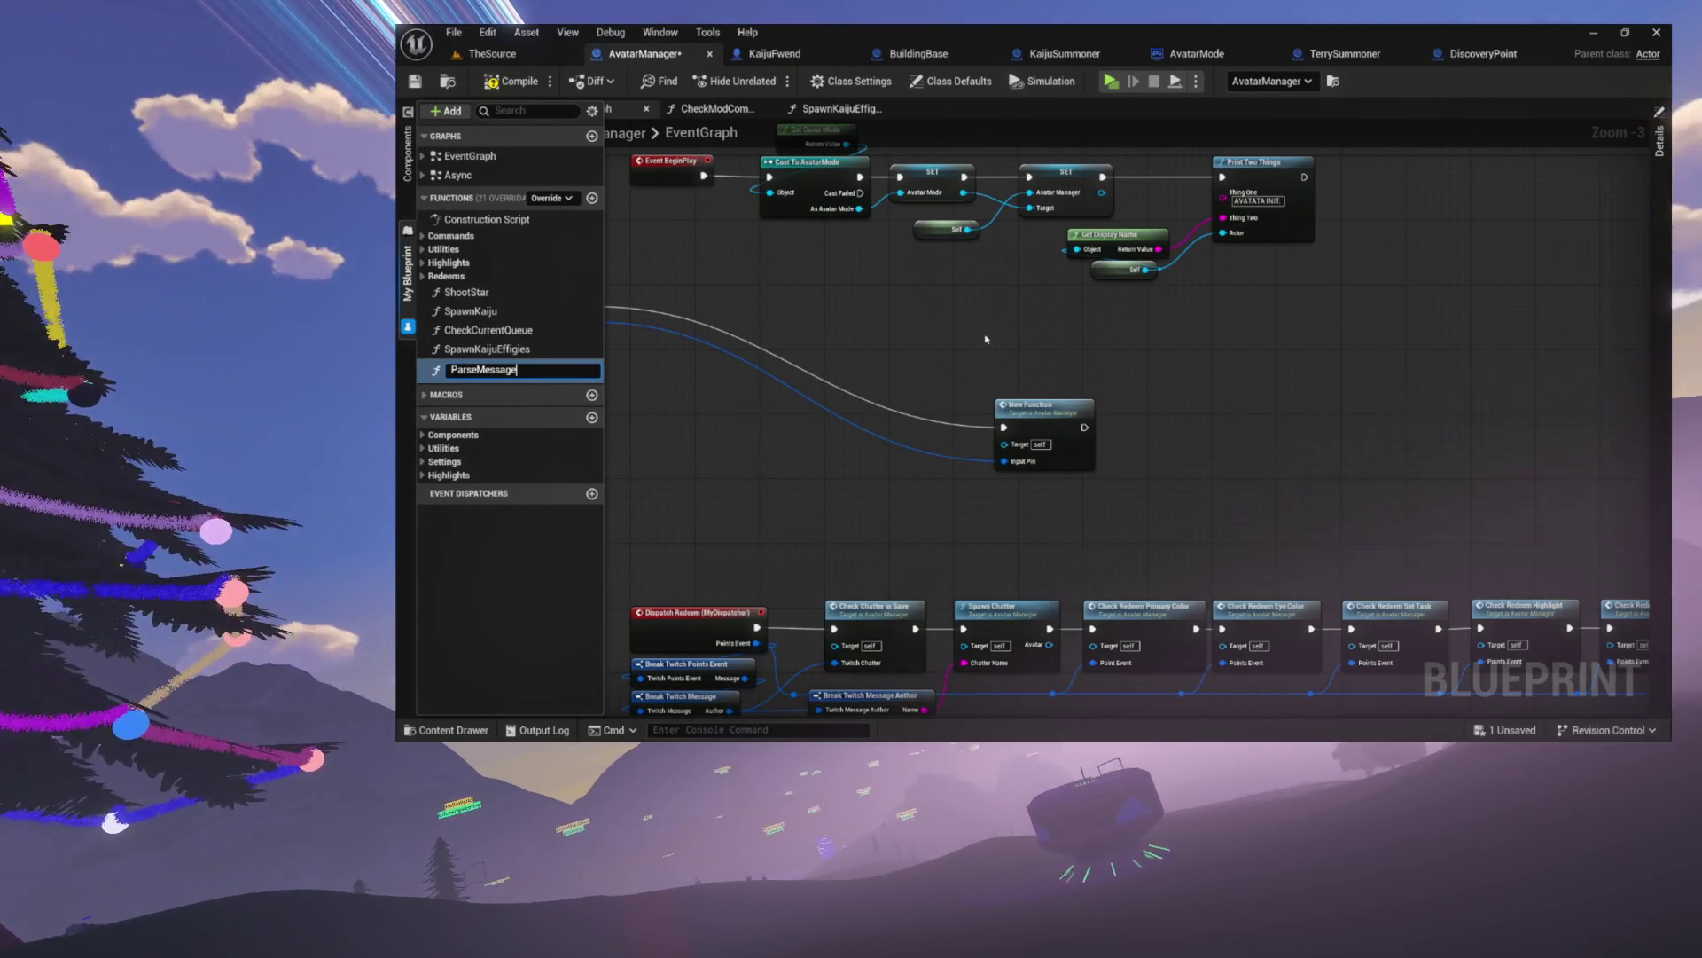
{"action": "key", "text": "Left"}
{"action": "key", "text": "Left"}
{"action": "key", "text": "Left"}
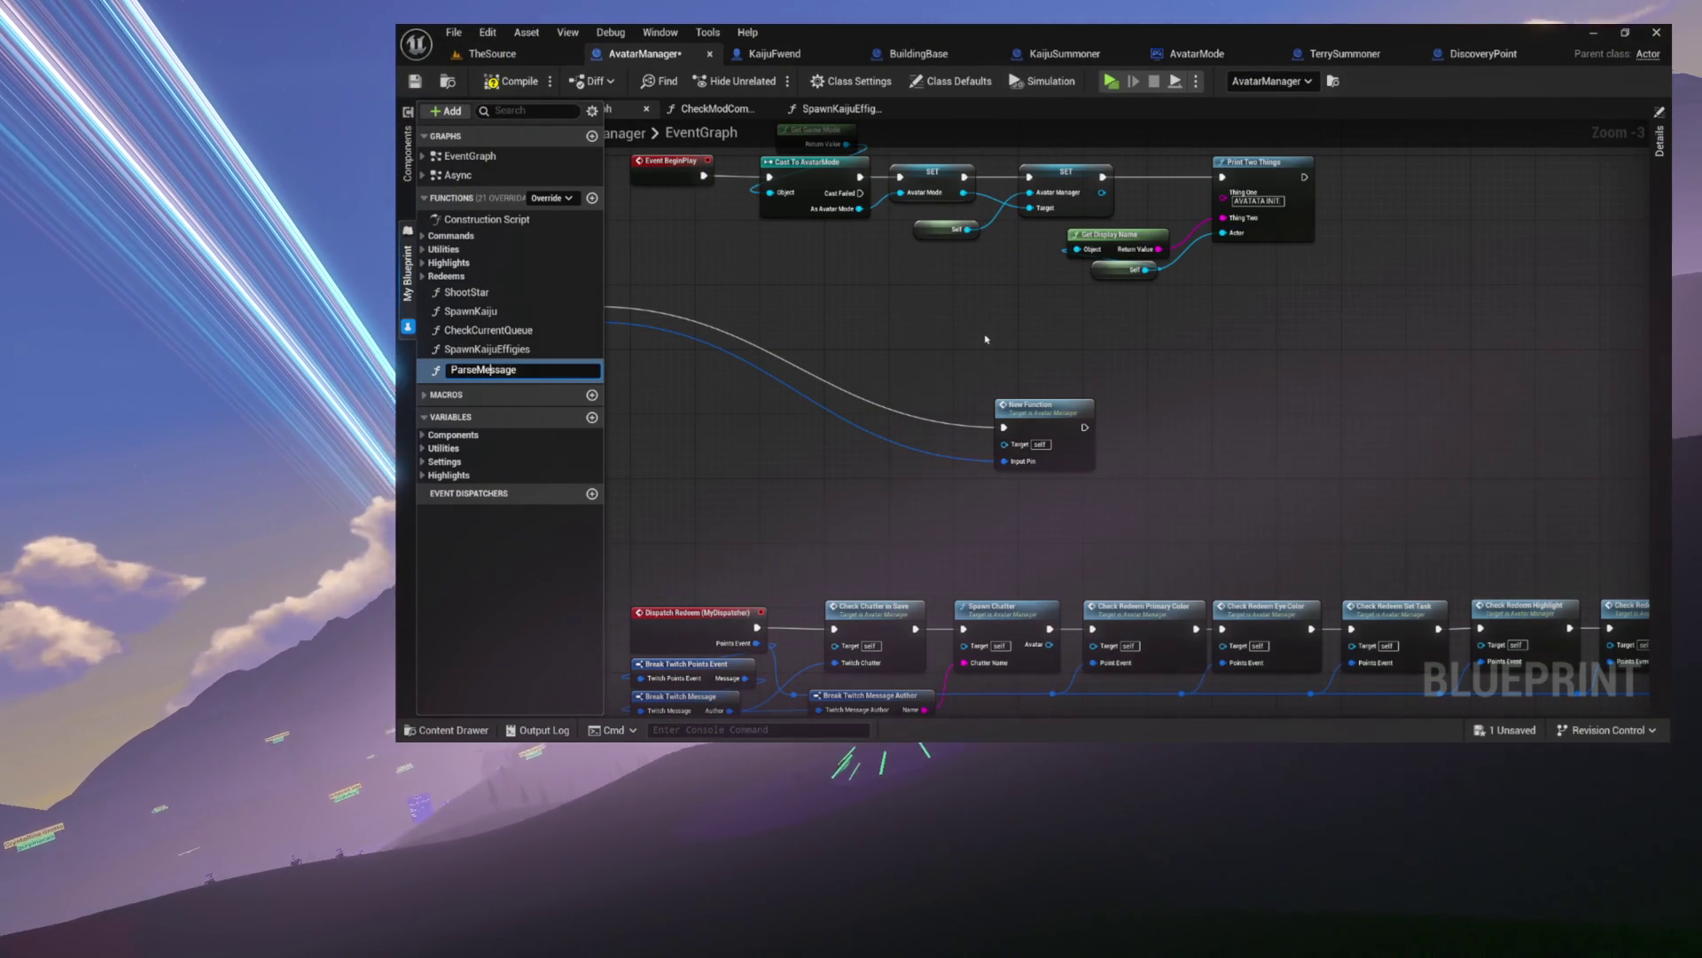
{"action": "key", "text": "Left"}
{"action": "key", "text": "Left"}
{"action": "type", "text": "Twi"}
{"action": "key", "text": "Return"}
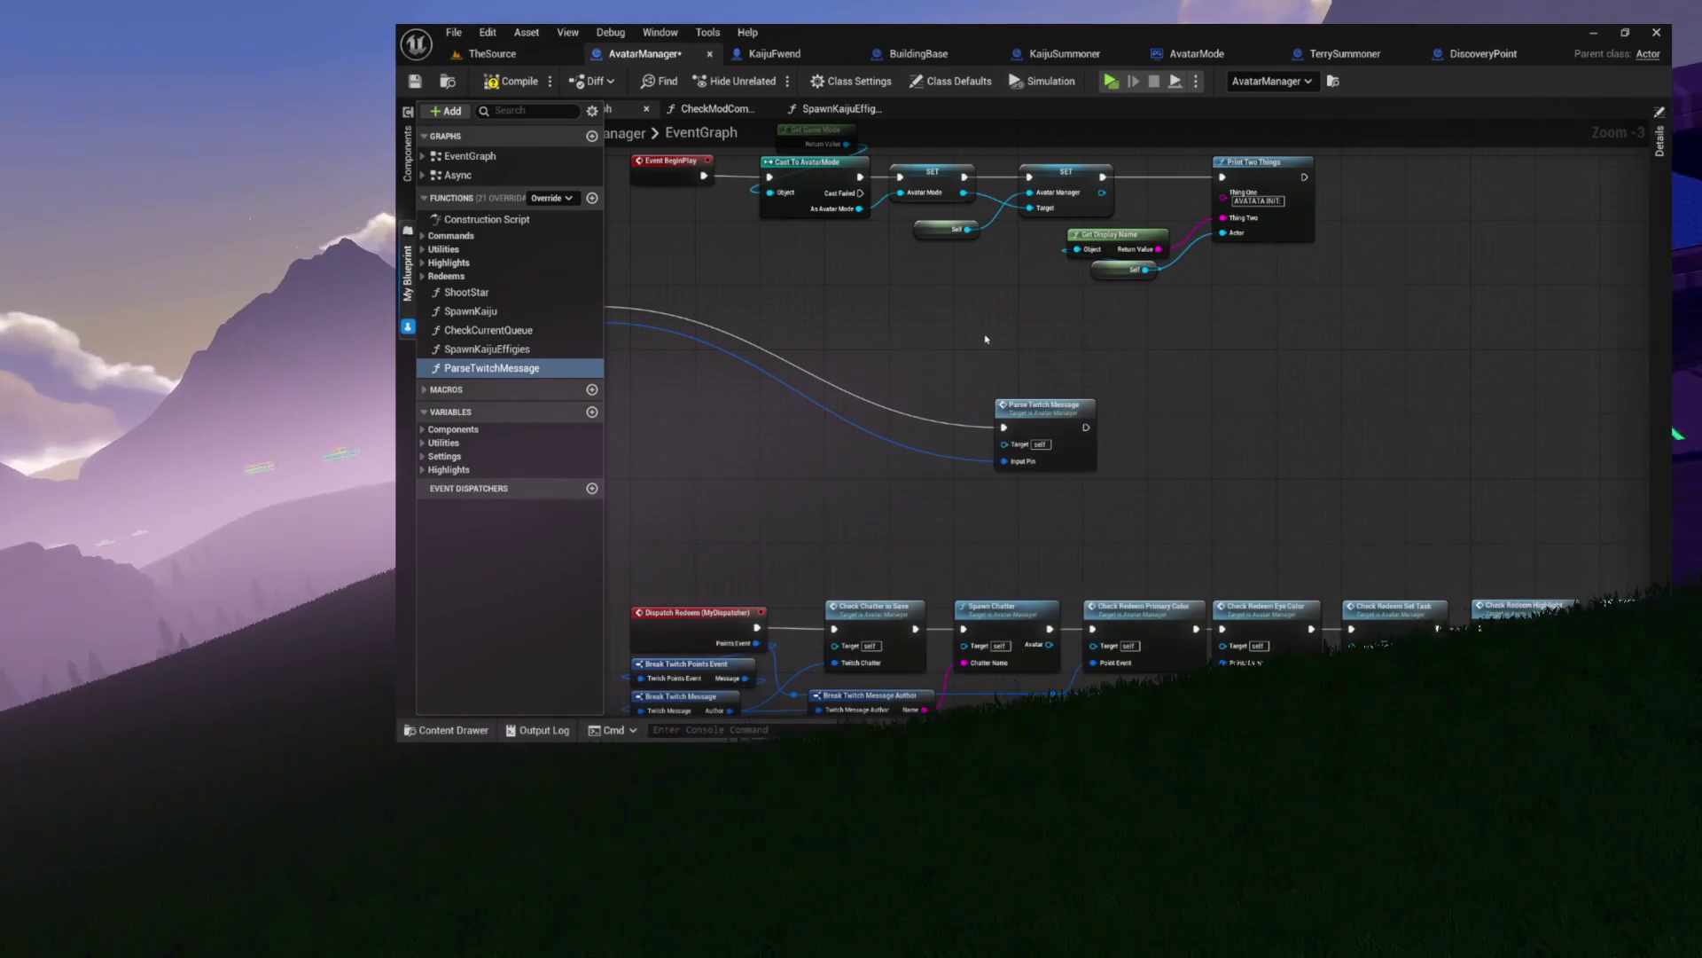
- Place the Parse Twitch Message call beside Dispatch Message and select both nodes
{"action": "left_click_drag", "start_coordinate": [1179, 496], "coordinate": [905, 362]}
{"action": "scroll", "coordinate": [905, 362], "scroll_direction": "up", "scroll_amount": 3}
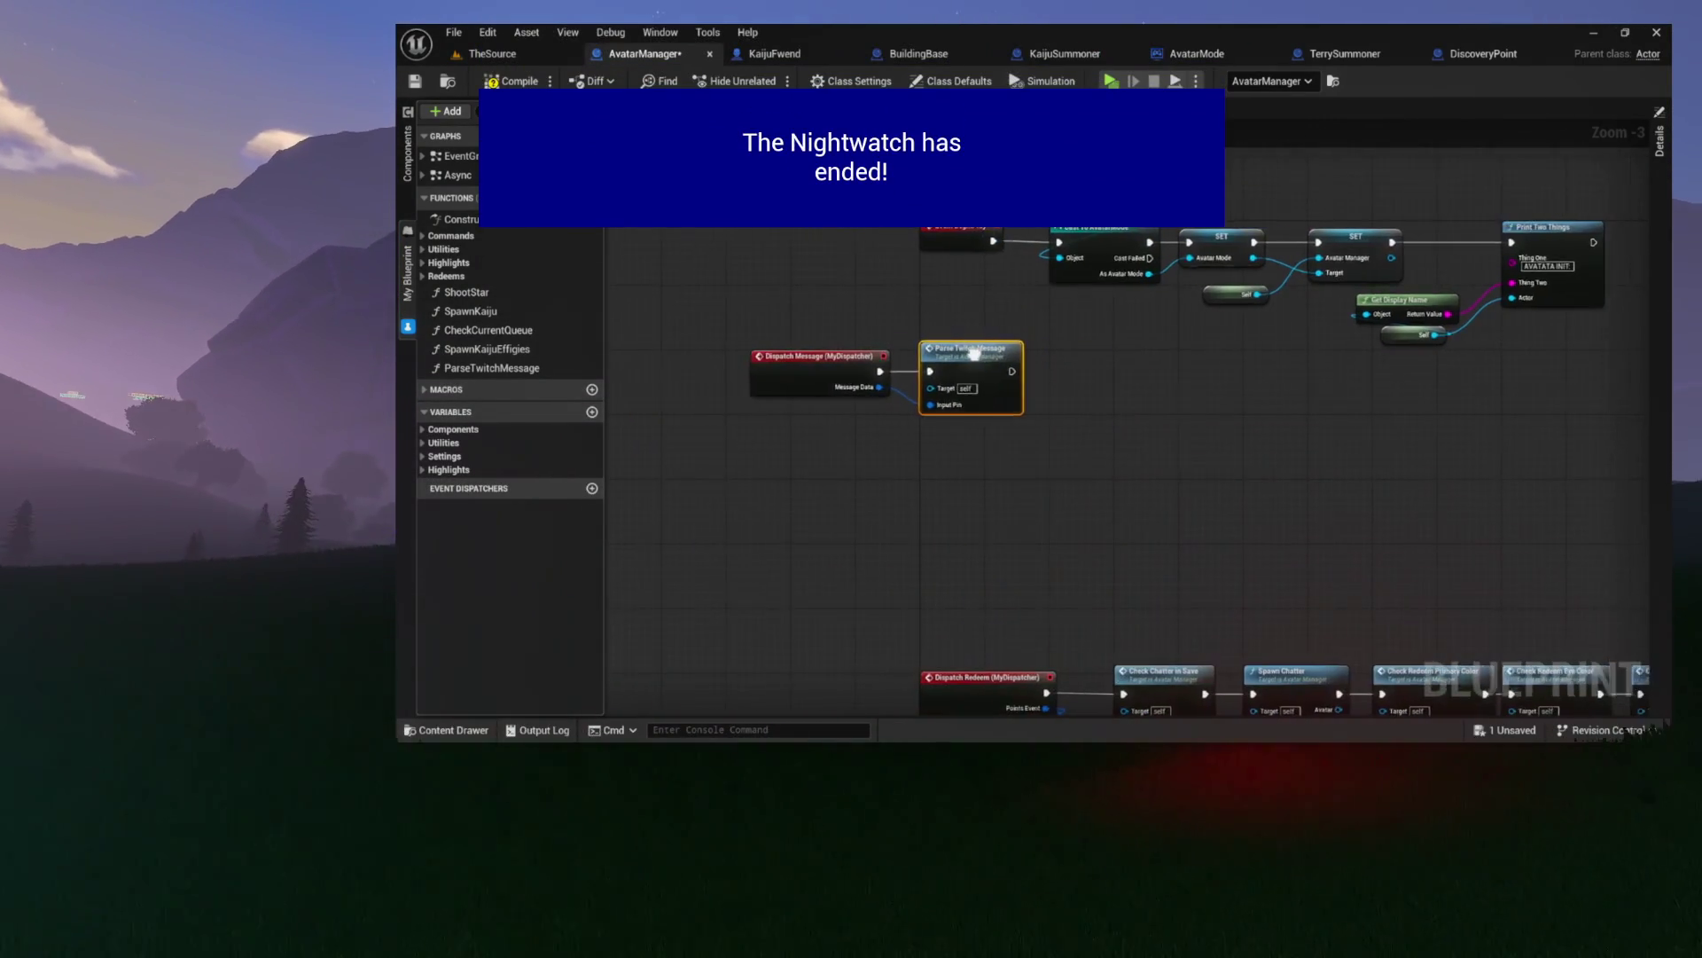
{"action": "left_click_drag", "start_coordinate": [929, 340], "coordinate": [1345, 482]}
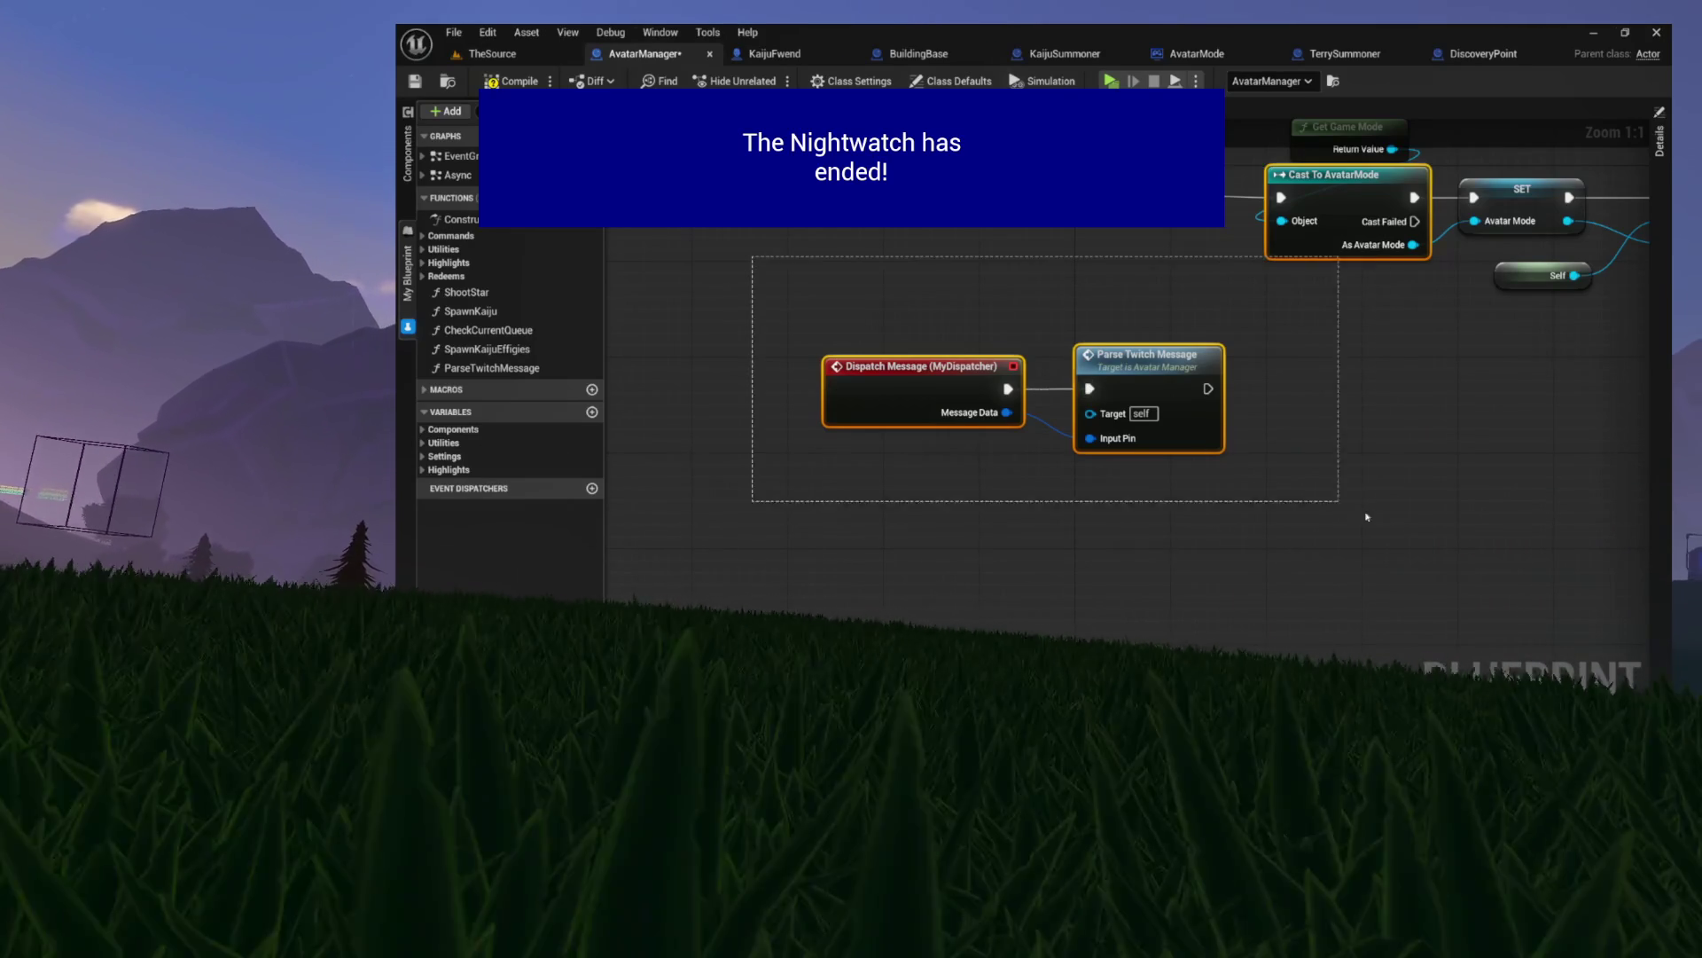
{"action": "left_click_drag", "start_coordinate": [1401, 534], "coordinate": [1402, 535]}
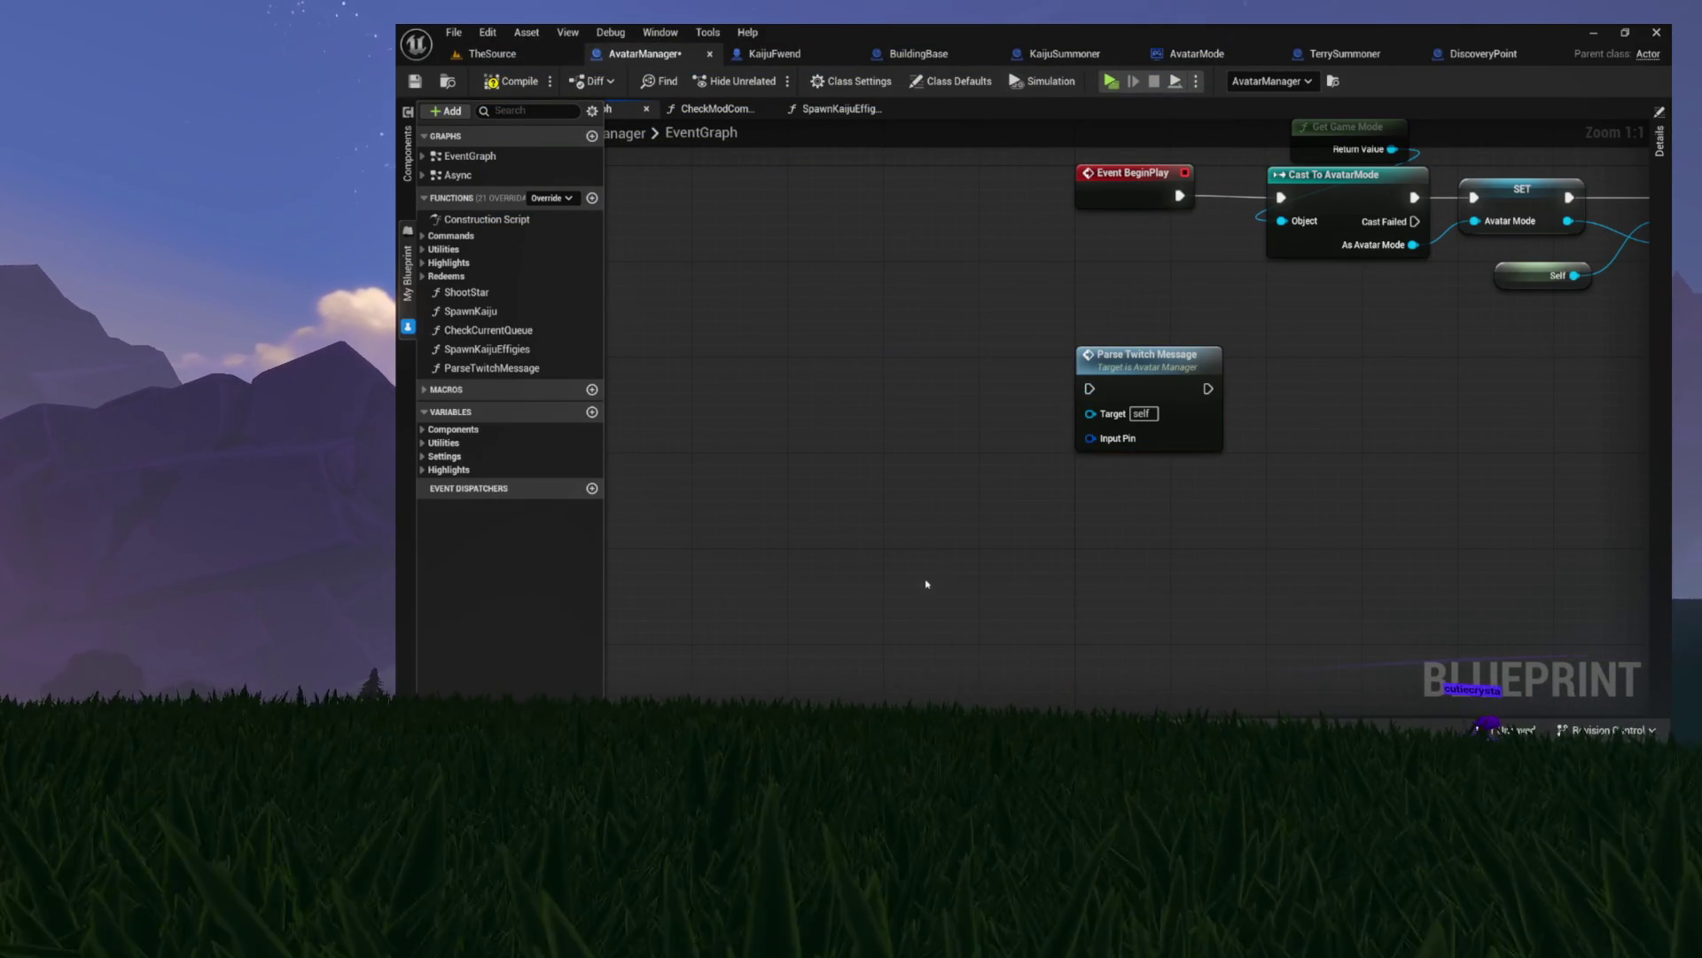
- In the ParseTwitchMessage graph, rename the input to MessageInfo and compile AvatarManager
{"action": "double_click", "coordinate": [1167, 361]}
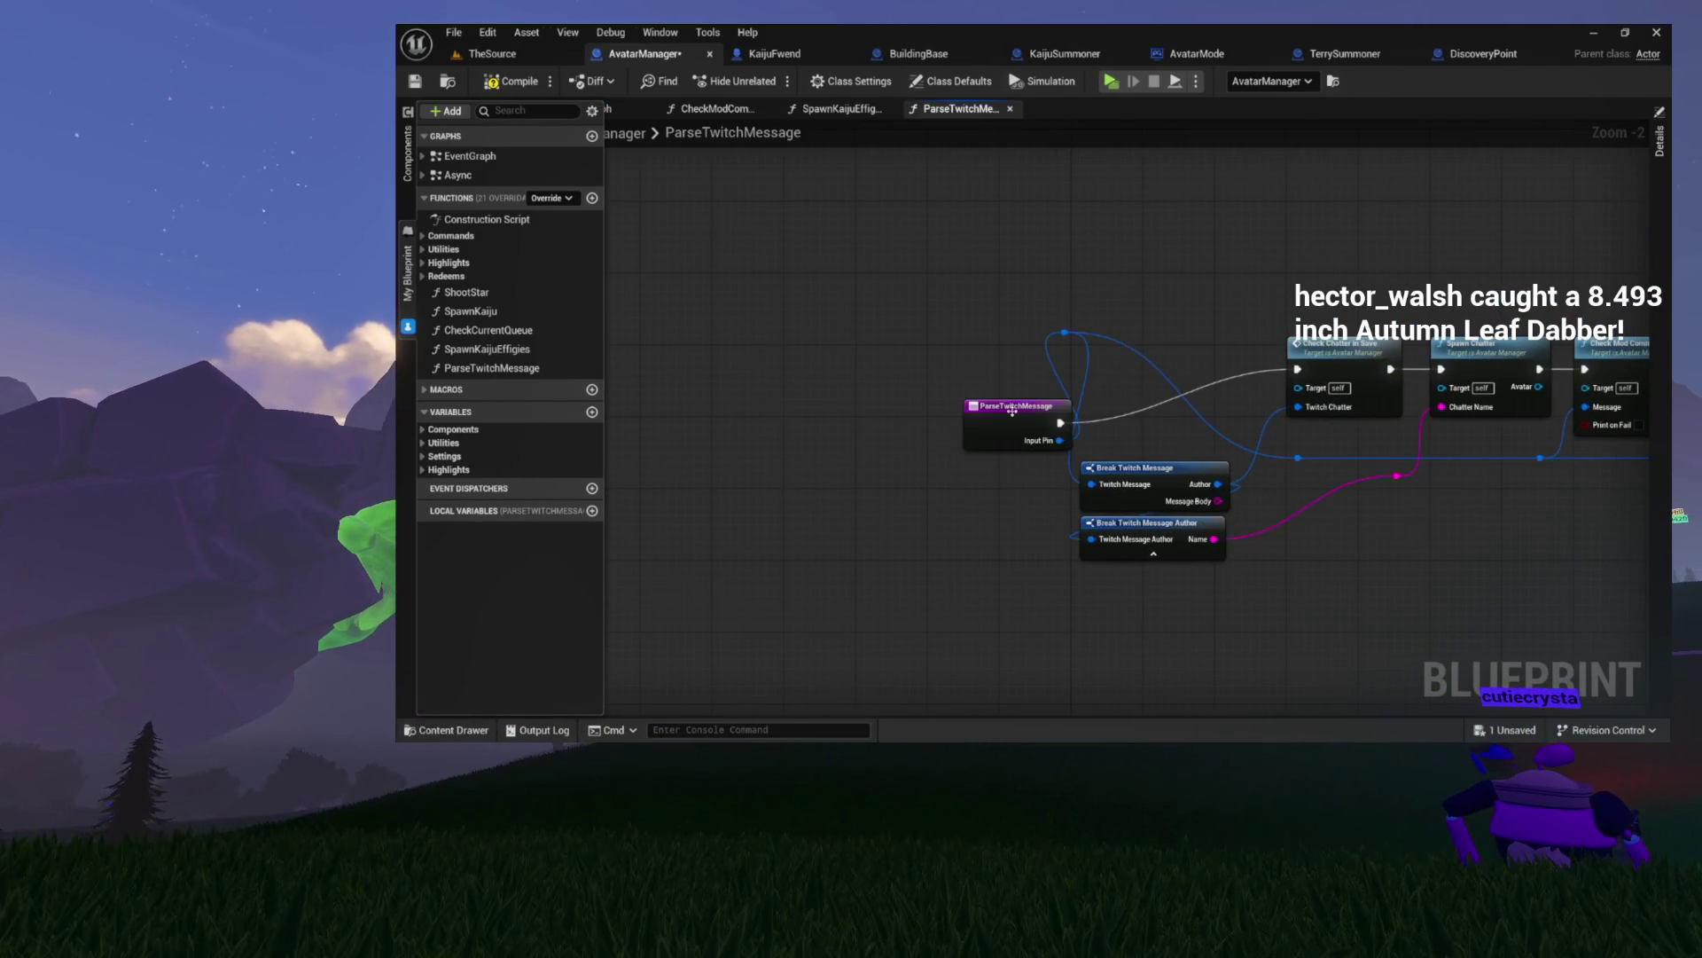
{"action": "left_click", "coordinate": [1657, 206]}
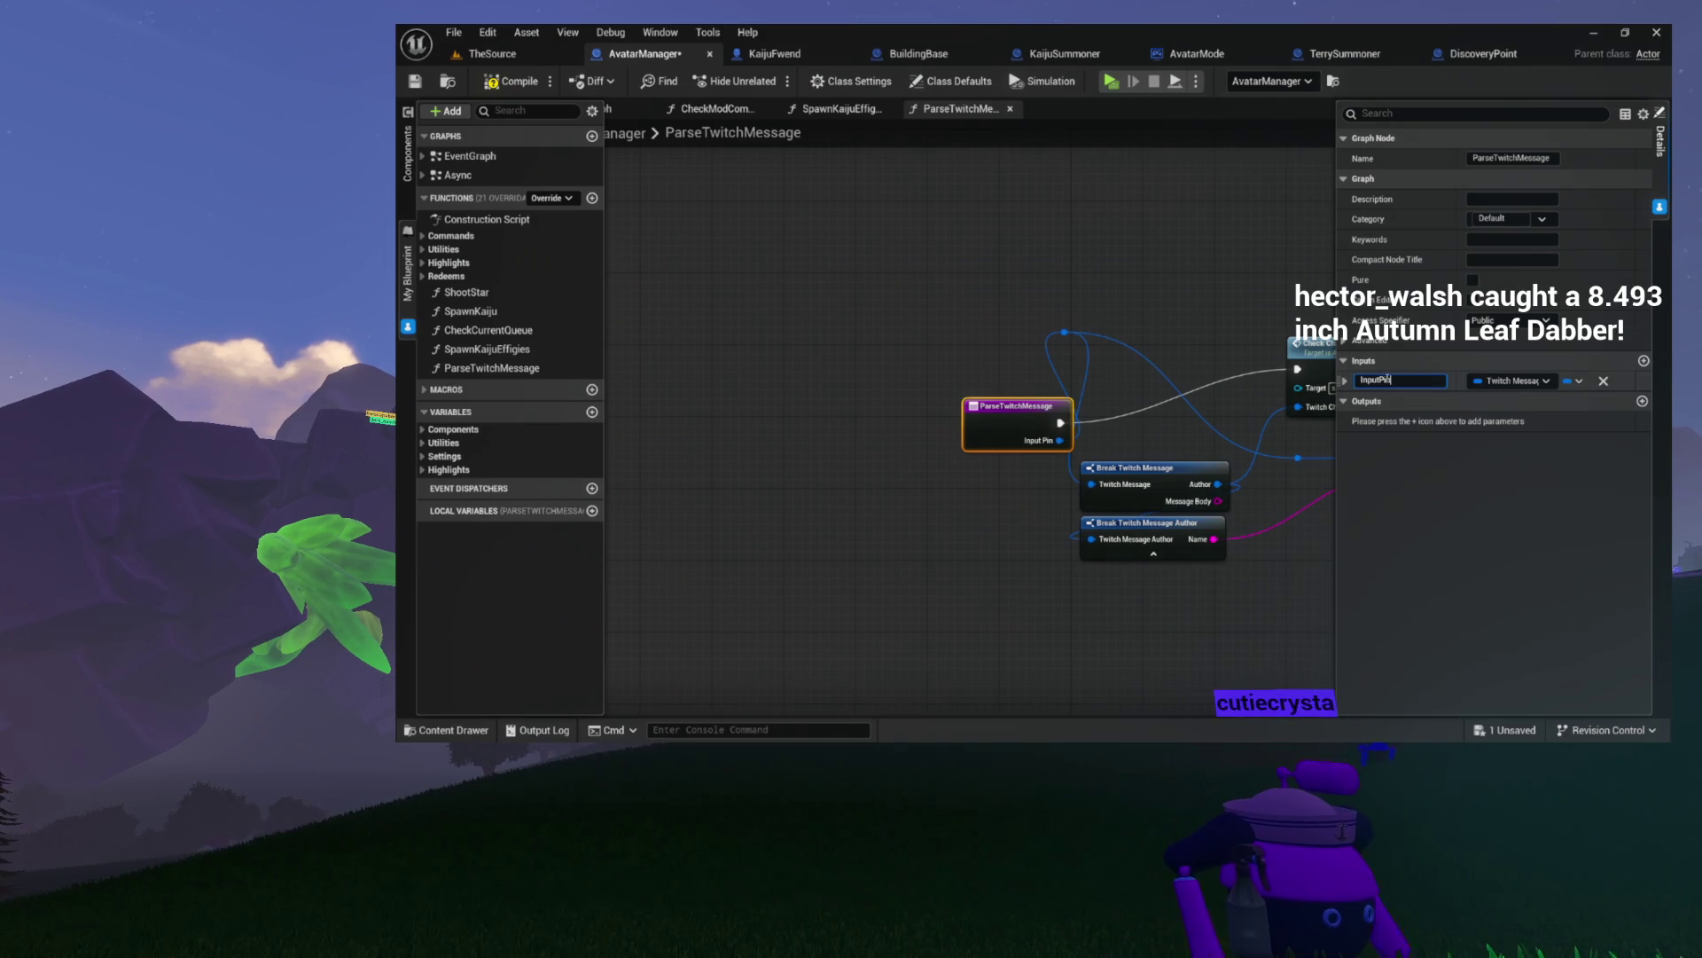
{"action": "type", "text": "Info"}
{"action": "key", "text": "Return"}
{"action": "left_click", "coordinate": [519, 82]}
- Move the ParseTwitchMessage entry node up-right and the two Break nodes beneath it
{"action": "mouse_move", "coordinate": [1098, 285]}
{"action": "left_mouse_down"}
{"action": "mouse_move", "coordinate": [923, 274]}
{"action": "mouse_move", "coordinate": [750, 324]}
{"action": "mouse_move", "coordinate": [780, 327]}
{"action": "left_mouse_up"}
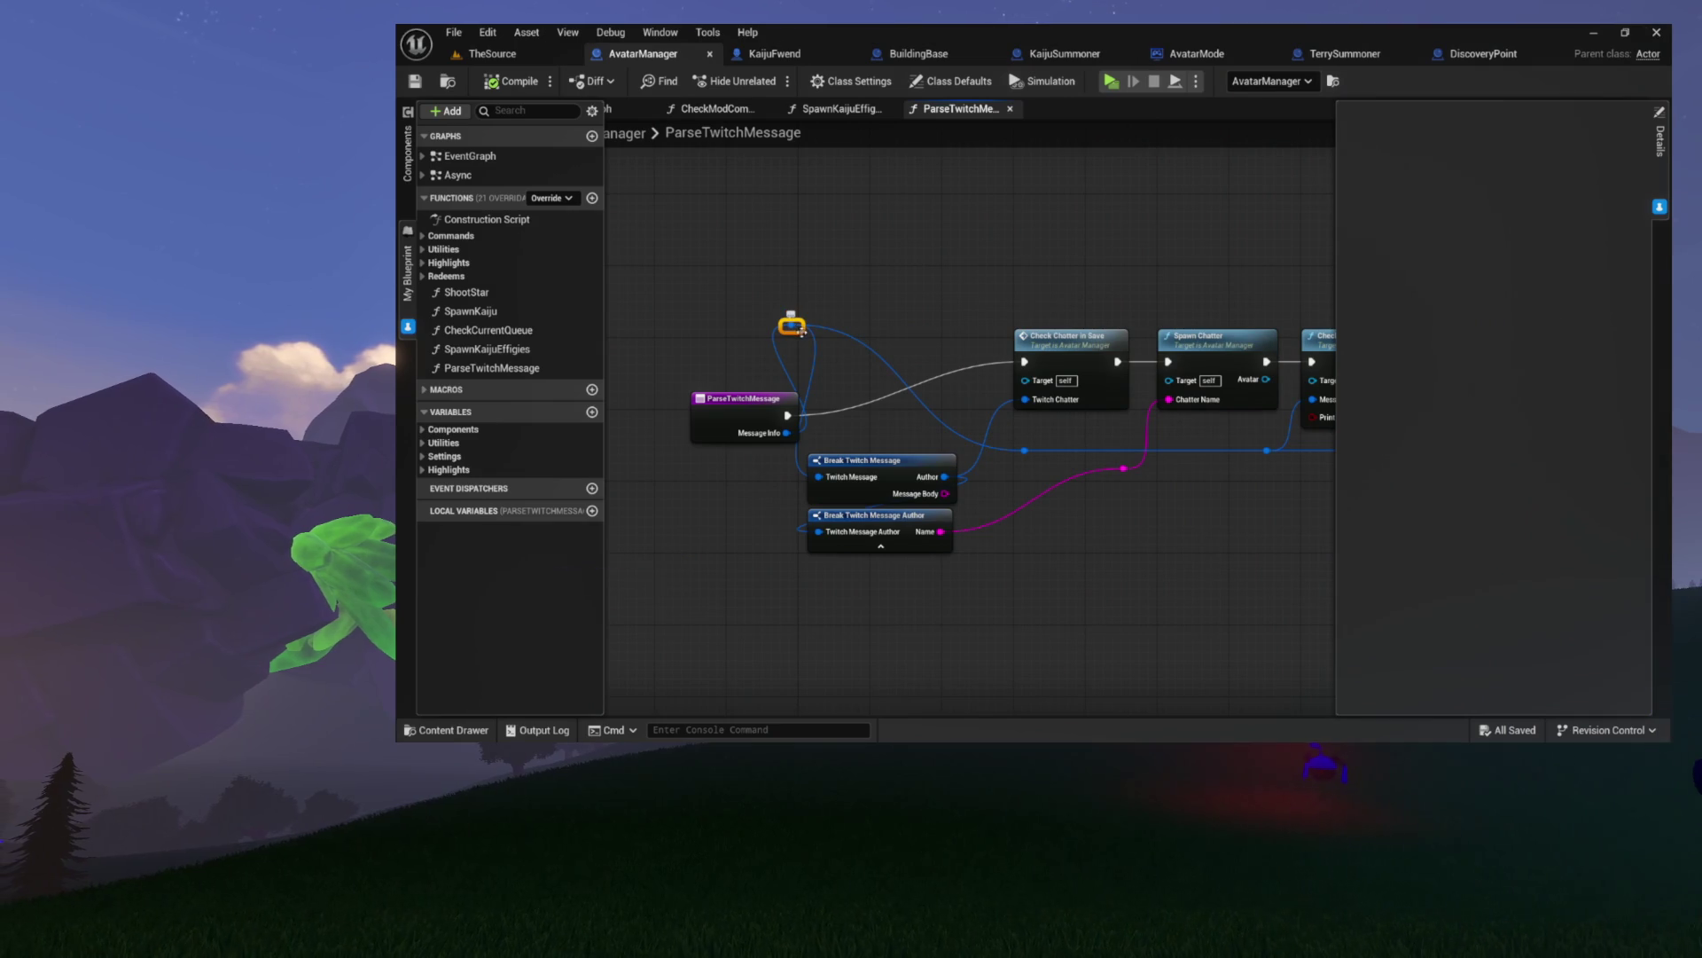
{"action": "mouse_move", "coordinate": [751, 458]}
{"action": "left_mouse_down"}
{"action": "mouse_move", "coordinate": [882, 467]}
{"action": "mouse_move", "coordinate": [875, 393]}
{"action": "mouse_move", "coordinate": [965, 371]}
{"action": "left_mouse_up"}
{"action": "left_click_drag", "start_coordinate": [1049, 576], "coordinate": [1046, 575]}
{"action": "mouse_move", "coordinate": [1047, 574]}
{"action": "left_mouse_down"}
{"action": "mouse_move", "coordinate": [746, 535]}
{"action": "mouse_move", "coordinate": [743, 508]}
{"action": "mouse_move", "coordinate": [787, 527]}
{"action": "mouse_move", "coordinate": [762, 436]}
{"action": "mouse_move", "coordinate": [779, 470]}
{"action": "mouse_move", "coordinate": [732, 502]}
{"action": "left_mouse_up"}
{"action": "left_click", "coordinate": [762, 468]}
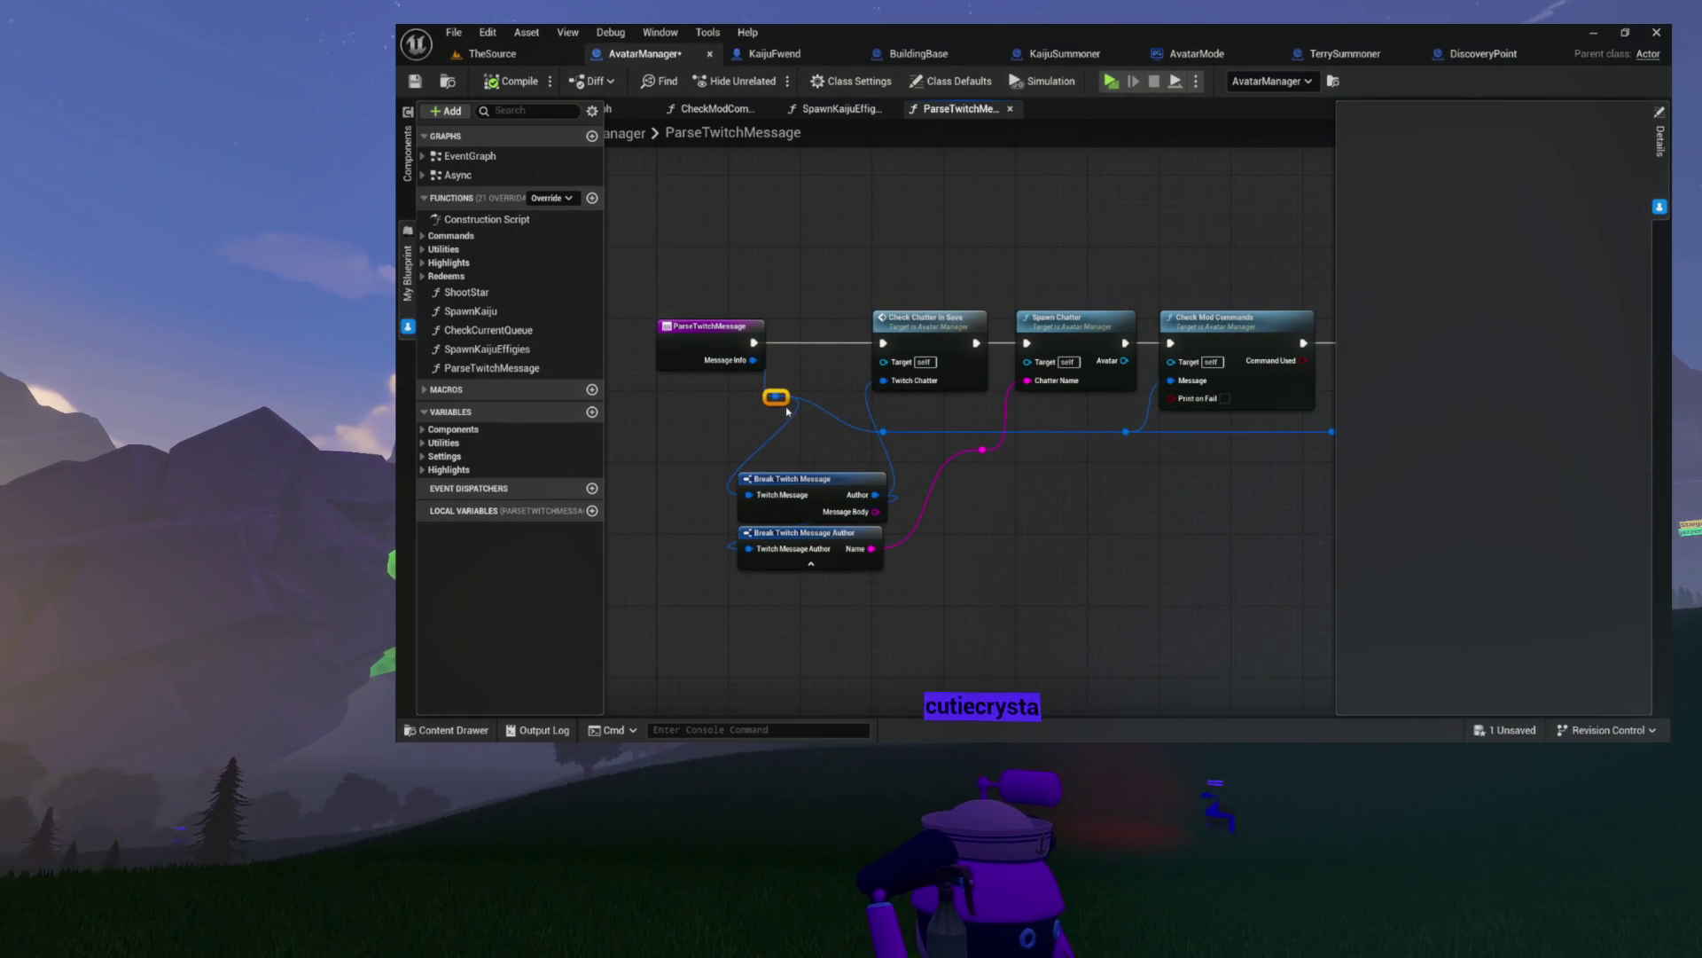
{"action": "mouse_move", "coordinate": [814, 456]}
{"action": "left_mouse_down"}
{"action": "mouse_move", "coordinate": [803, 572]}
{"action": "mouse_move", "coordinate": [830, 456]}
{"action": "mouse_move", "coordinate": [793, 438]}
{"action": "left_mouse_up"}
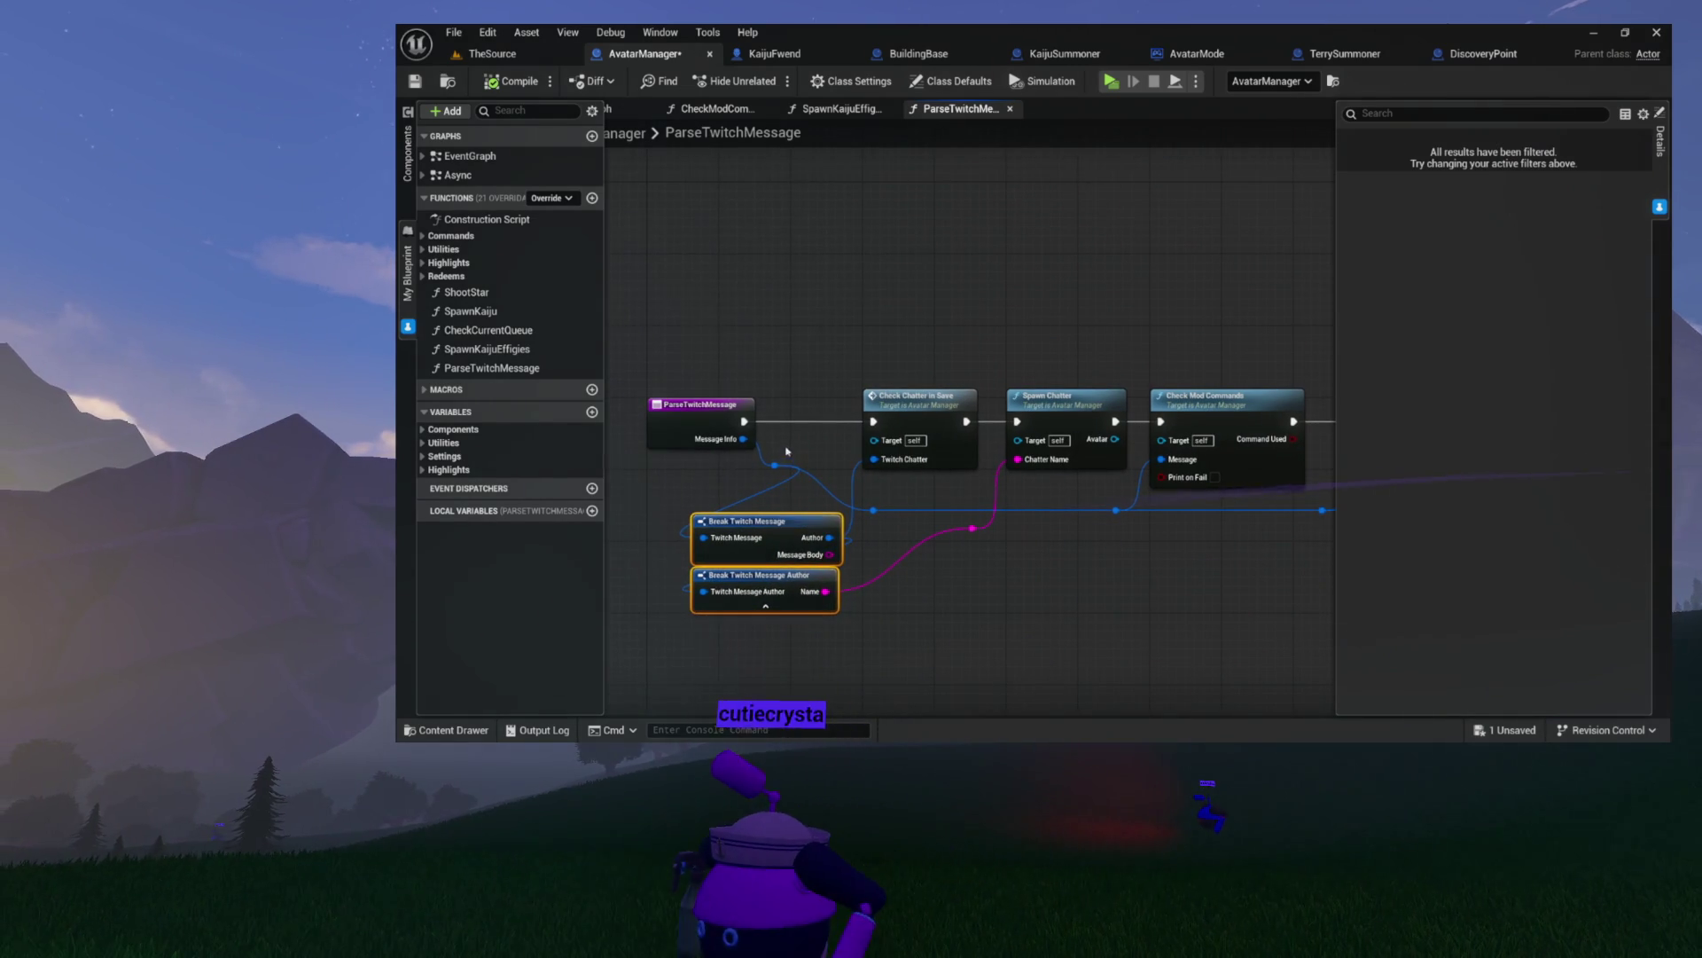
{"action": "left_click", "coordinate": [777, 466]}
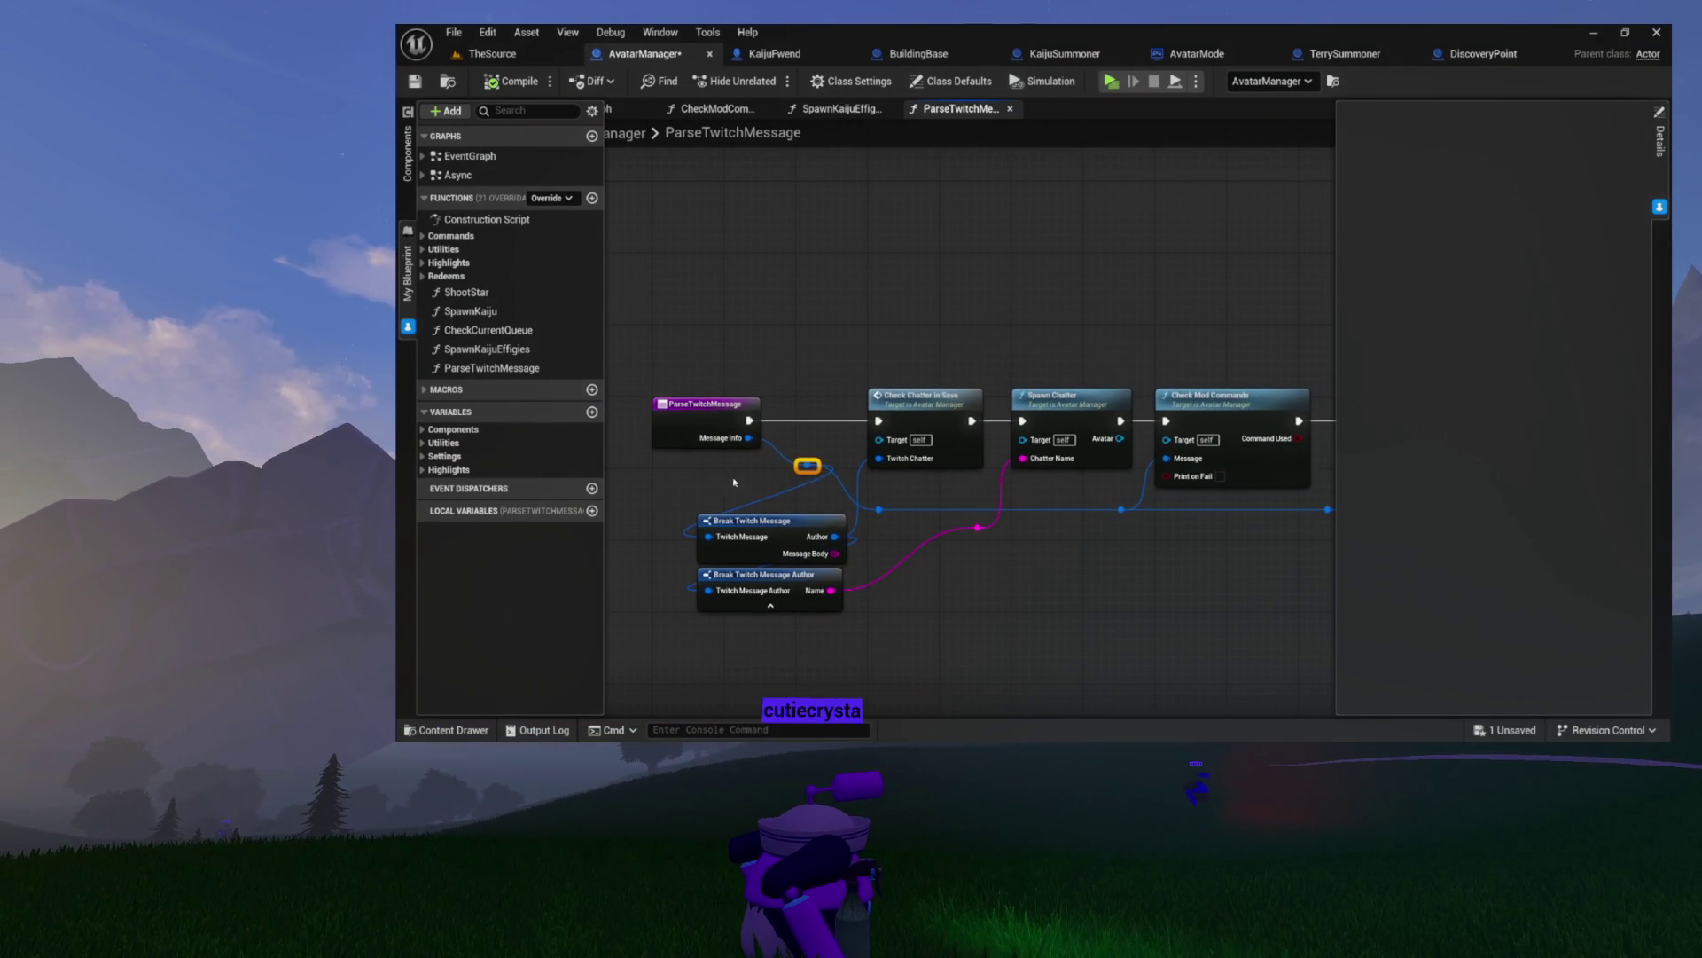
- Review the whole ParseTwitchMessage graph, including the Check Normie Commands node
{"action": "mouse_move", "coordinate": [798, 476]}
{"action": "left_mouse_down"}
{"action": "mouse_move", "coordinate": [781, 468]}
{"action": "mouse_move", "coordinate": [837, 490]}
{"action": "left_mouse_up"}
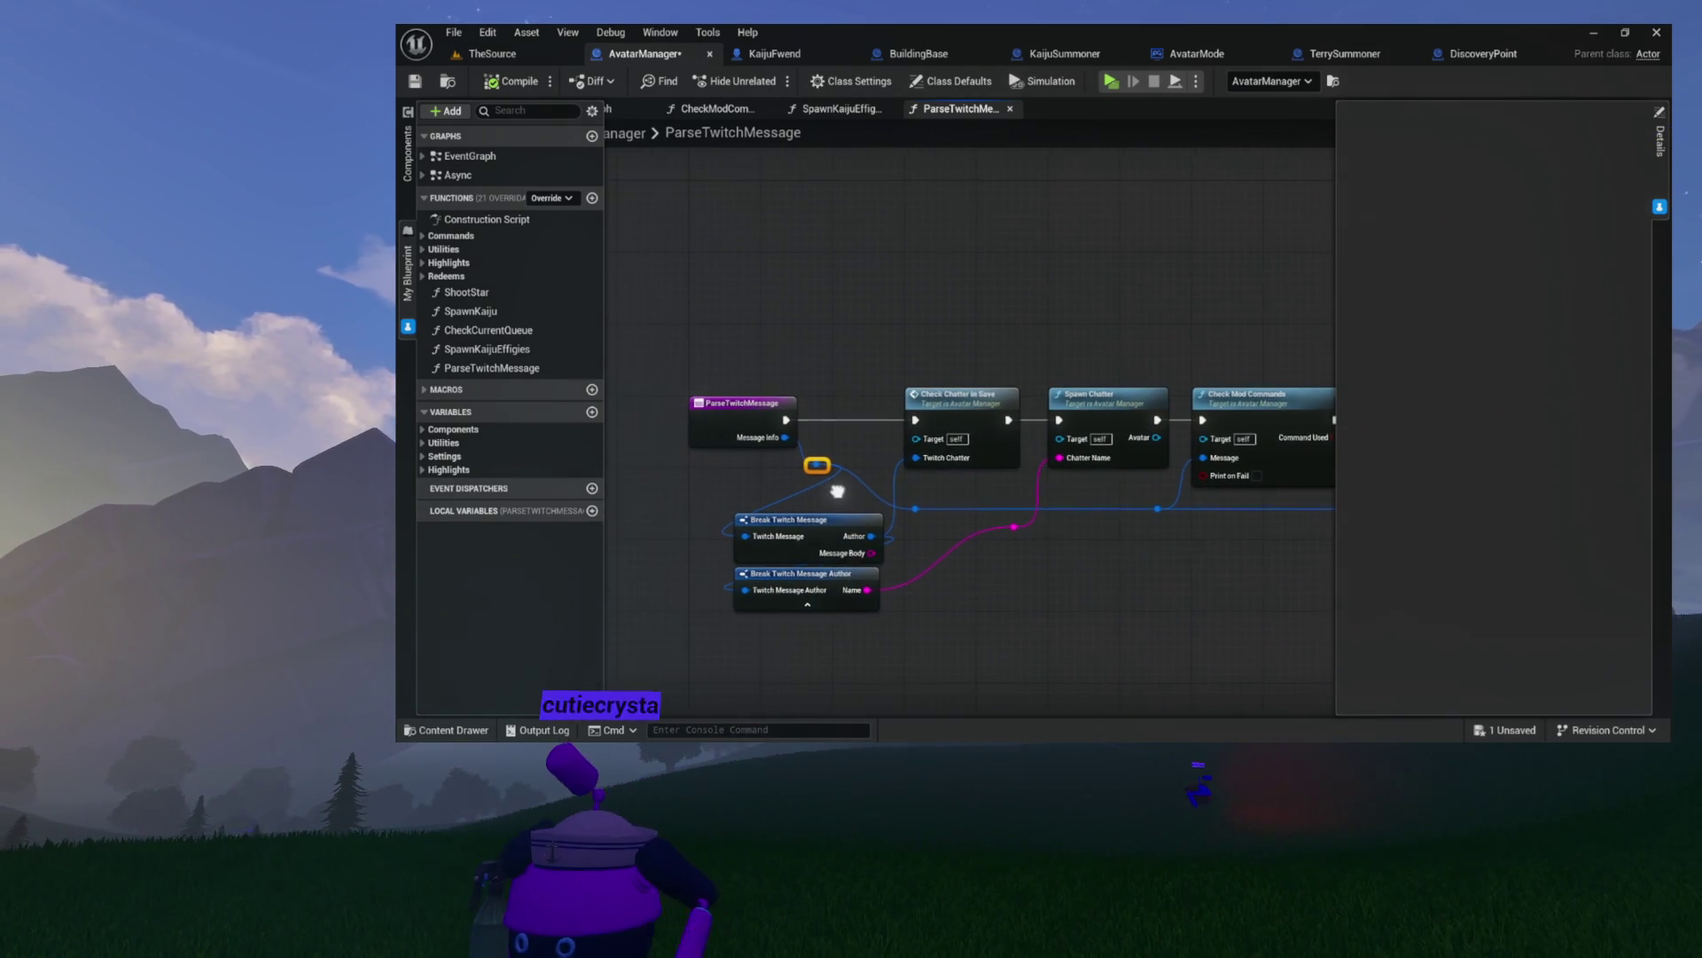
{"action": "left_click_drag", "start_coordinate": [940, 610], "coordinate": [890, 545]}
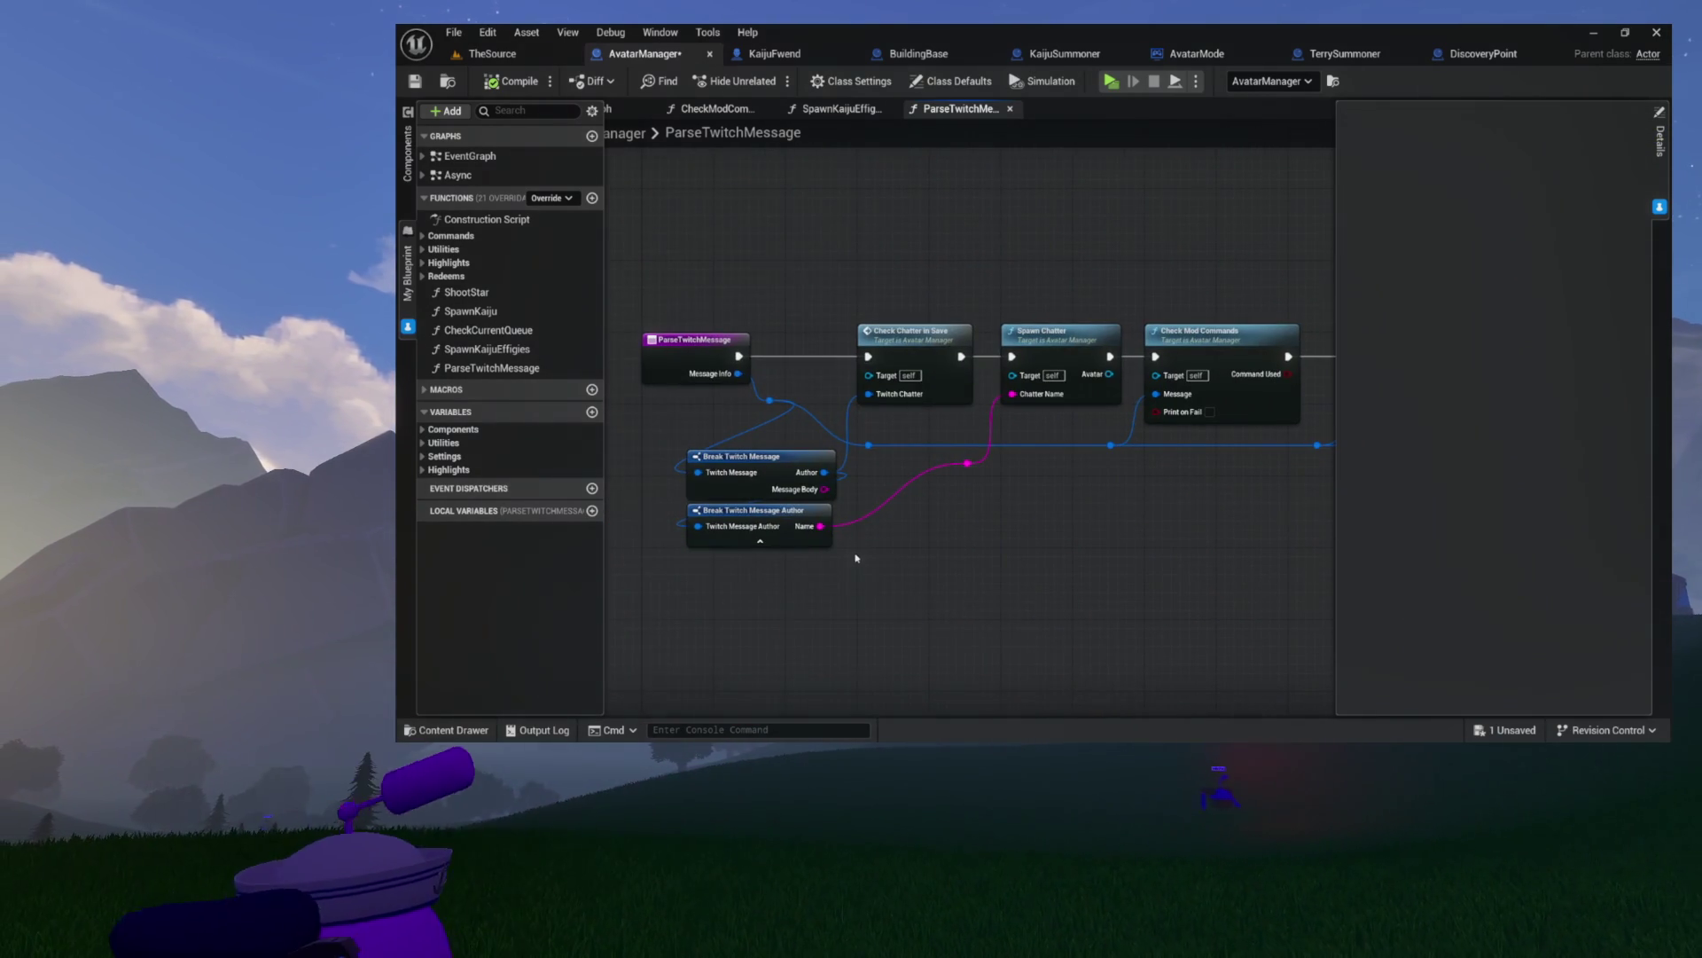
{"action": "left_click", "coordinate": [792, 479]}
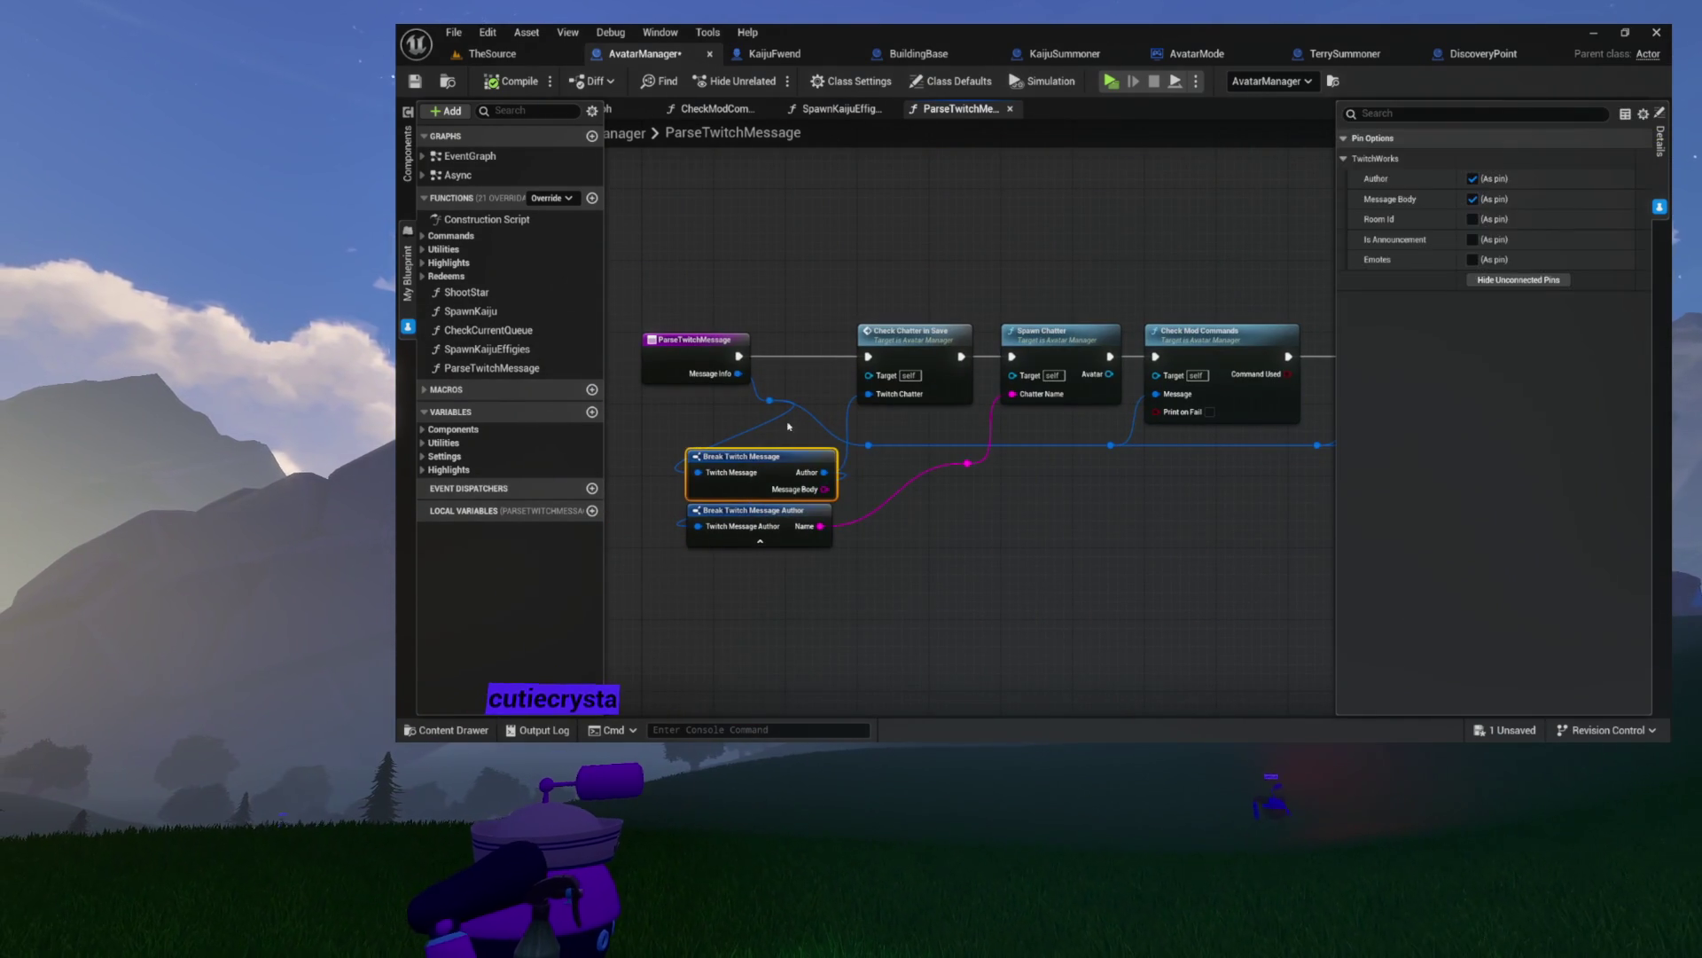
{"action": "mouse_move", "coordinate": [910, 274]}
{"action": "left_mouse_down"}
{"action": "mouse_move", "coordinate": [696, 262]}
{"action": "mouse_move", "coordinate": [1313, 276]}
{"action": "left_mouse_up"}
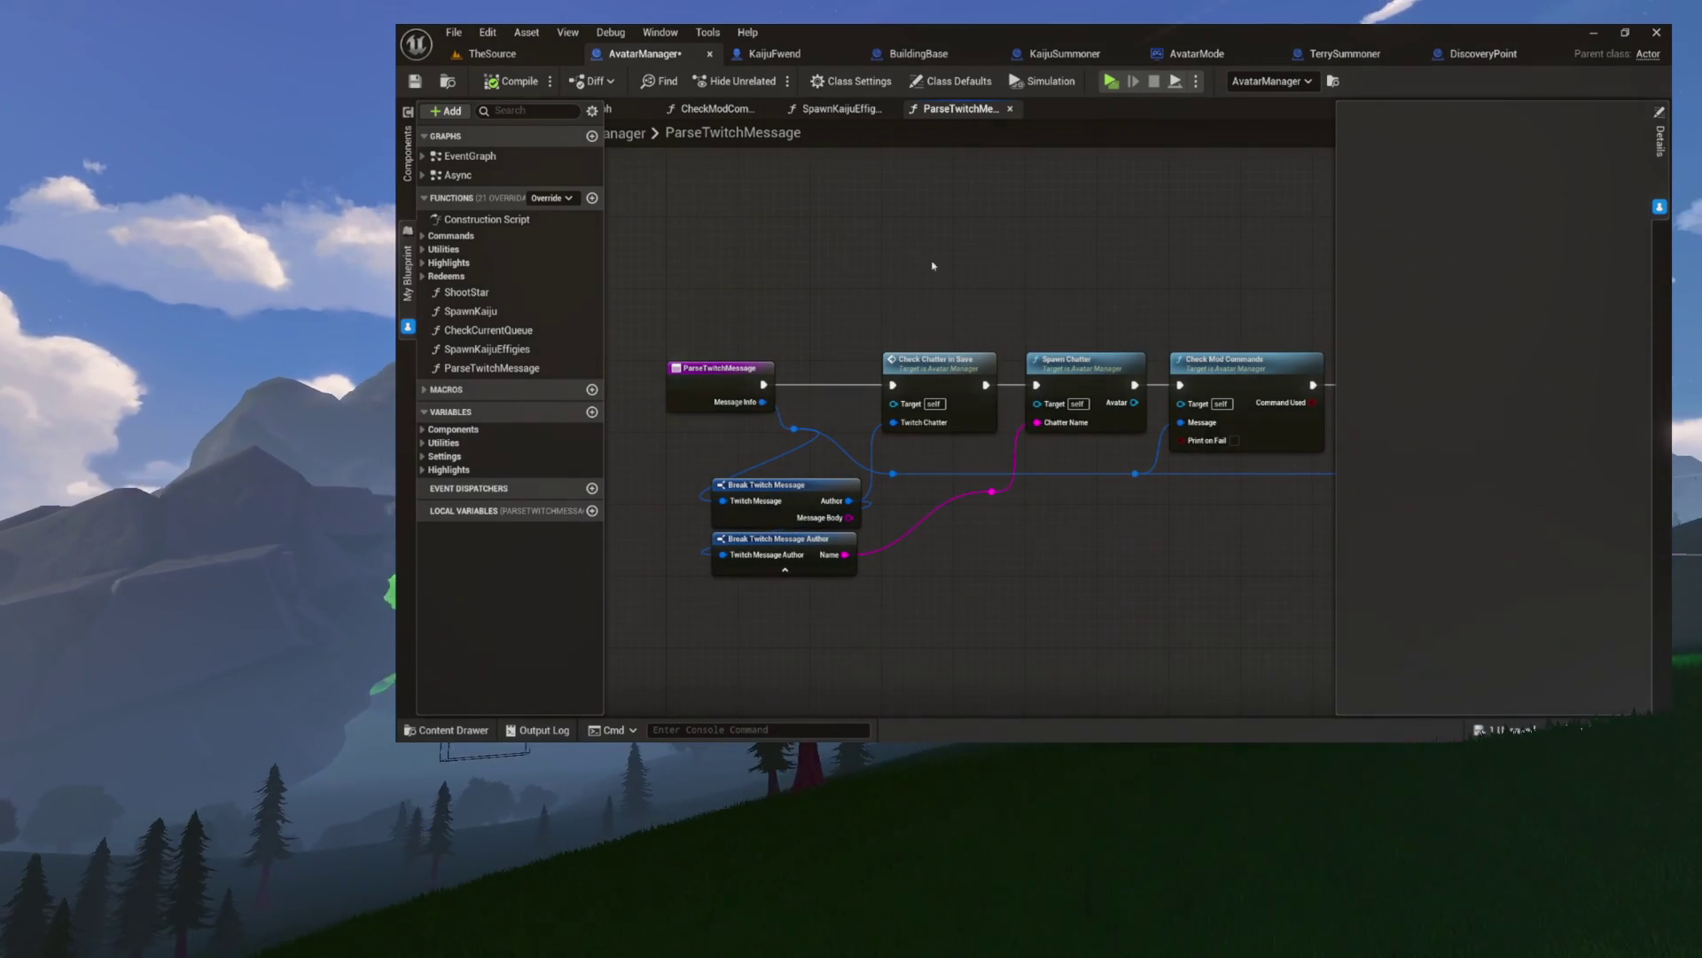
{"action": "left_click_drag", "start_coordinate": [933, 265], "coordinate": [760, 247]}
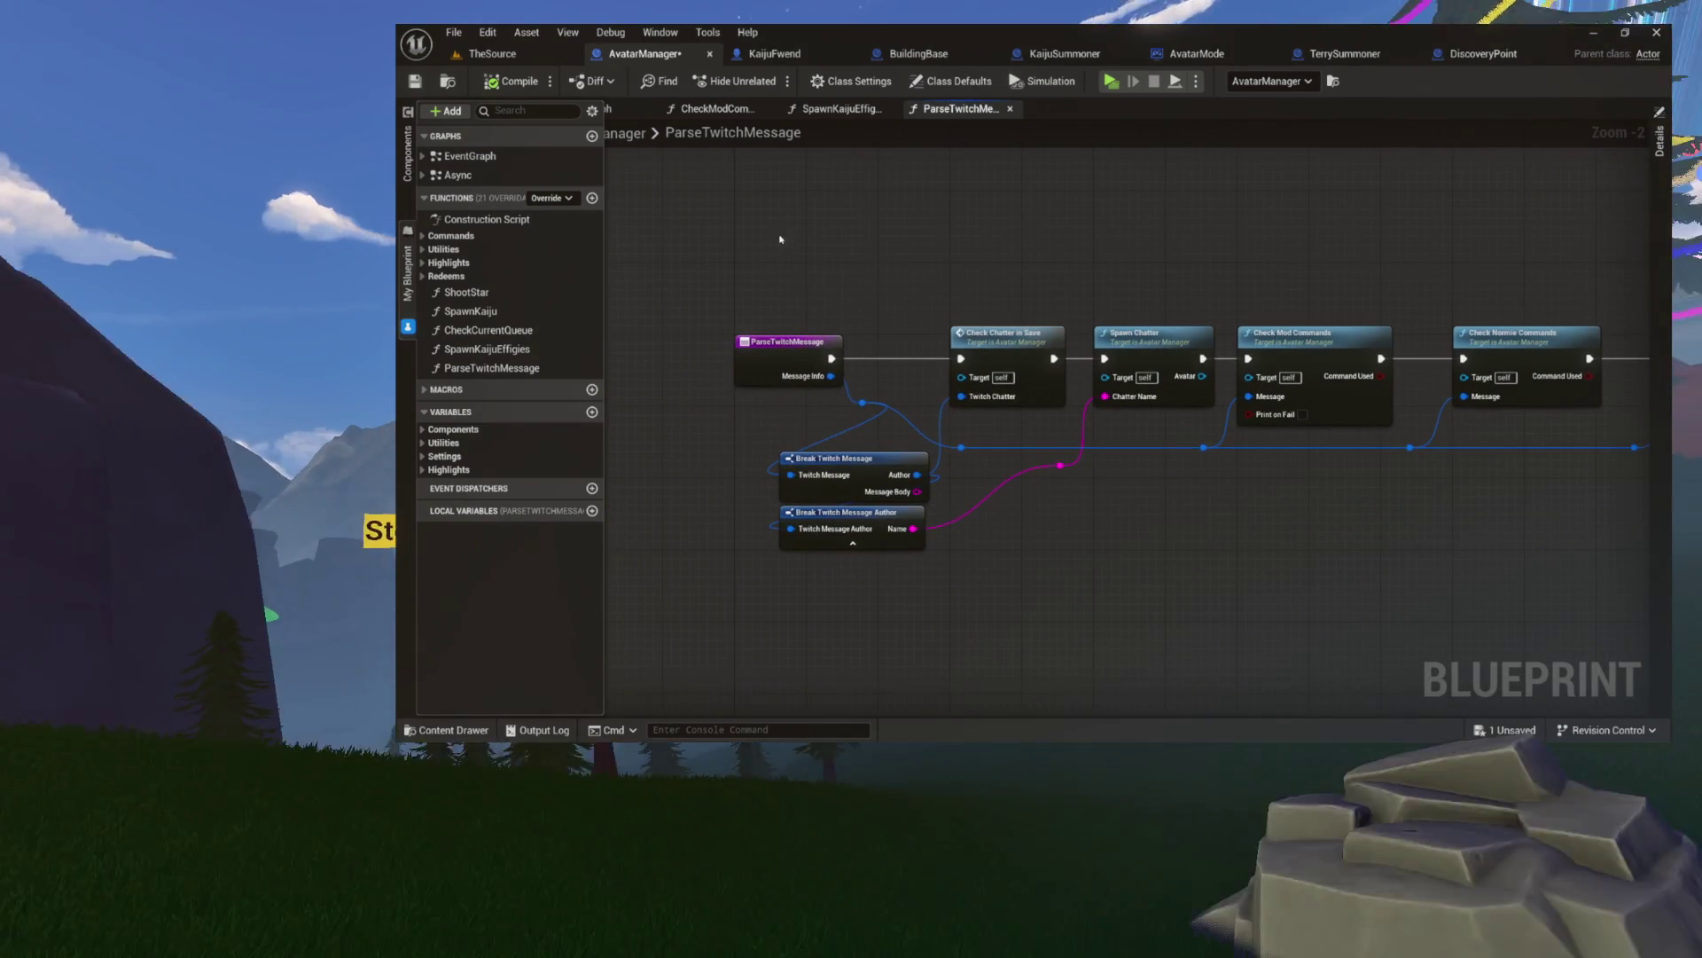
{"action": "left_click_drag", "start_coordinate": [773, 239], "coordinate": [1606, 549]}
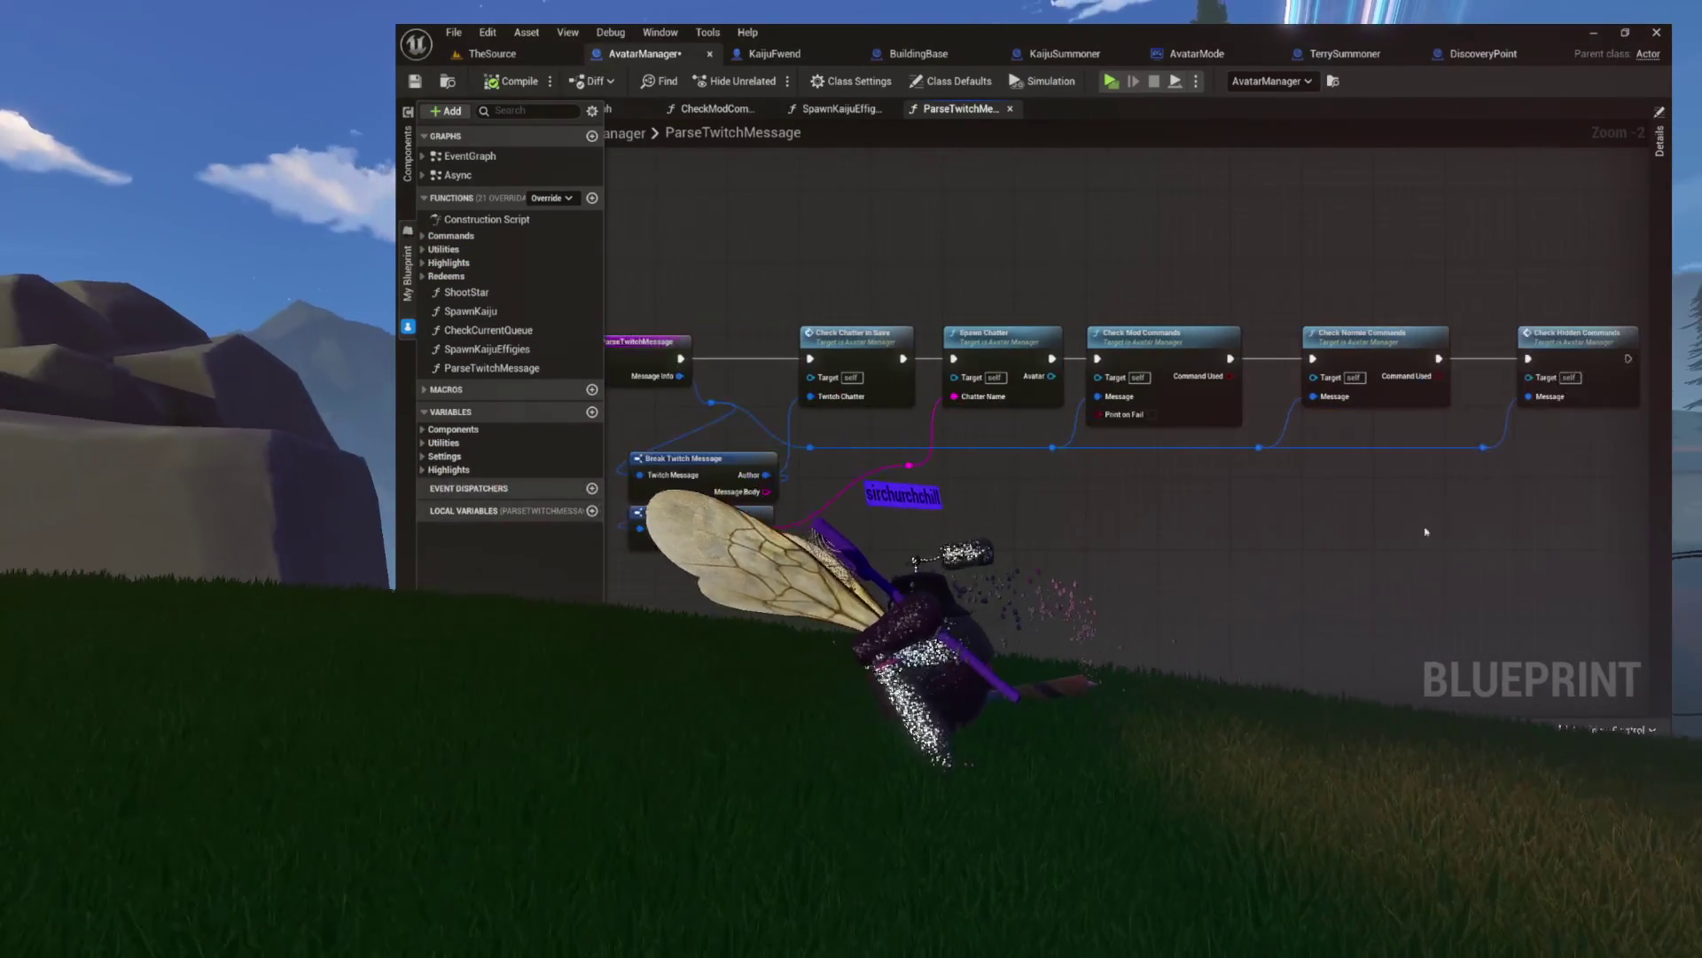
{"action": "left_click", "coordinate": [1235, 535]}
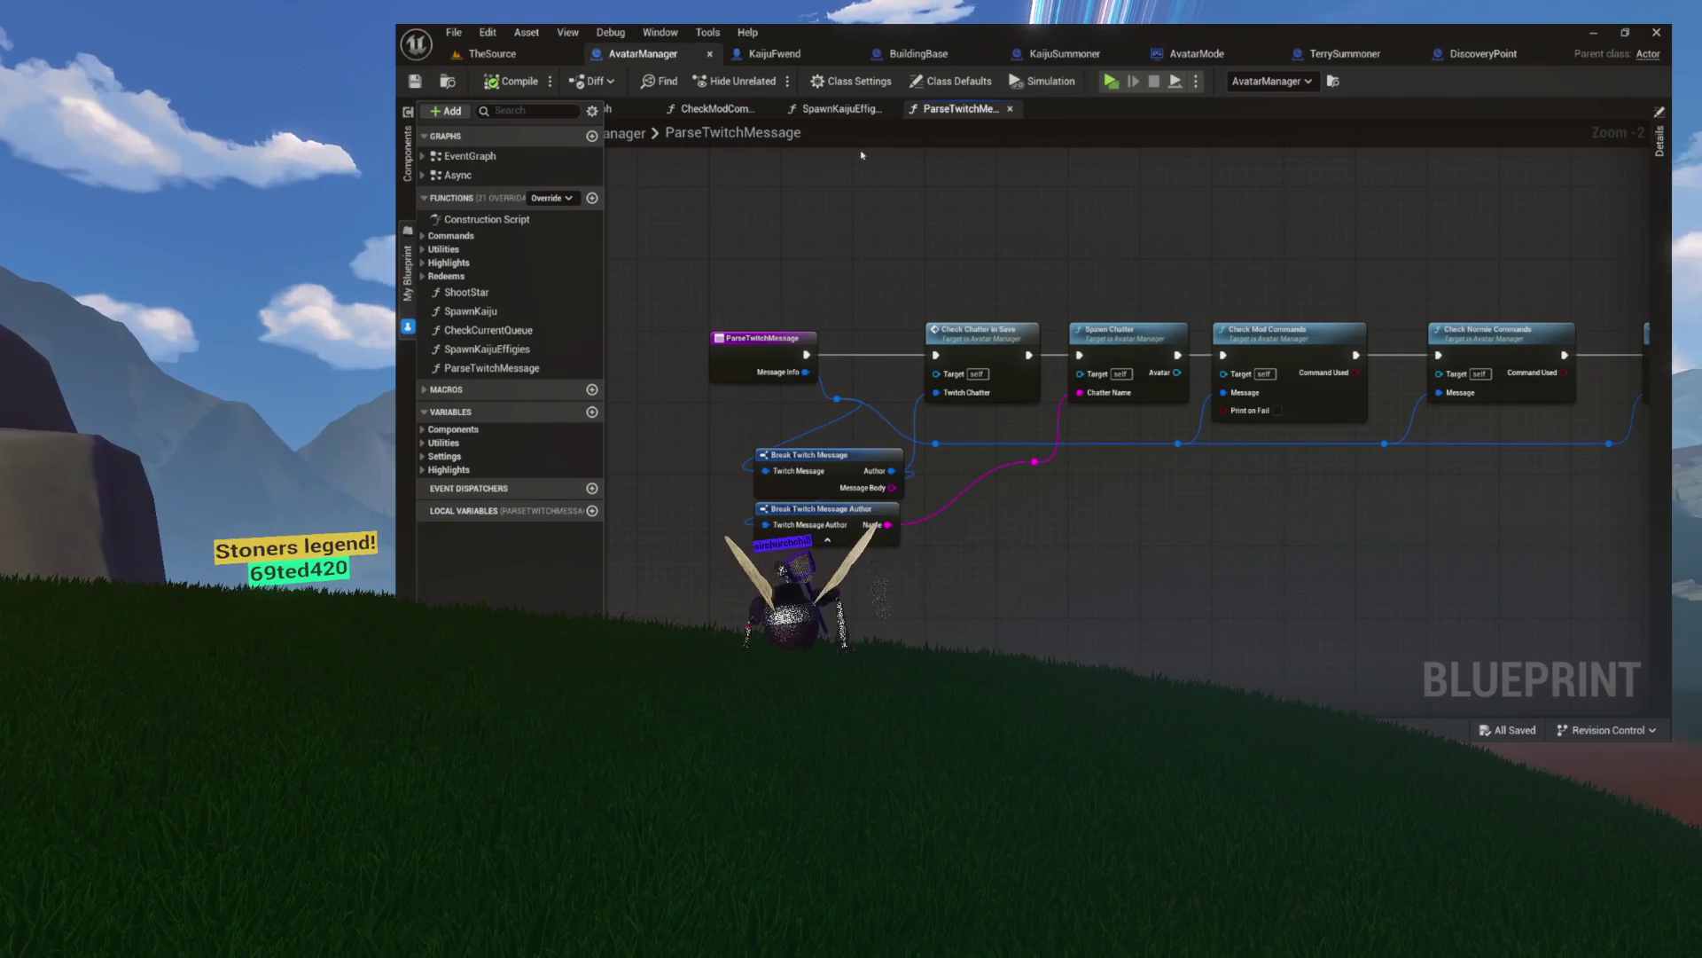
{"action": "left_click", "coordinate": [843, 108]}
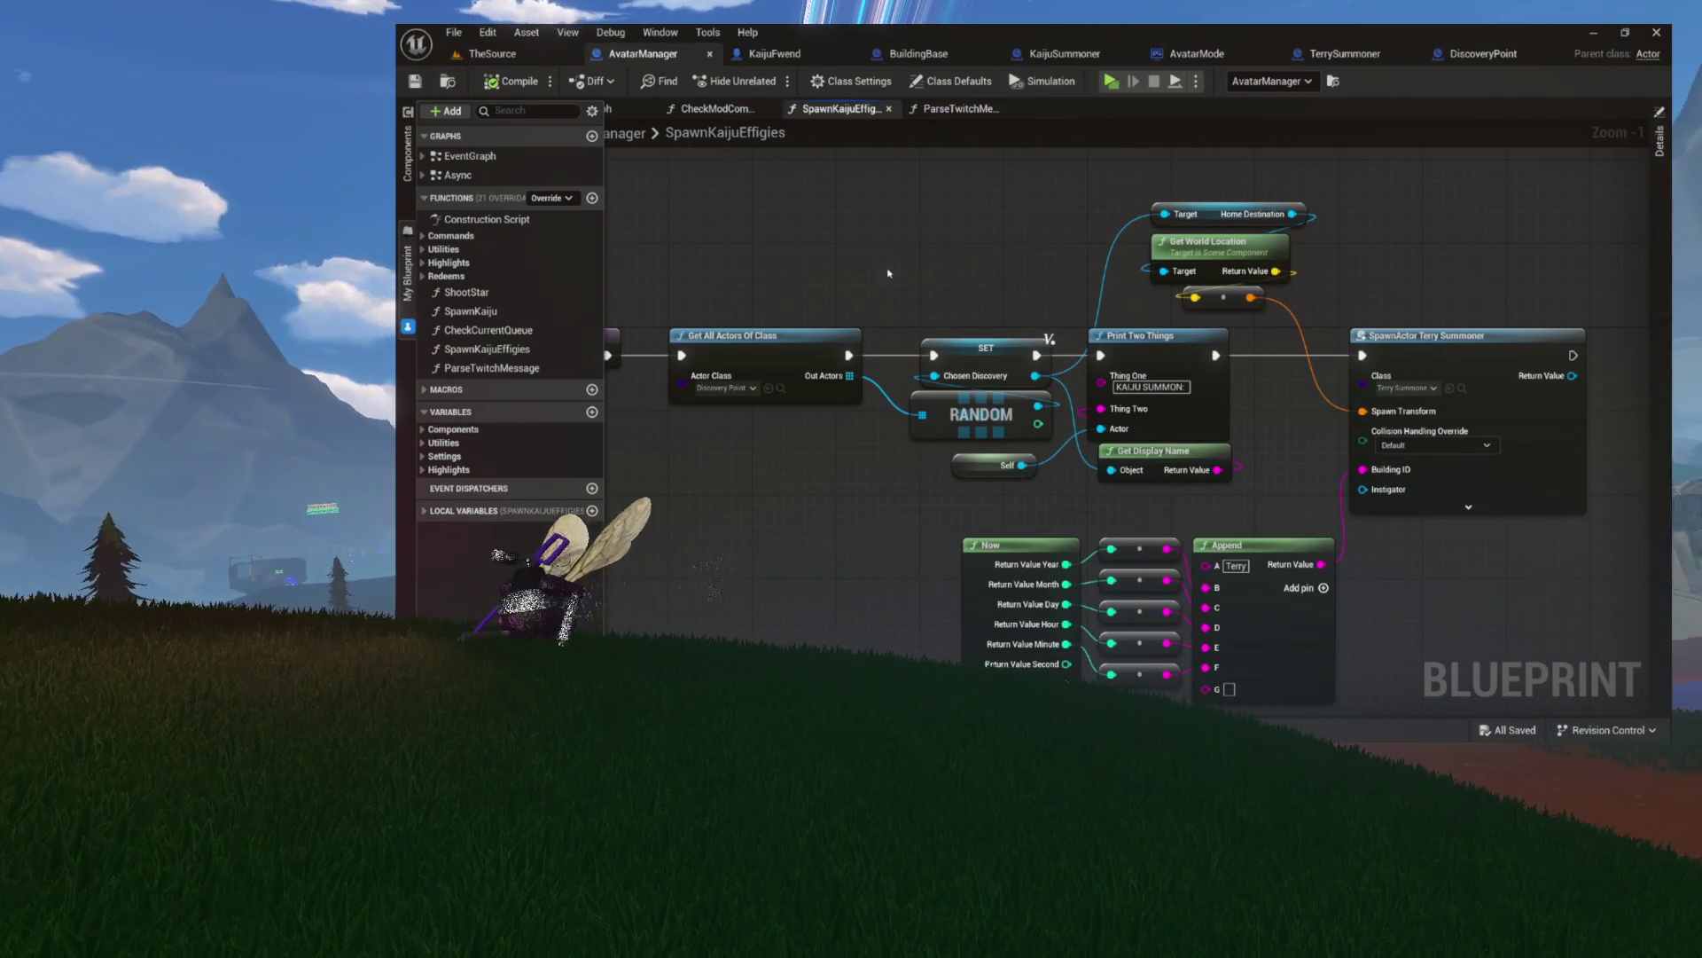
- Go back to the AvatarManager EventGraph with the My Blueprint panel collapsed
{"action": "left_click_drag", "start_coordinate": [1031, 239], "coordinate": [1036, 255]}
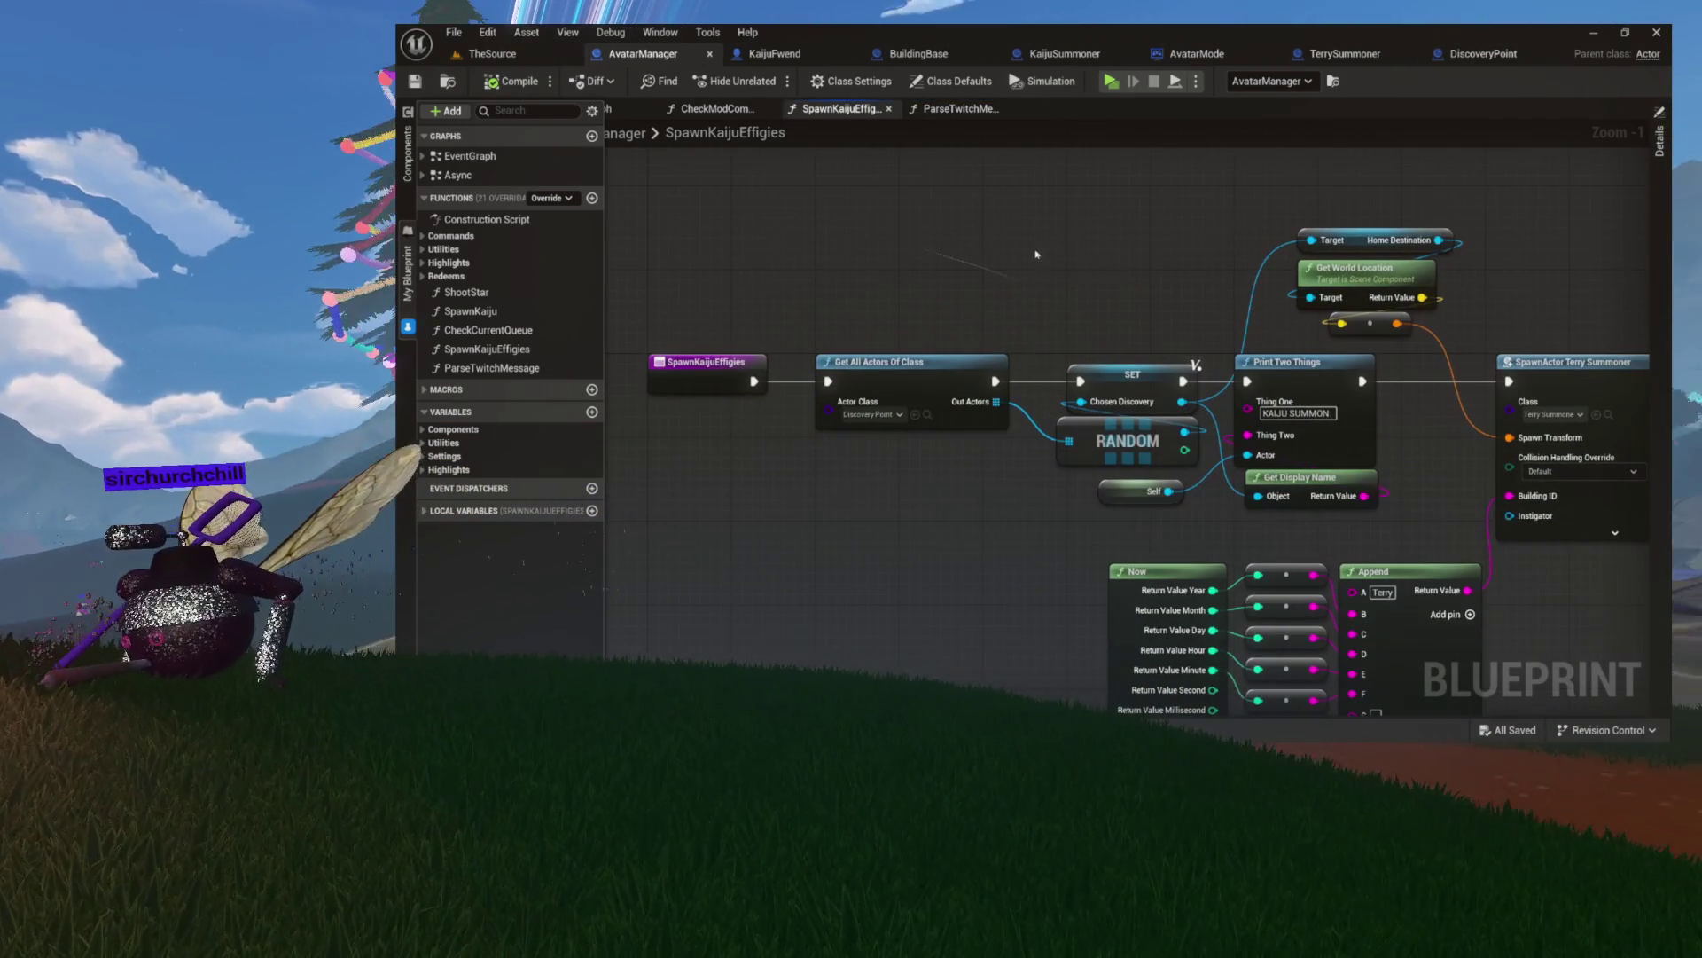
{"action": "left_click", "coordinate": [960, 108]}
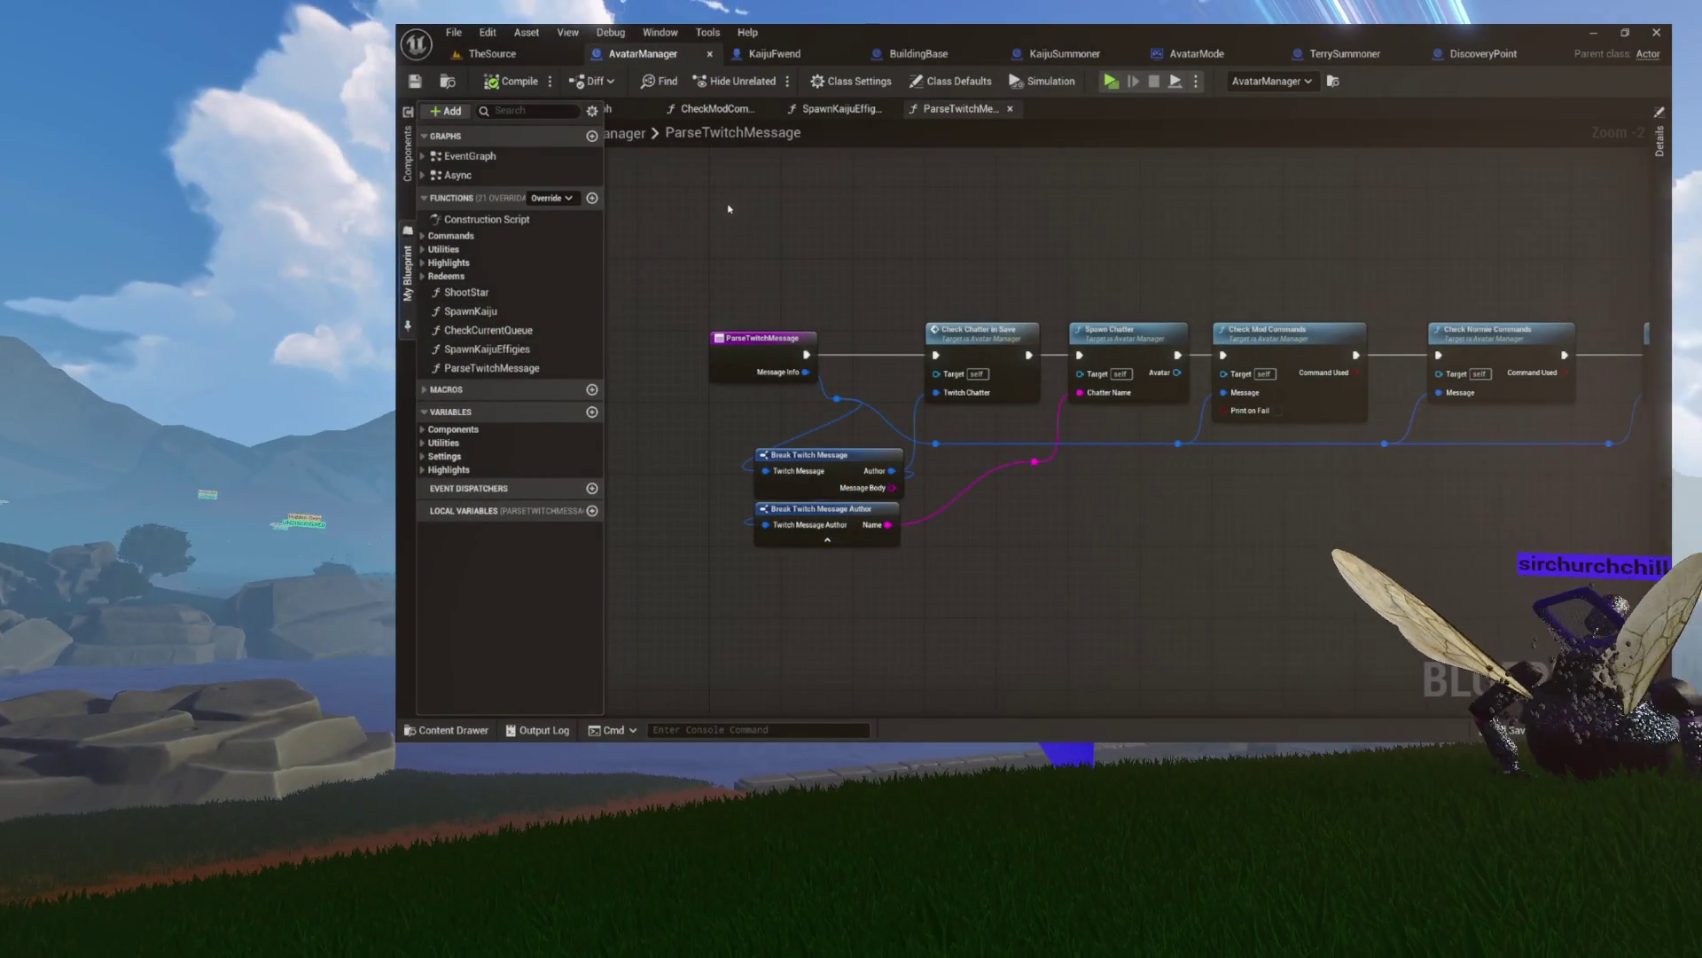
{"action": "left_click", "coordinate": [629, 163]}
{"action": "left_click", "coordinate": [577, 108]}
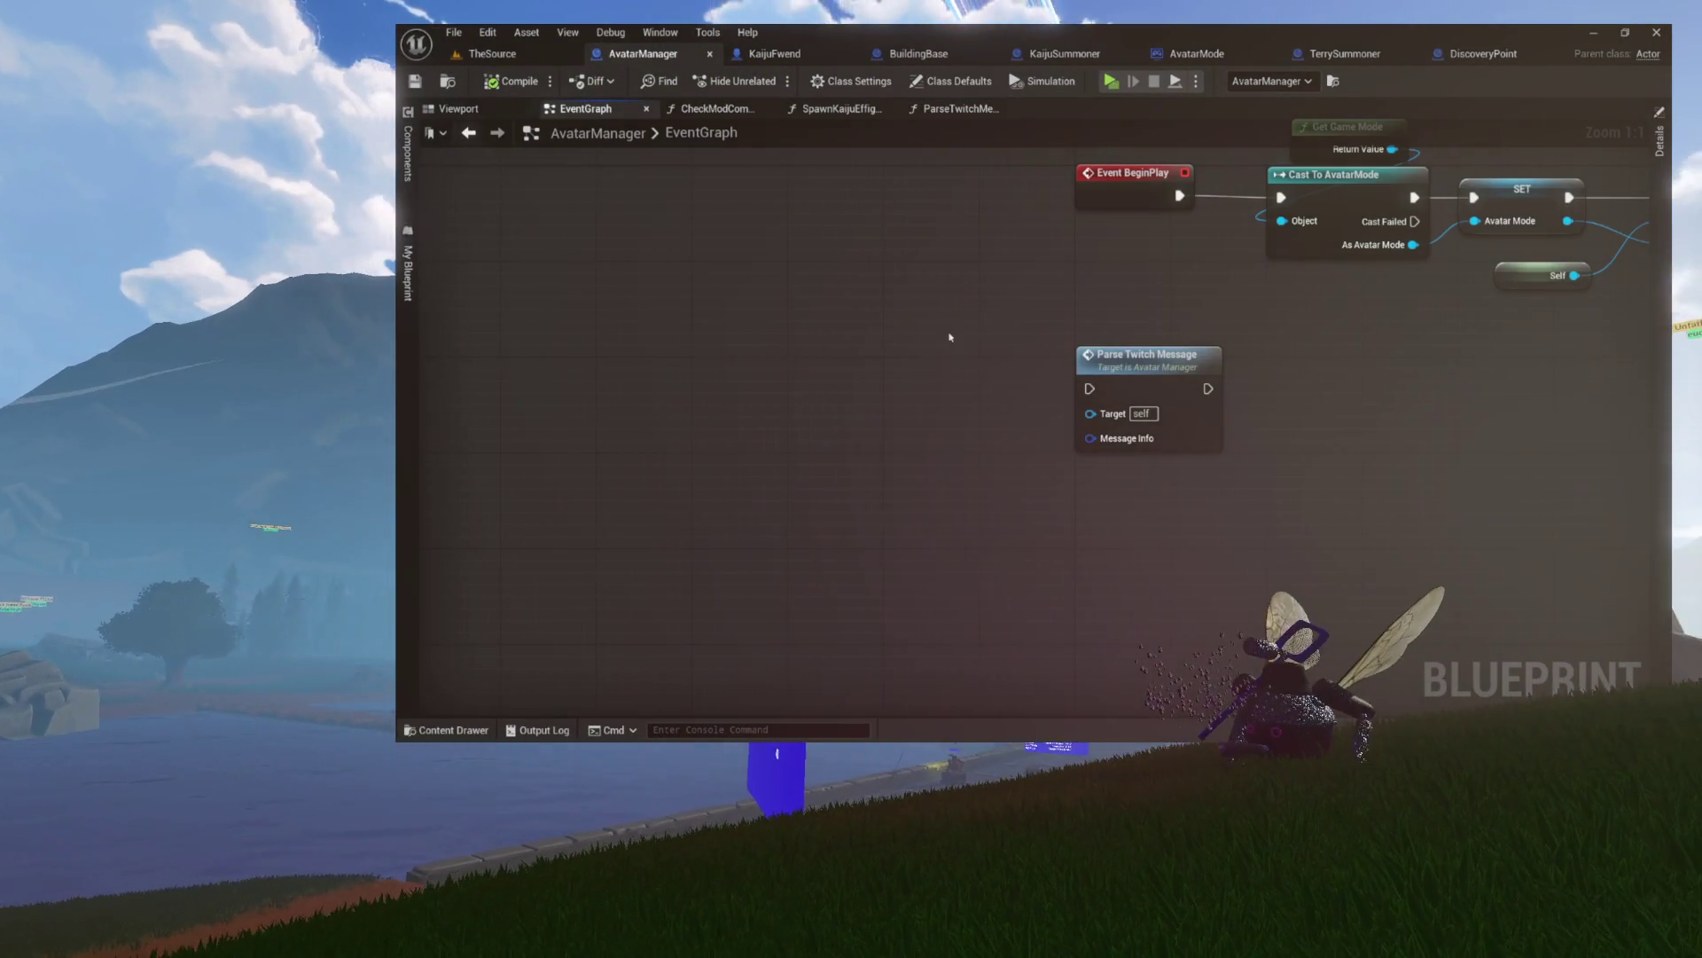
- Delete the Print Two Things and Get Display Name nodes from the BeginPlay chain
{"action": "left_click_drag", "start_coordinate": [1381, 512], "coordinate": [1109, 557]}
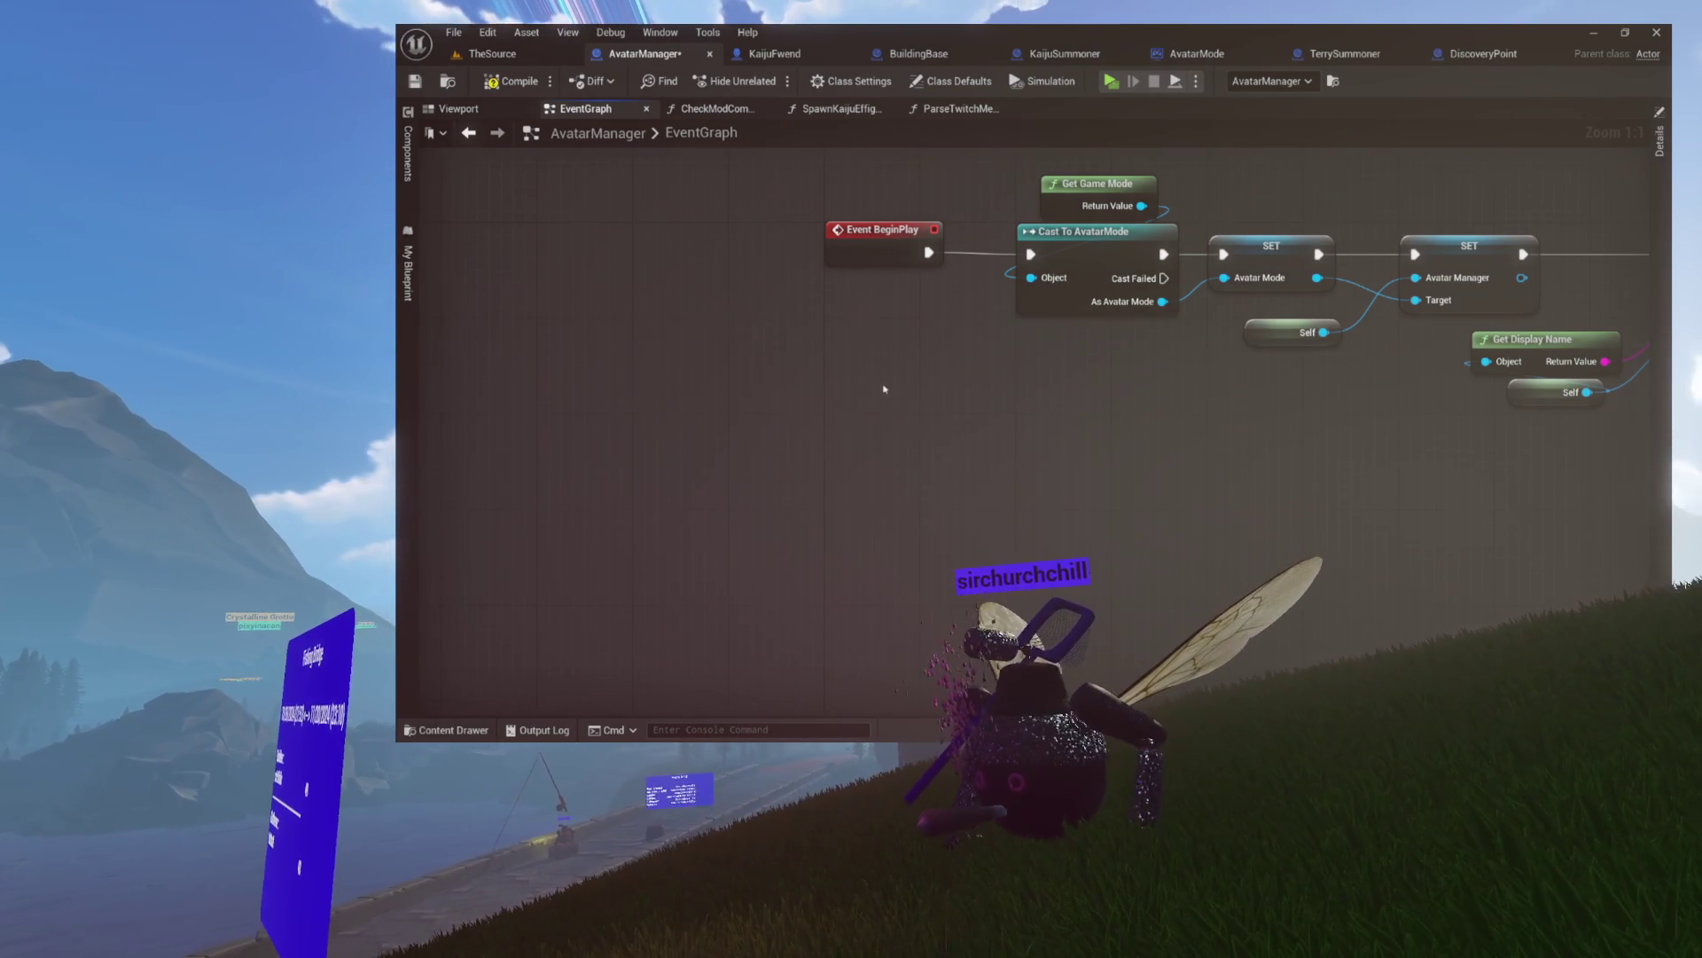
{"action": "left_click_drag", "start_coordinate": [885, 388], "coordinate": [826, 558]}
{"action": "mouse_move", "coordinate": [1260, 505]}
{"action": "left_mouse_down"}
{"action": "mouse_move", "coordinate": [1632, 568]}
{"action": "mouse_move", "coordinate": [1499, 604]}
{"action": "mouse_move", "coordinate": [1283, 536]}
{"action": "left_mouse_up"}
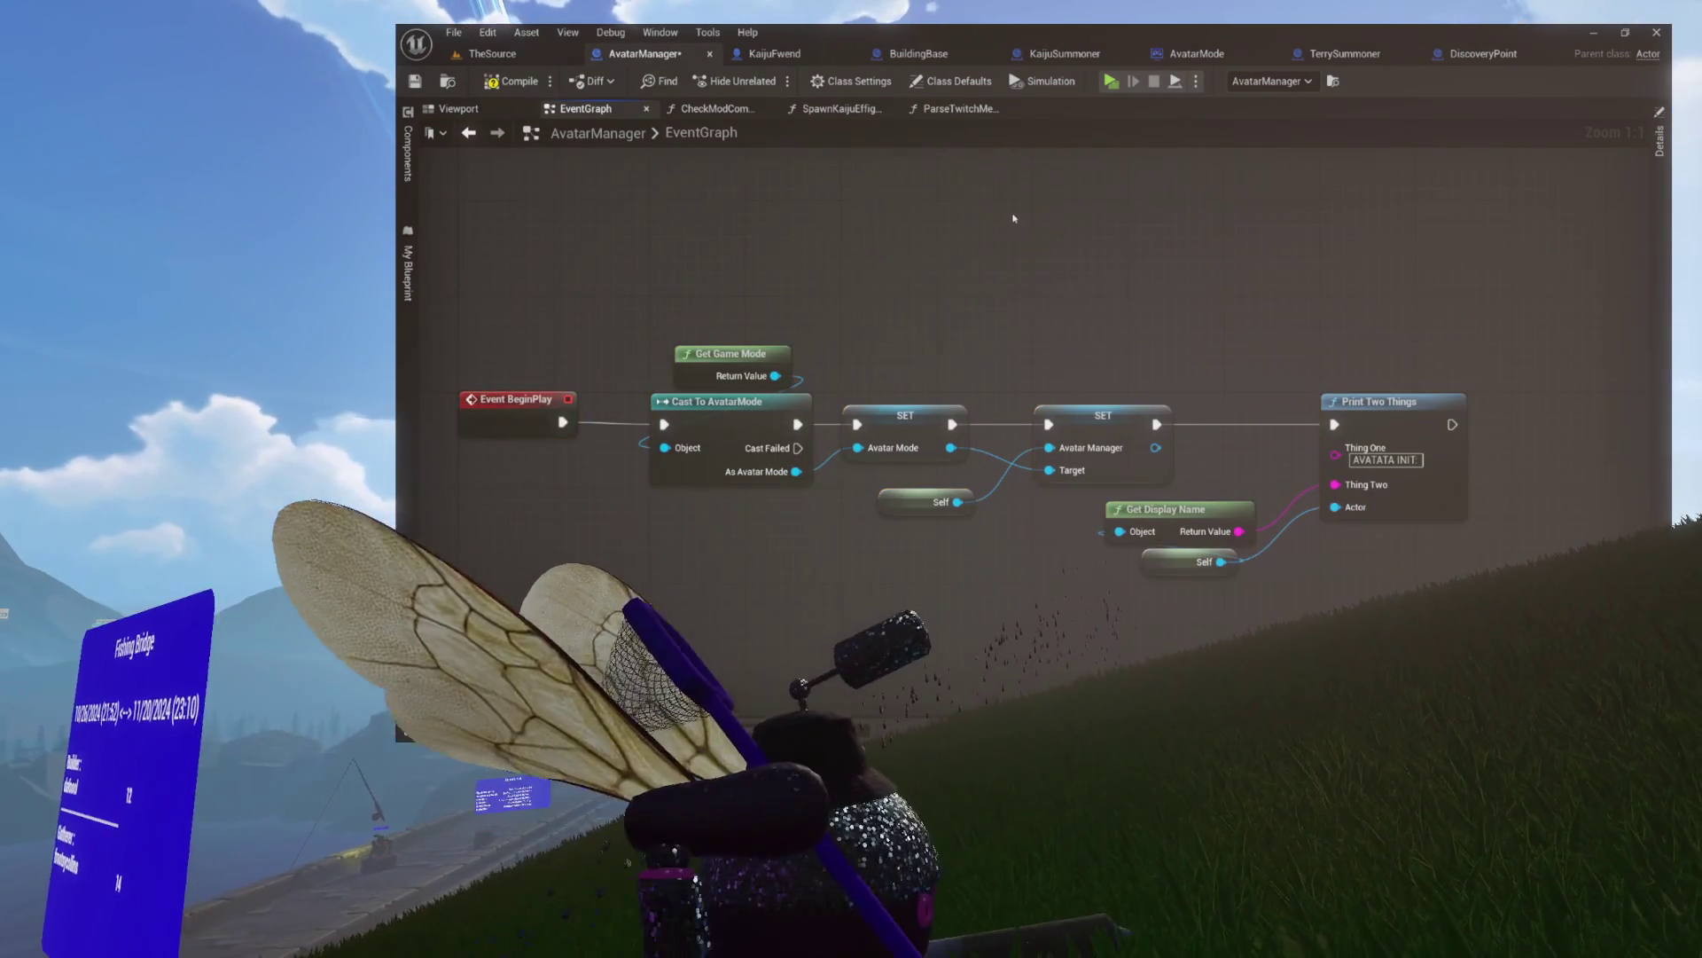
{"action": "mouse_move", "coordinate": [485, 220]}
{"action": "left_mouse_down"}
{"action": "mouse_move", "coordinate": [577, 323]}
{"action": "mouse_move", "coordinate": [1277, 568]}
{"action": "mouse_move", "coordinate": [1423, 563]}
{"action": "left_mouse_up"}
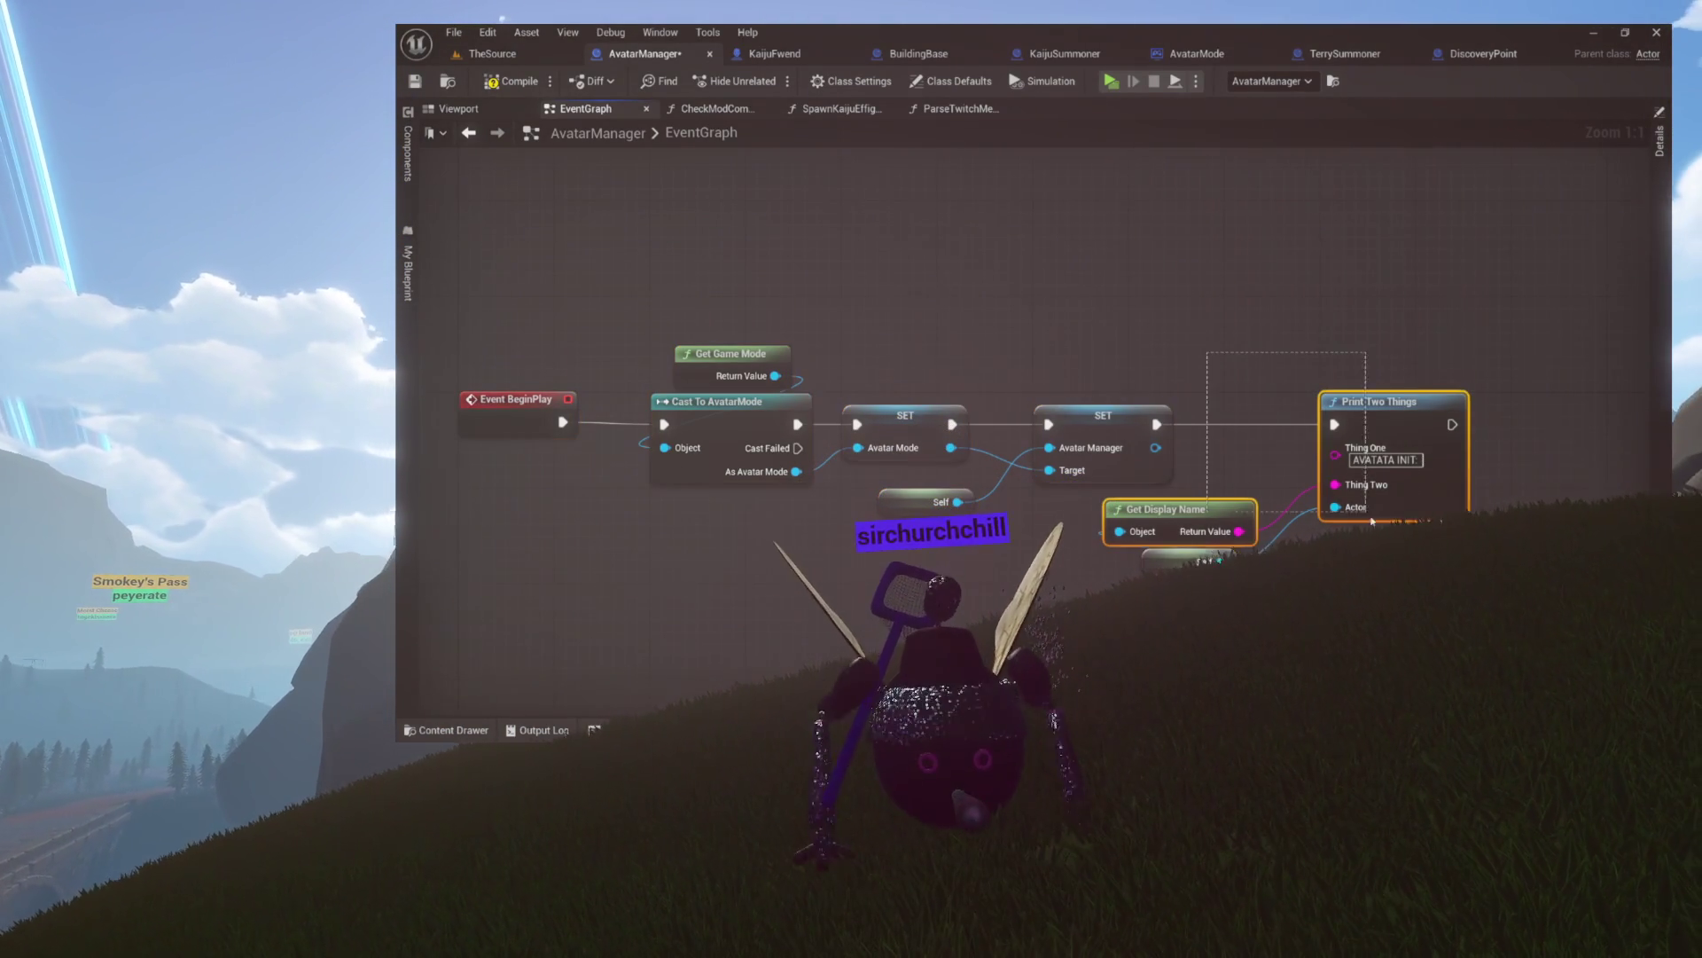
{"action": "key", "text": "Delete"}
{"action": "key", "text": "Home"}
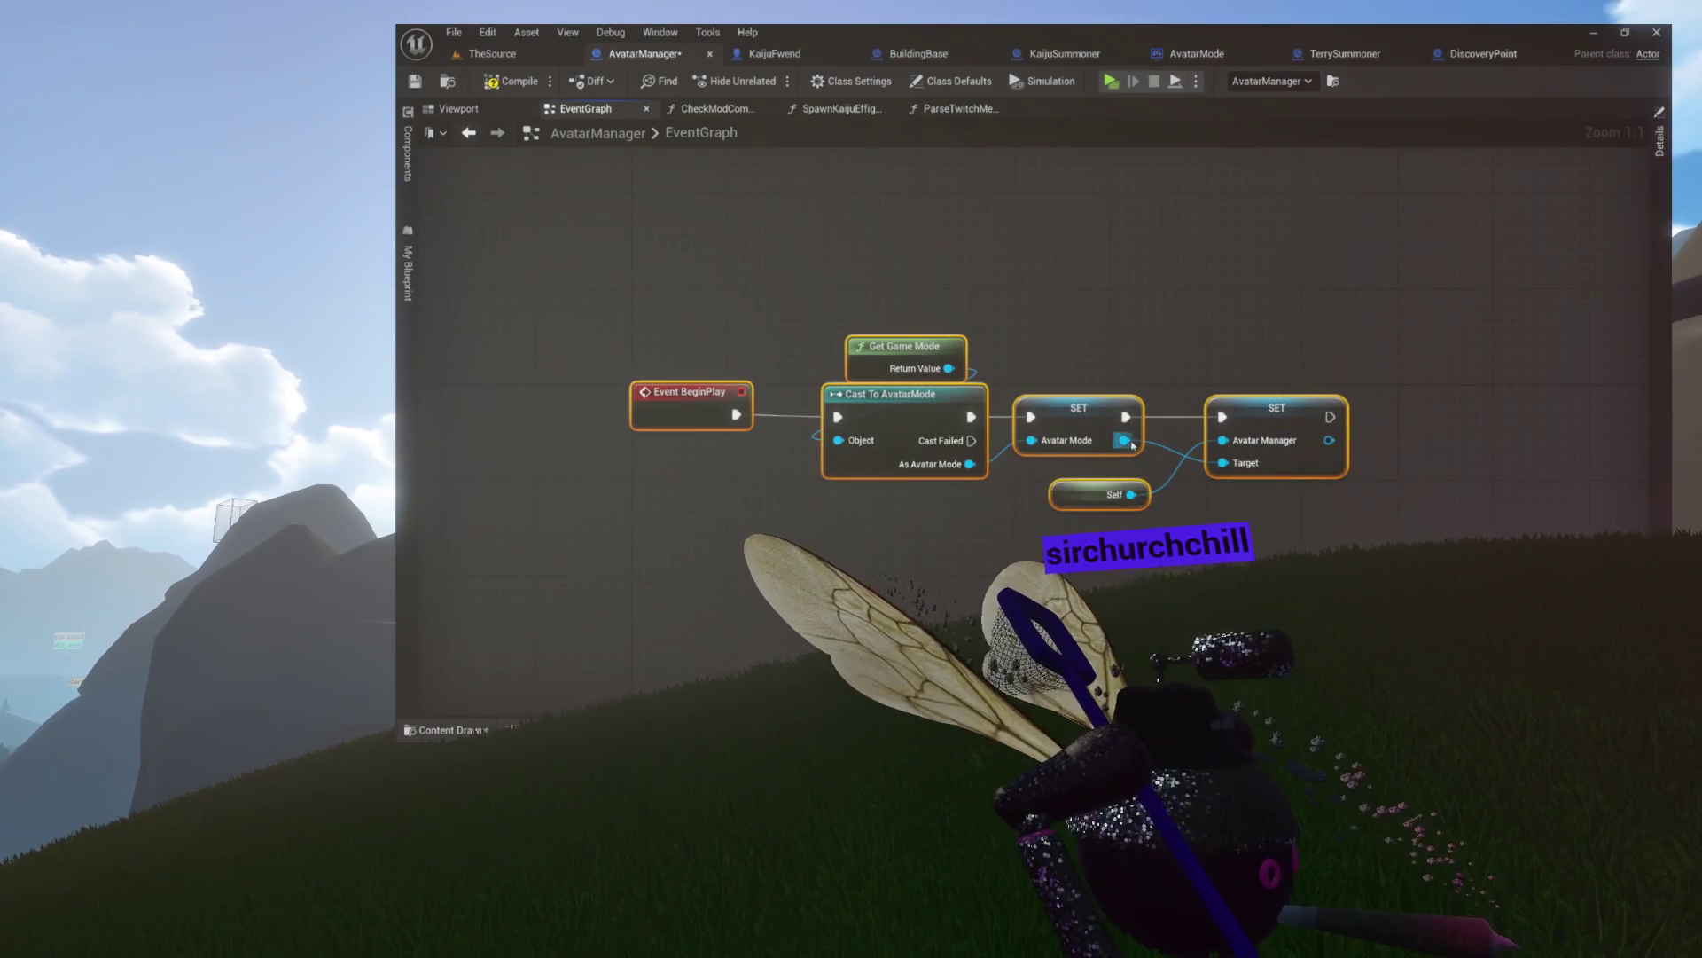
- Select the remaining BeginPlay setup nodes ending at the Avatar Manager SET
{"action": "left_click_drag", "start_coordinate": [1087, 328], "coordinate": [936, 328]}
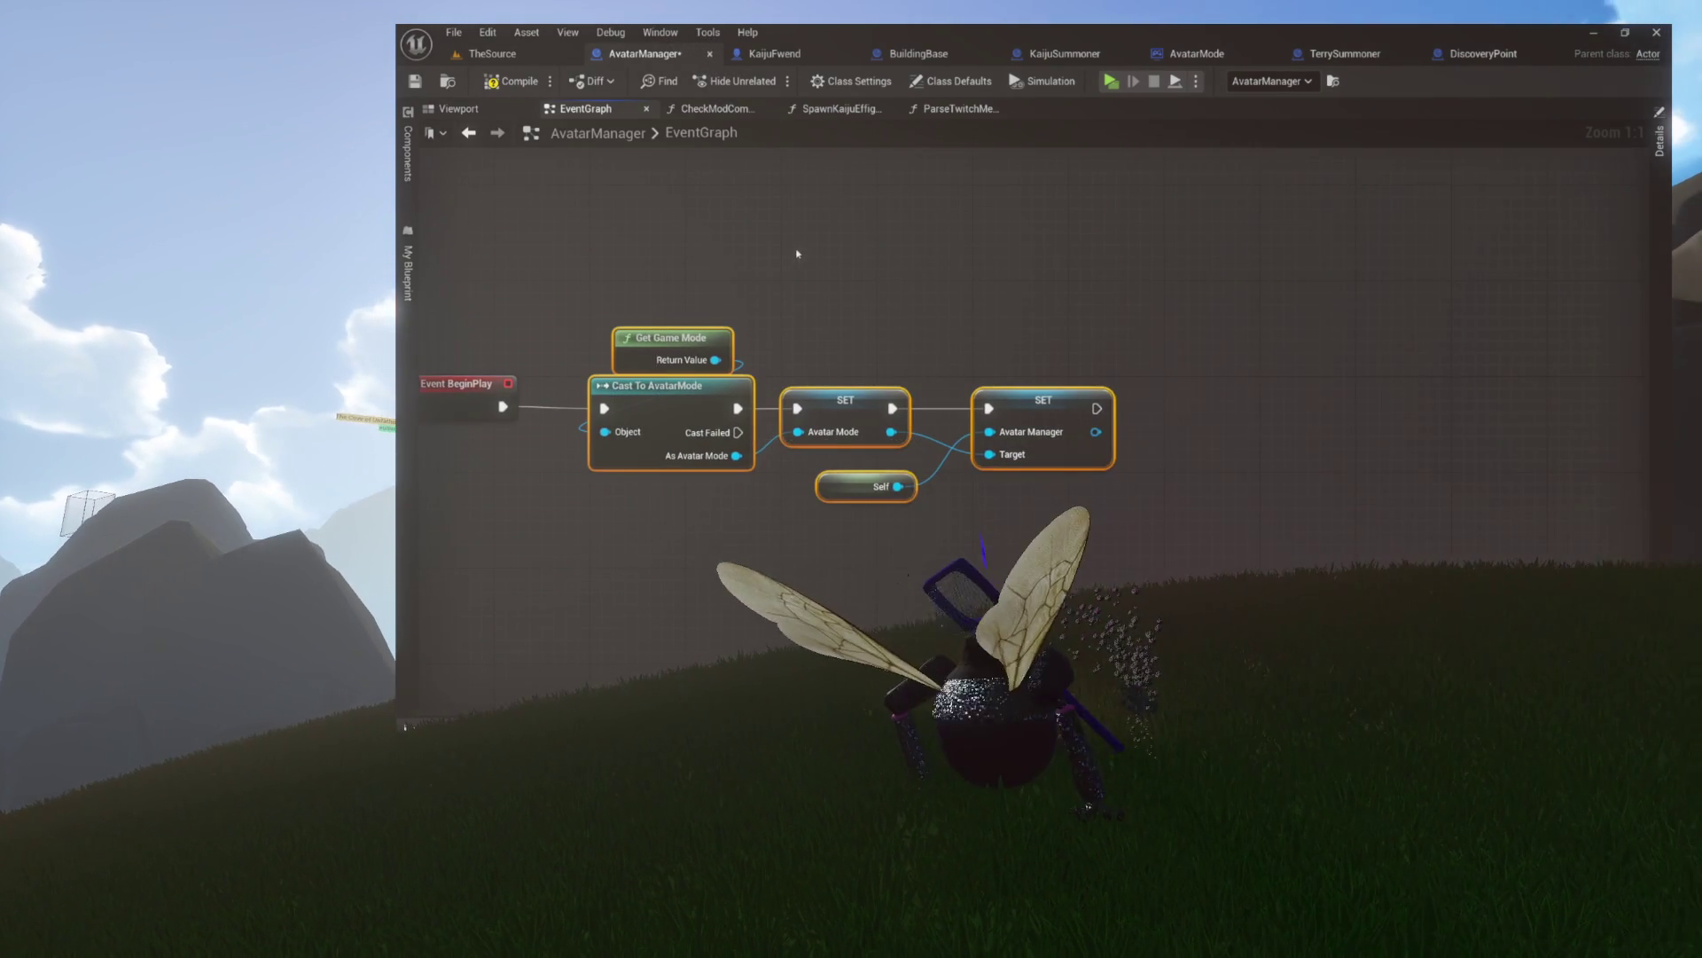
{"action": "left_click_drag", "start_coordinate": [797, 253], "coordinate": [995, 304]}
{"action": "right_click", "coordinate": [845, 452]}
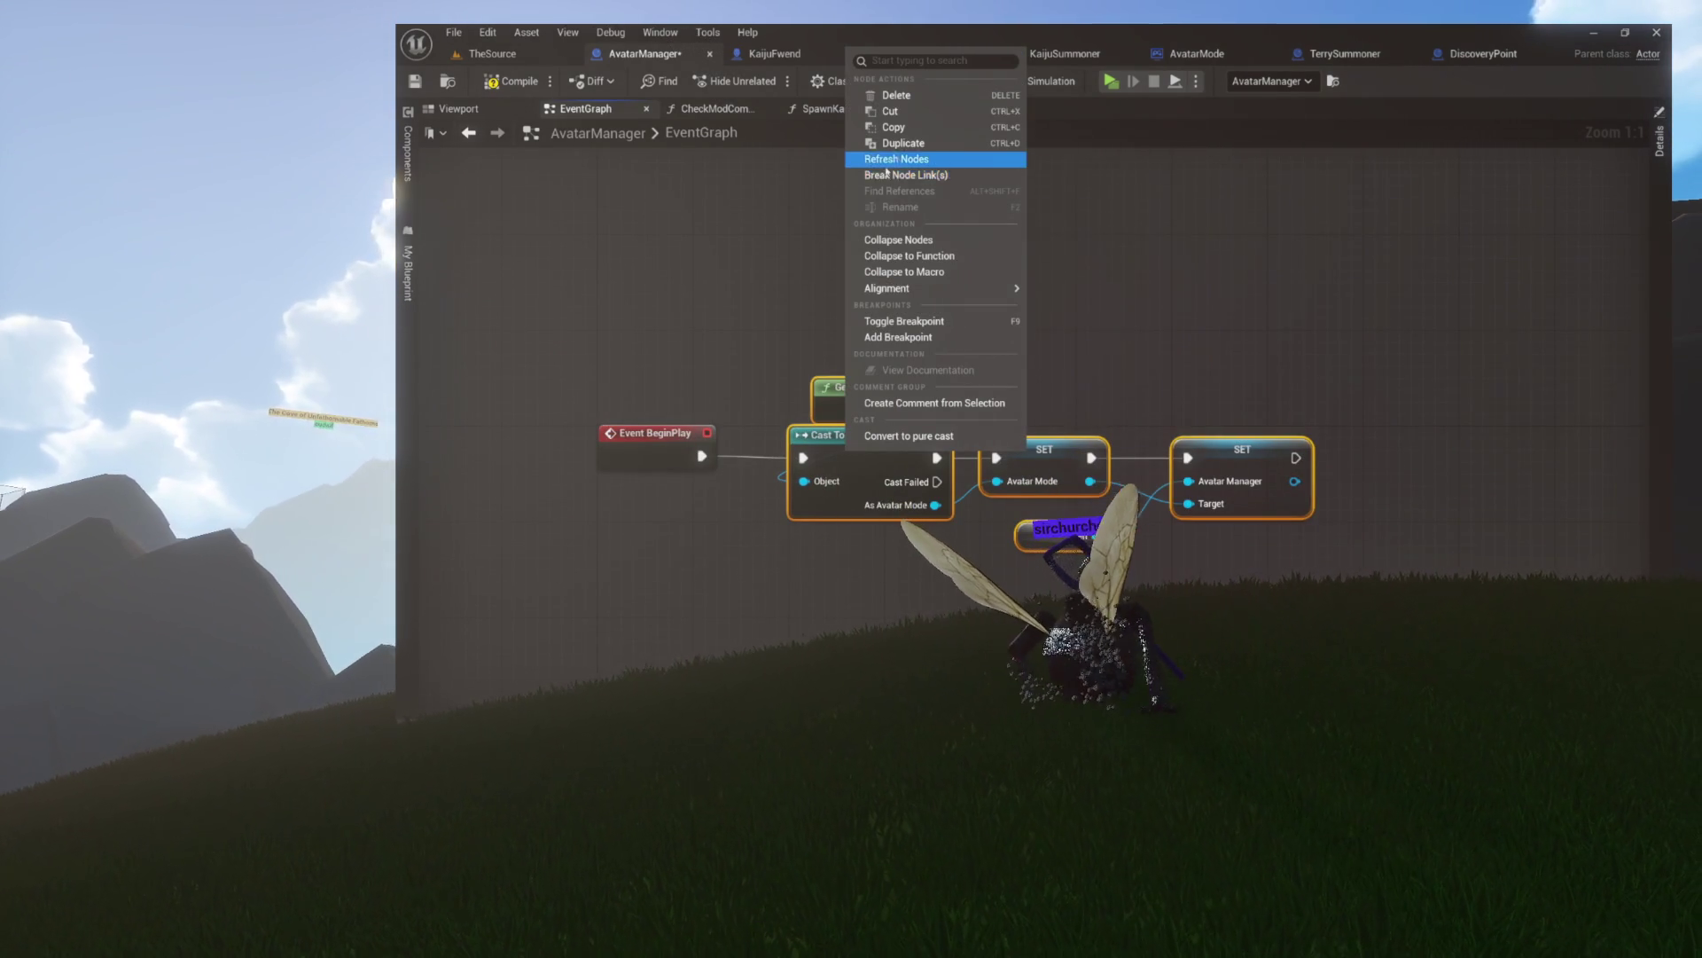
- Collapse the selected setup nodes into a function named InitializeManager
{"action": "left_click", "coordinate": [893, 256]}
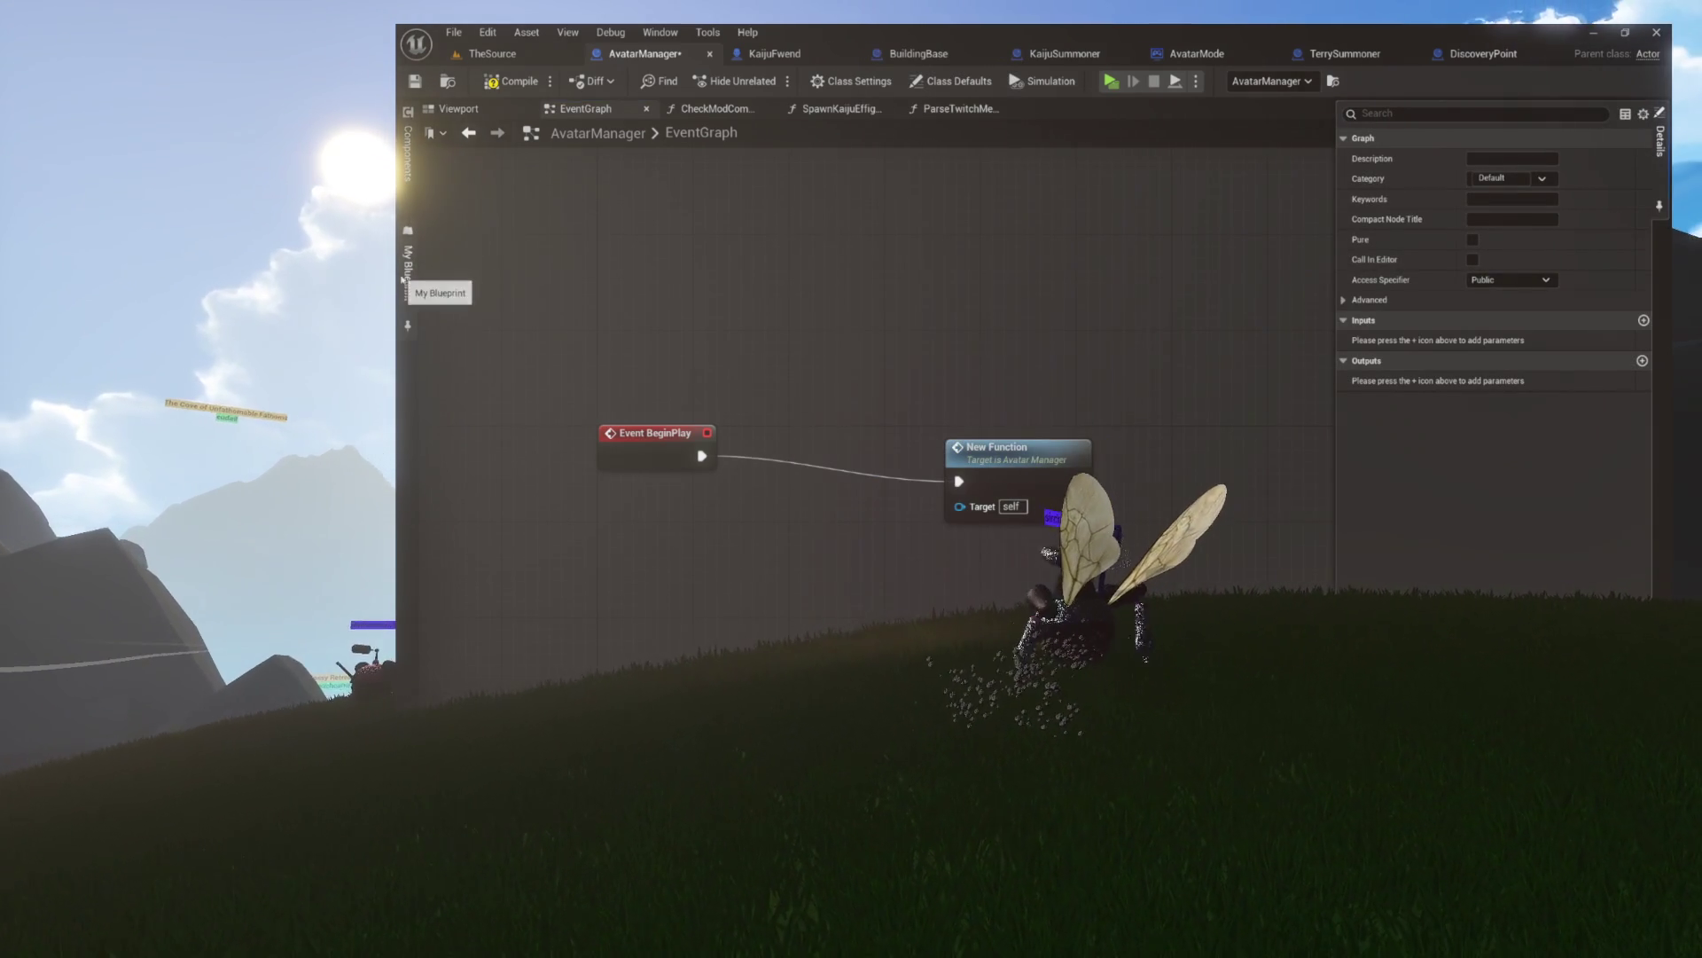
{"action": "left_click", "coordinate": [407, 326]}
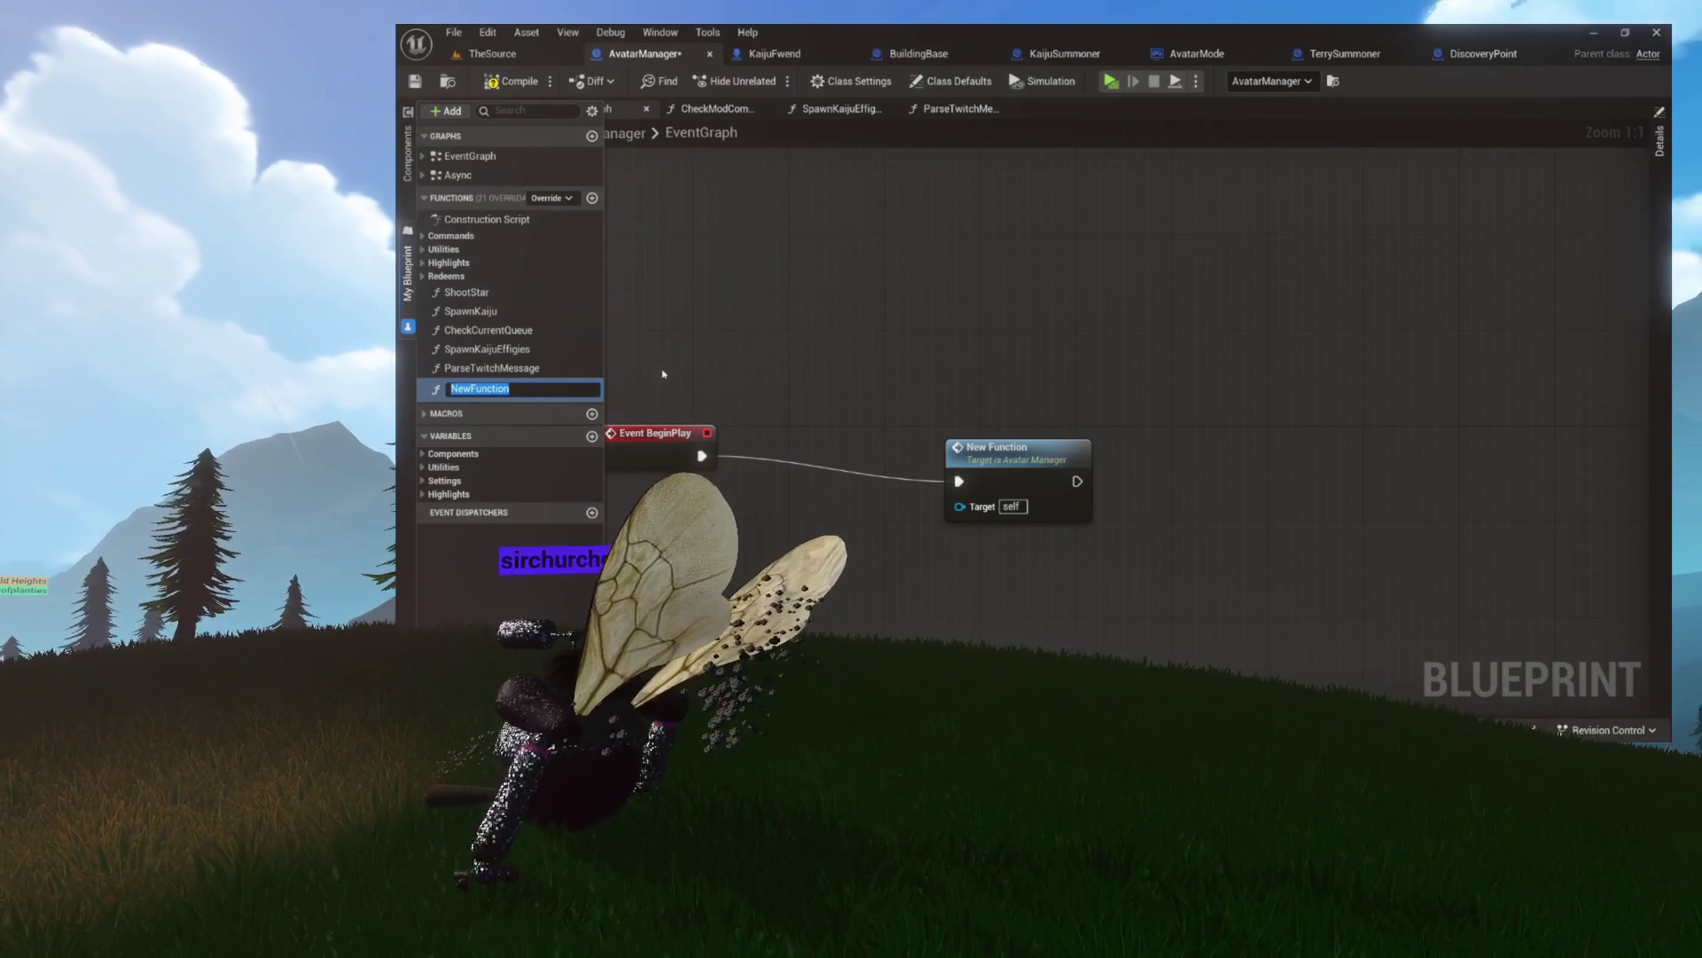
{"action": "type", "text": "Initialize"}
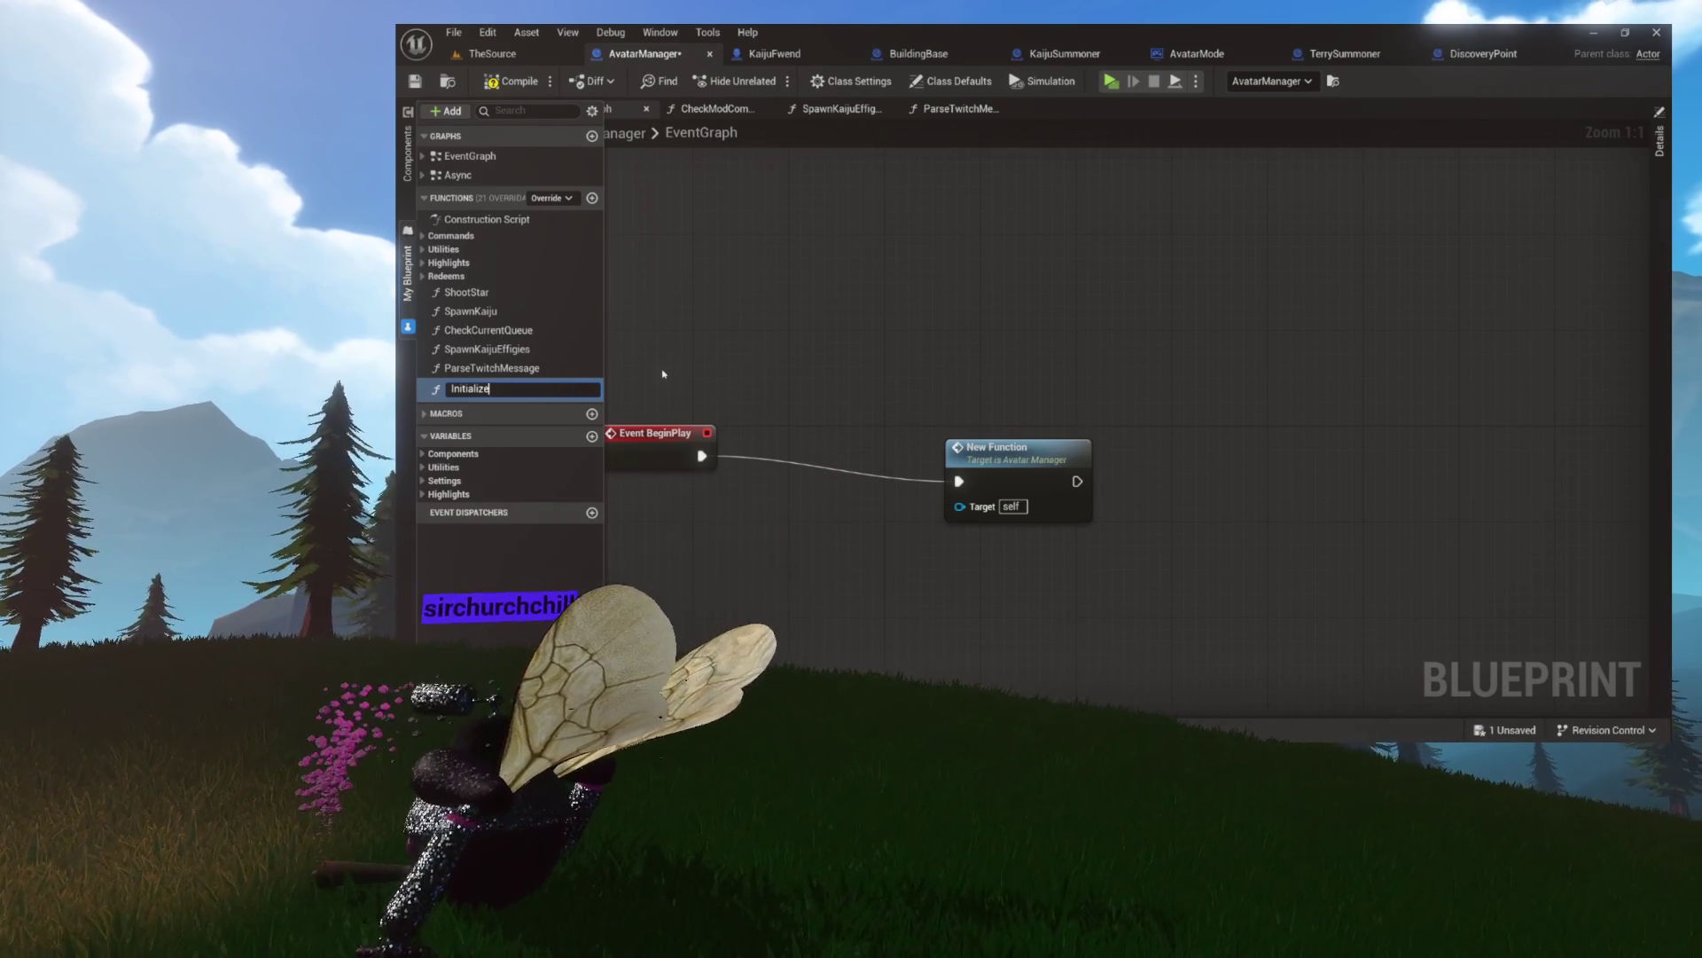
{"action": "type", "text": "Manager"}
{"action": "key", "text": "Return"}
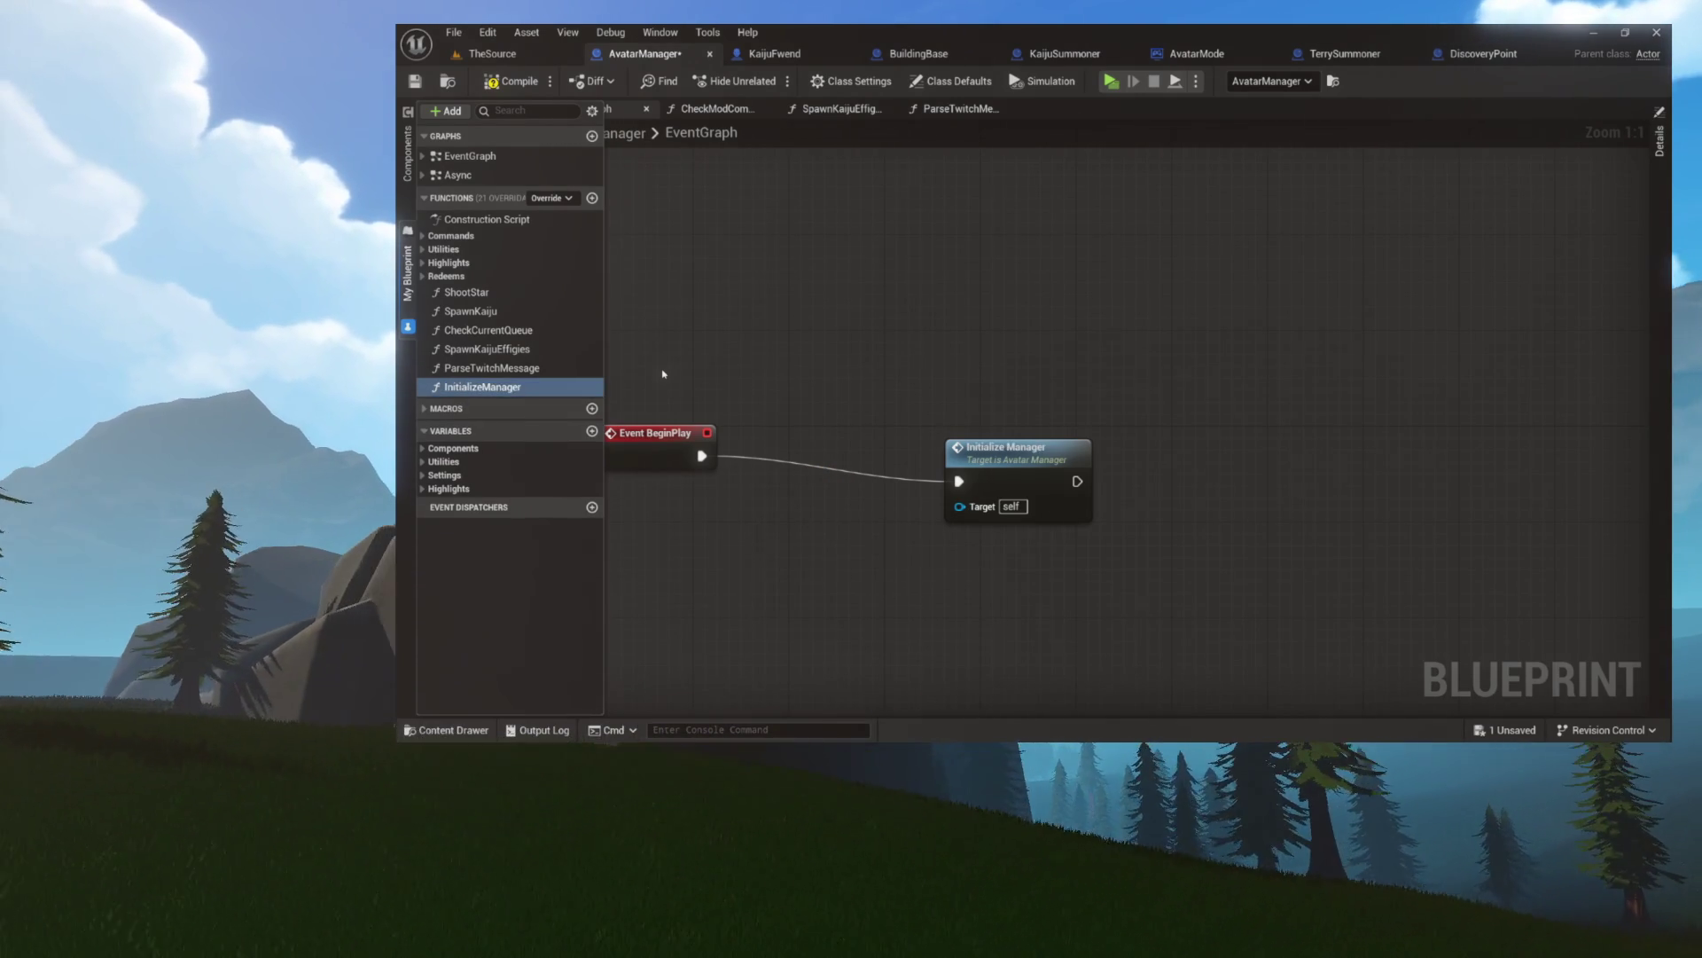
- File InitializeManager under the Utilities category and open its function graph
{"action": "mouse_move", "coordinate": [496, 387]}
{"action": "left_mouse_down"}
{"action": "mouse_move", "coordinate": [461, 348]}
{"action": "mouse_move", "coordinate": [443, 249]}
{"action": "left_mouse_up"}
{"action": "left_click_drag", "start_coordinate": [1061, 448], "coordinate": [901, 435]}
{"action": "double_click", "coordinate": [901, 435]}
- Shift the cast, SET and Self nodes to the right in InitializeManager
{"action": "left_click_drag", "start_coordinate": [851, 270], "coordinate": [1357, 496]}
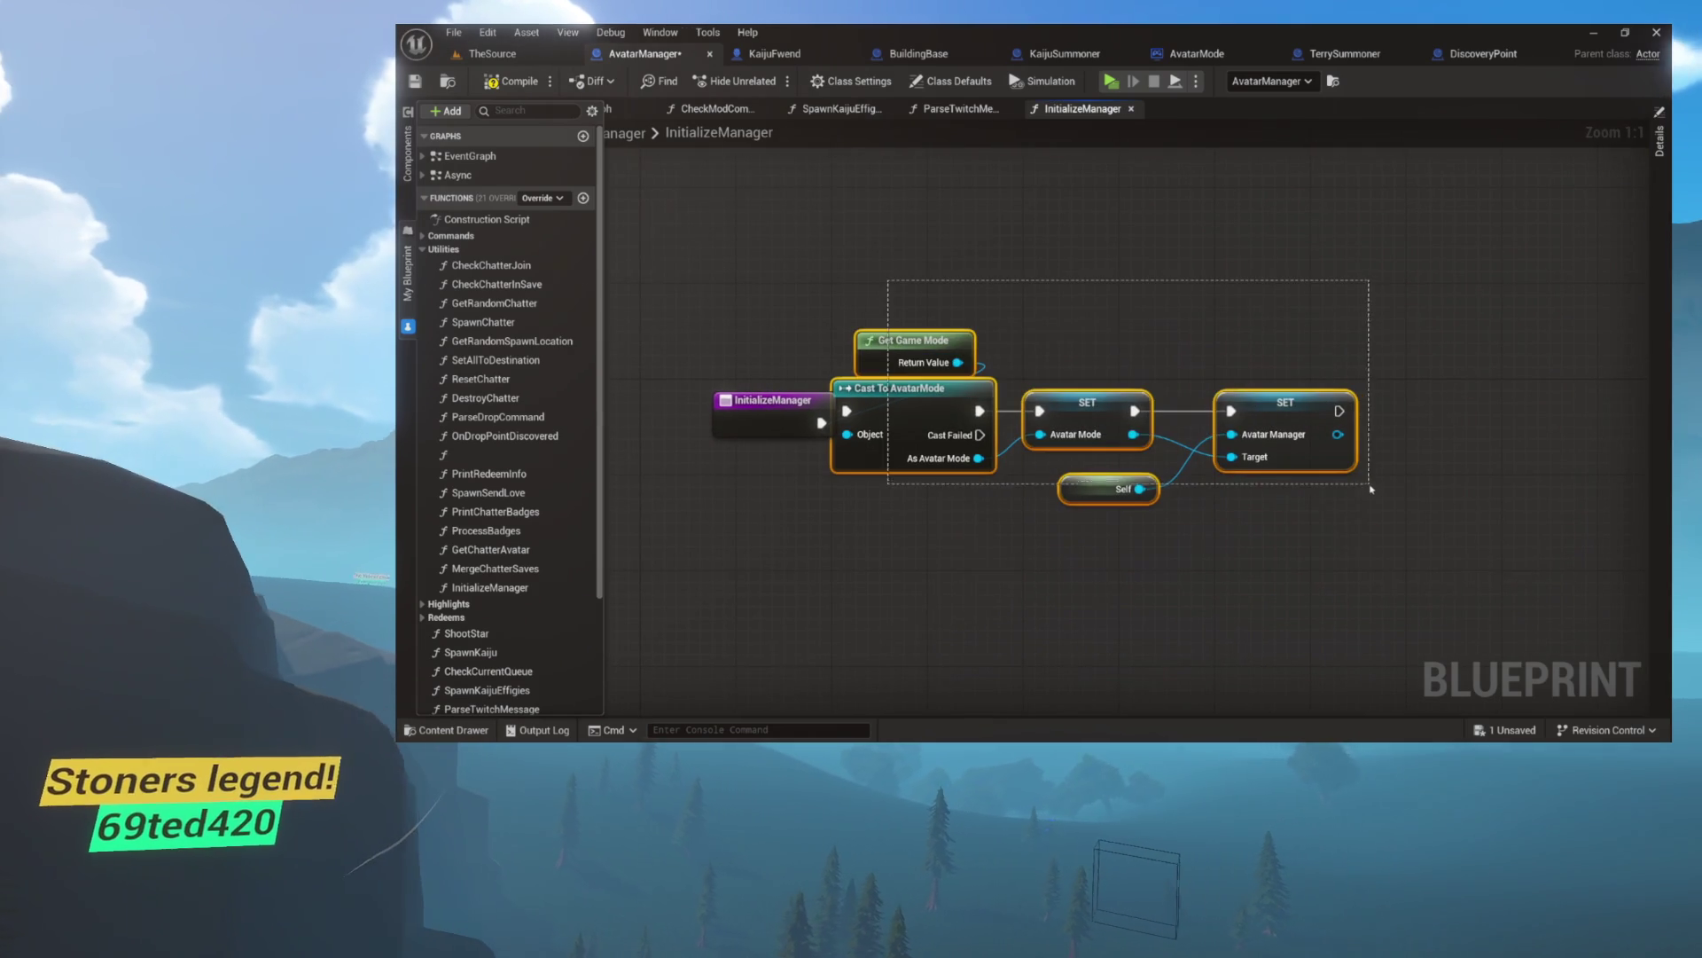
{"action": "left_click_drag", "start_coordinate": [903, 401], "coordinate": [997, 413]}
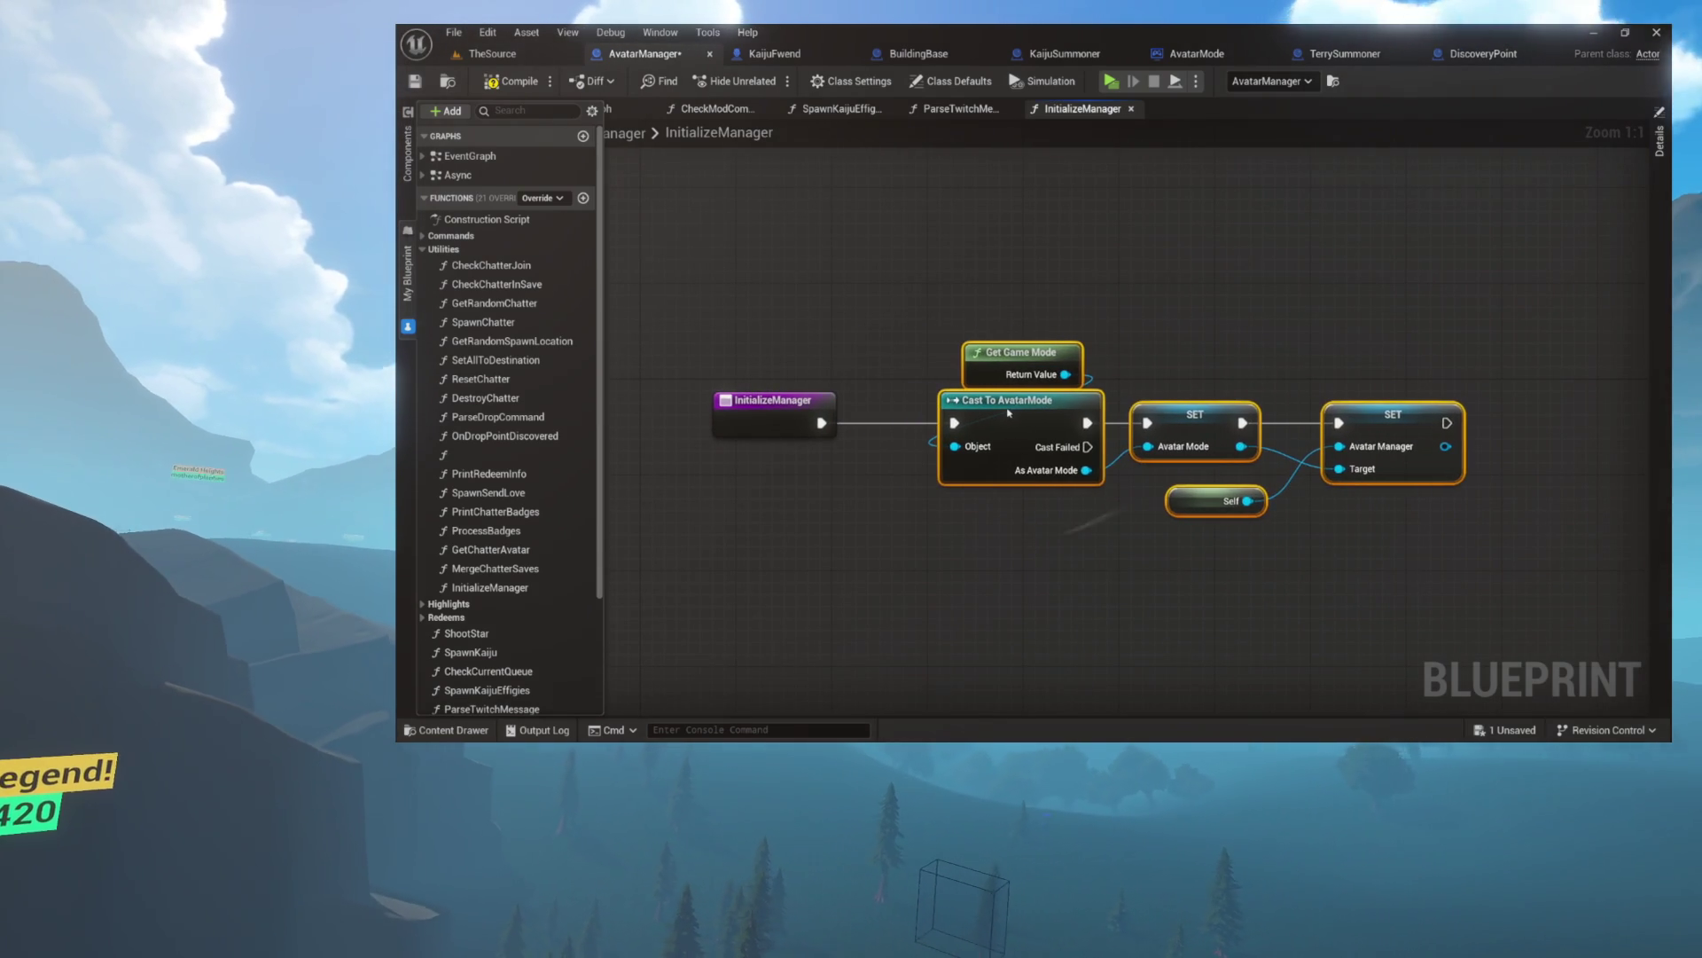
{"action": "left_click", "coordinate": [893, 319]}
{"action": "scroll", "coordinate": [913, 275], "scroll_direction": "down", "scroll_amount": 10}
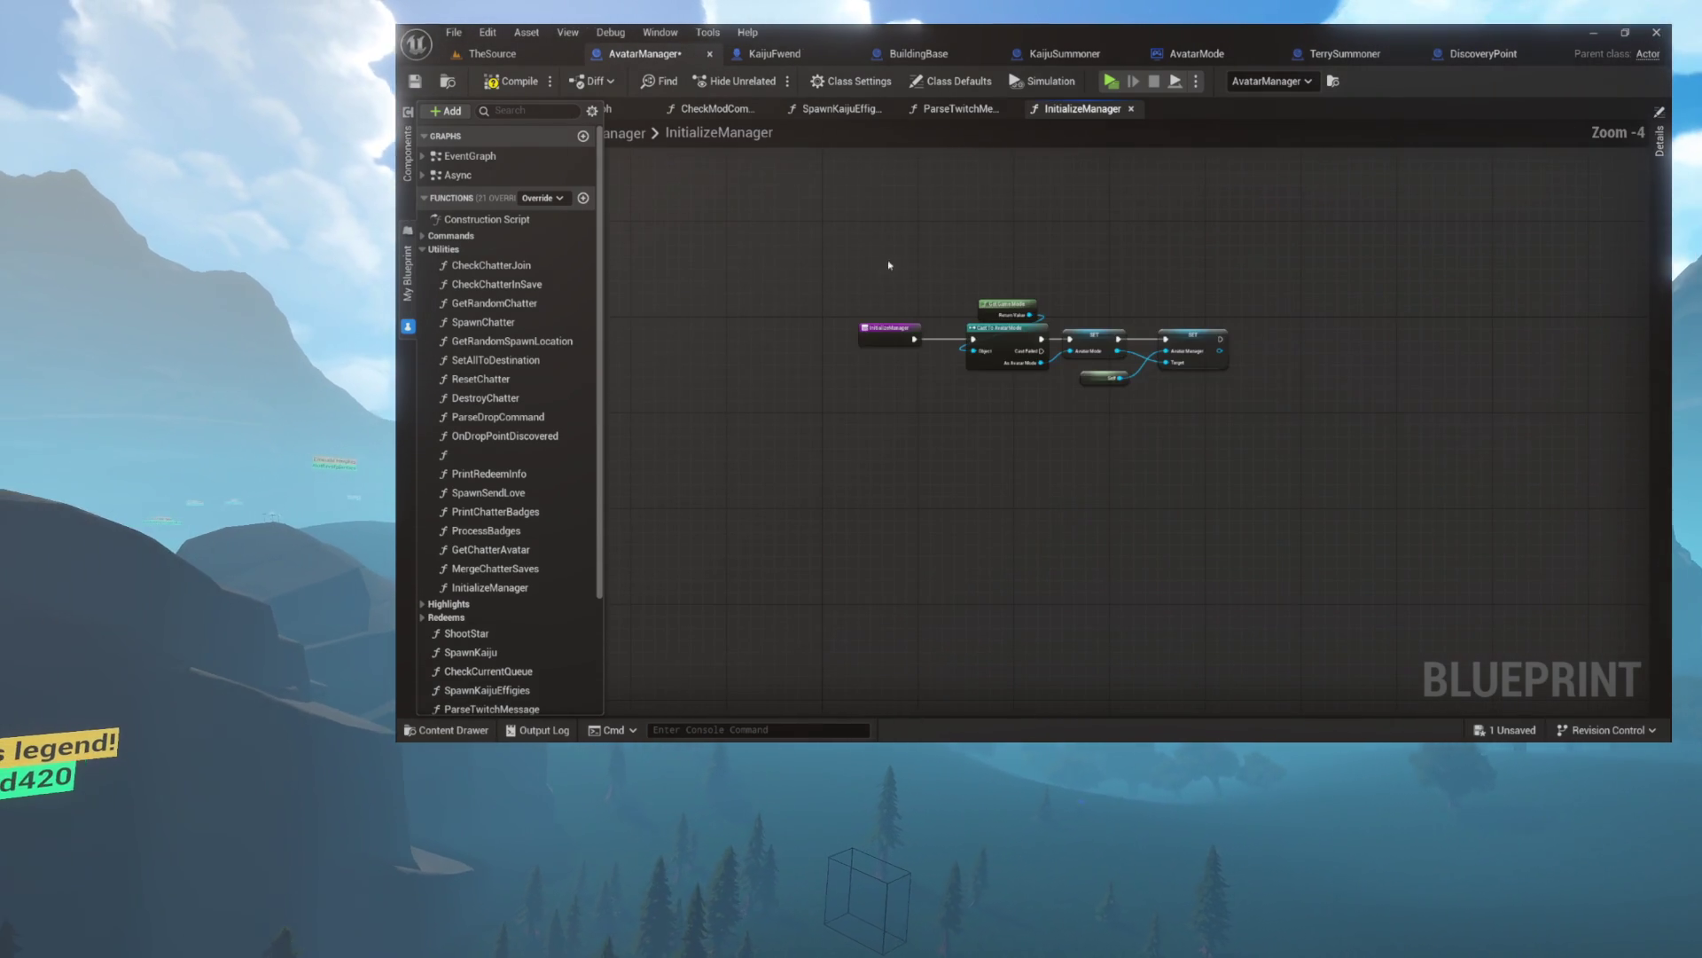
{"action": "scroll", "coordinate": [904, 335], "scroll_direction": "up", "scroll_amount": 9}
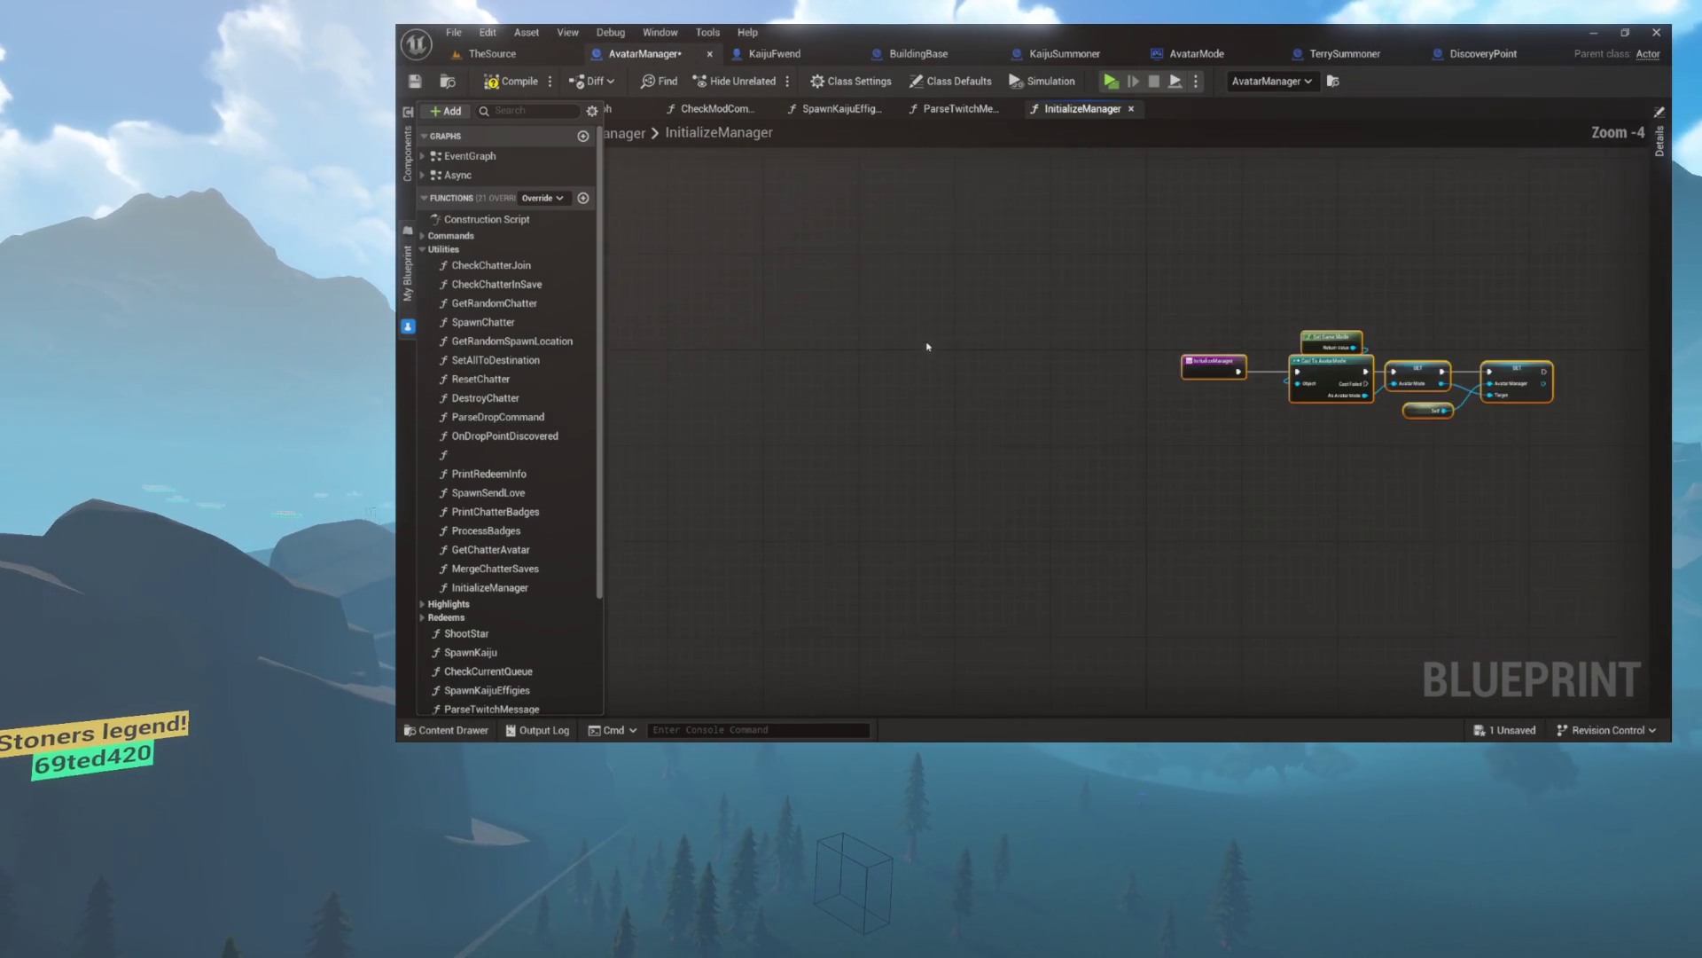
{"action": "scroll", "coordinate": [1322, 422], "scroll_direction": "down", "scroll_amount": 5}
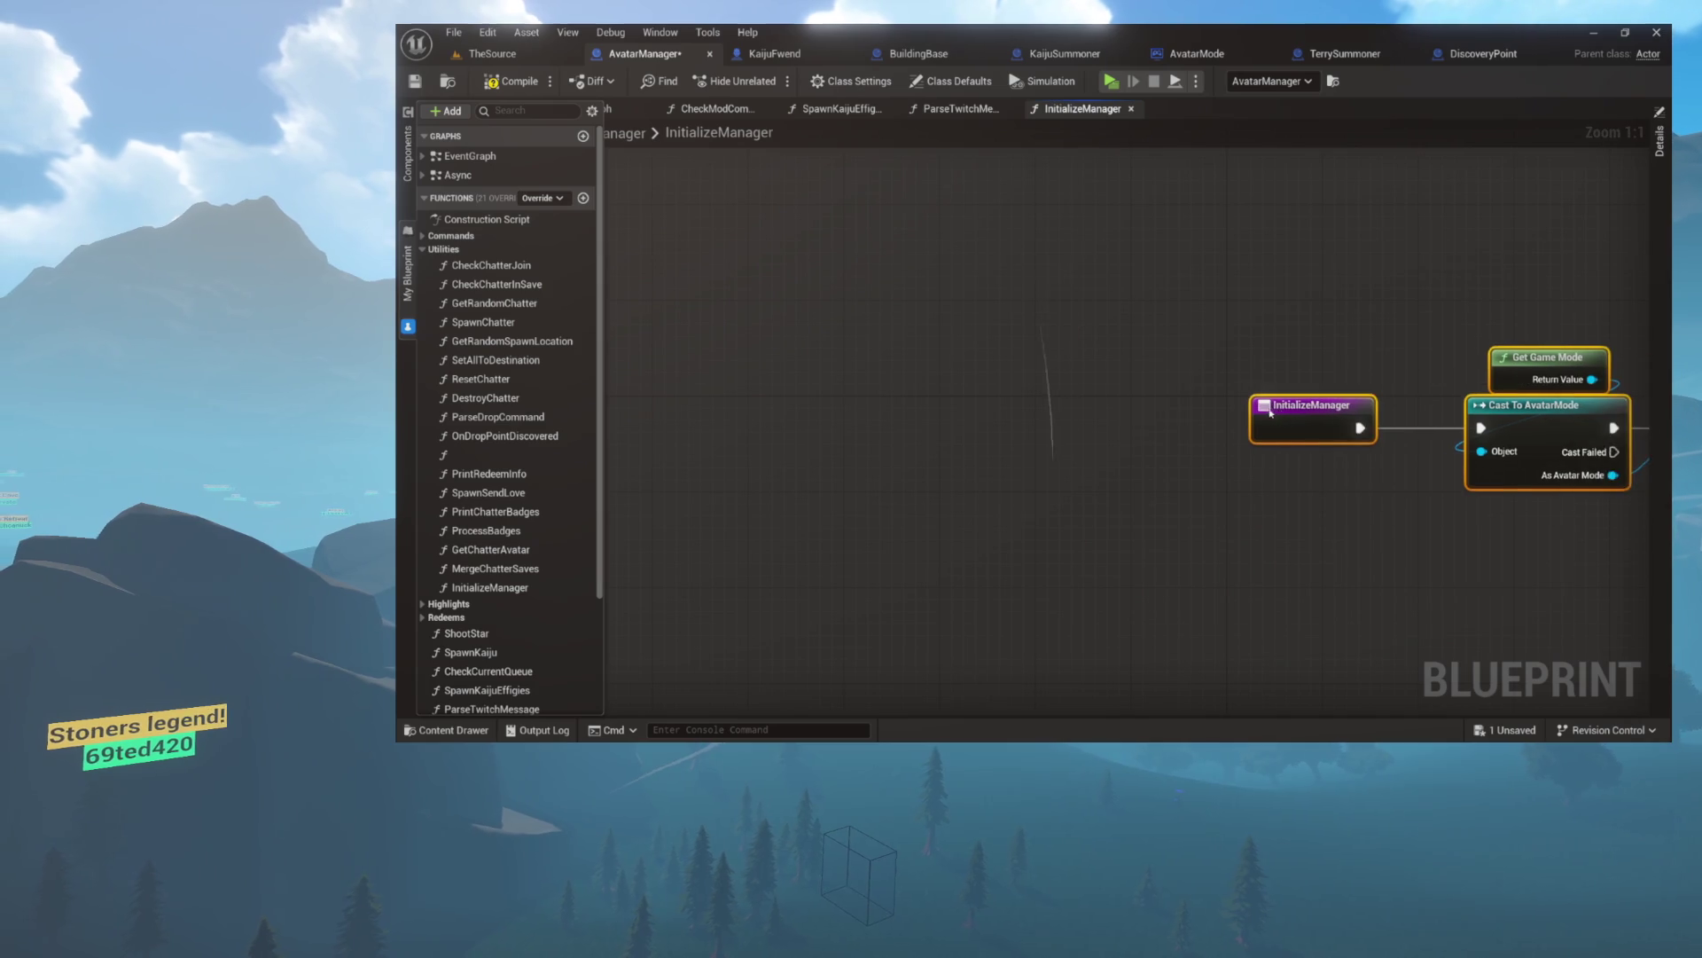
{"action": "scroll", "coordinate": [1246, 383], "scroll_direction": "up", "scroll_amount": 6}
- Space out Cast To AvatarMode and the SET nodes, checking the Avatar Manager output
{"action": "mouse_move", "coordinate": [1405, 330]}
{"action": "left_mouse_down"}
{"action": "mouse_move", "coordinate": [1170, 209]}
{"action": "mouse_move", "coordinate": [1216, 248]}
{"action": "left_mouse_up"}
{"action": "mouse_move", "coordinate": [721, 279]}
{"action": "left_mouse_down"}
{"action": "mouse_move", "coordinate": [1275, 493]}
{"action": "mouse_move", "coordinate": [1120, 503]}
{"action": "left_mouse_up"}
{"action": "left_click", "coordinate": [1275, 493]}
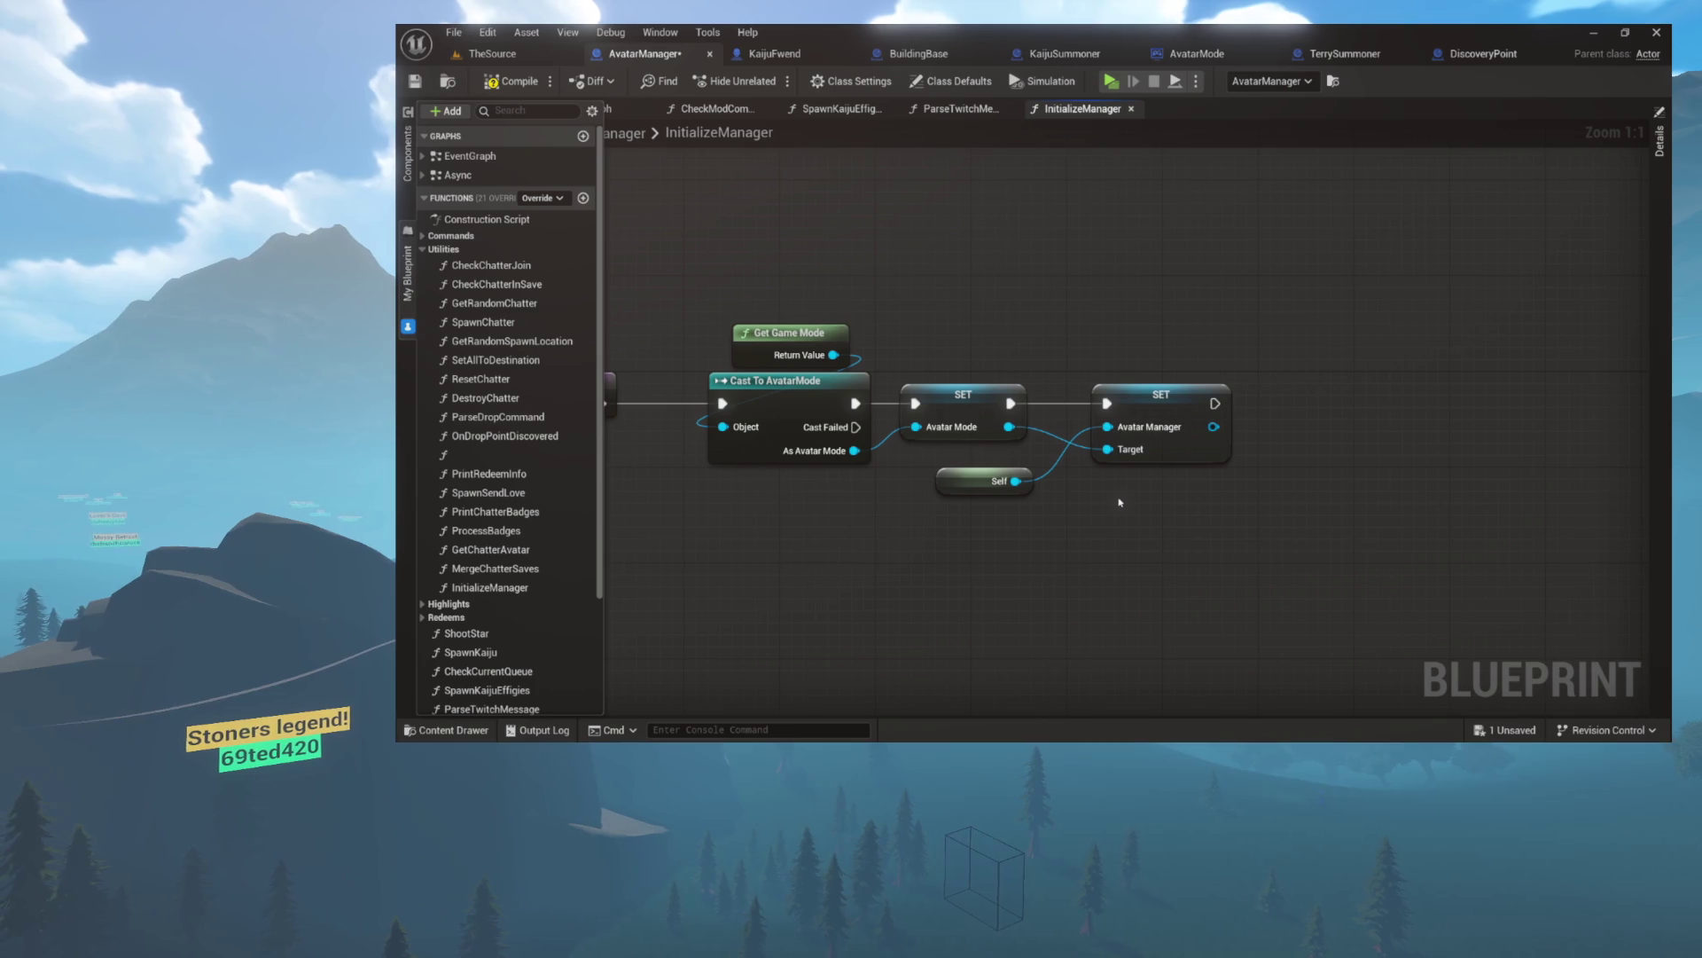
{"action": "mouse_move", "coordinate": [1278, 291]}
{"action": "left_mouse_down"}
{"action": "mouse_move", "coordinate": [1204, 353]}
{"action": "mouse_move", "coordinate": [1206, 384]}
{"action": "left_mouse_up"}
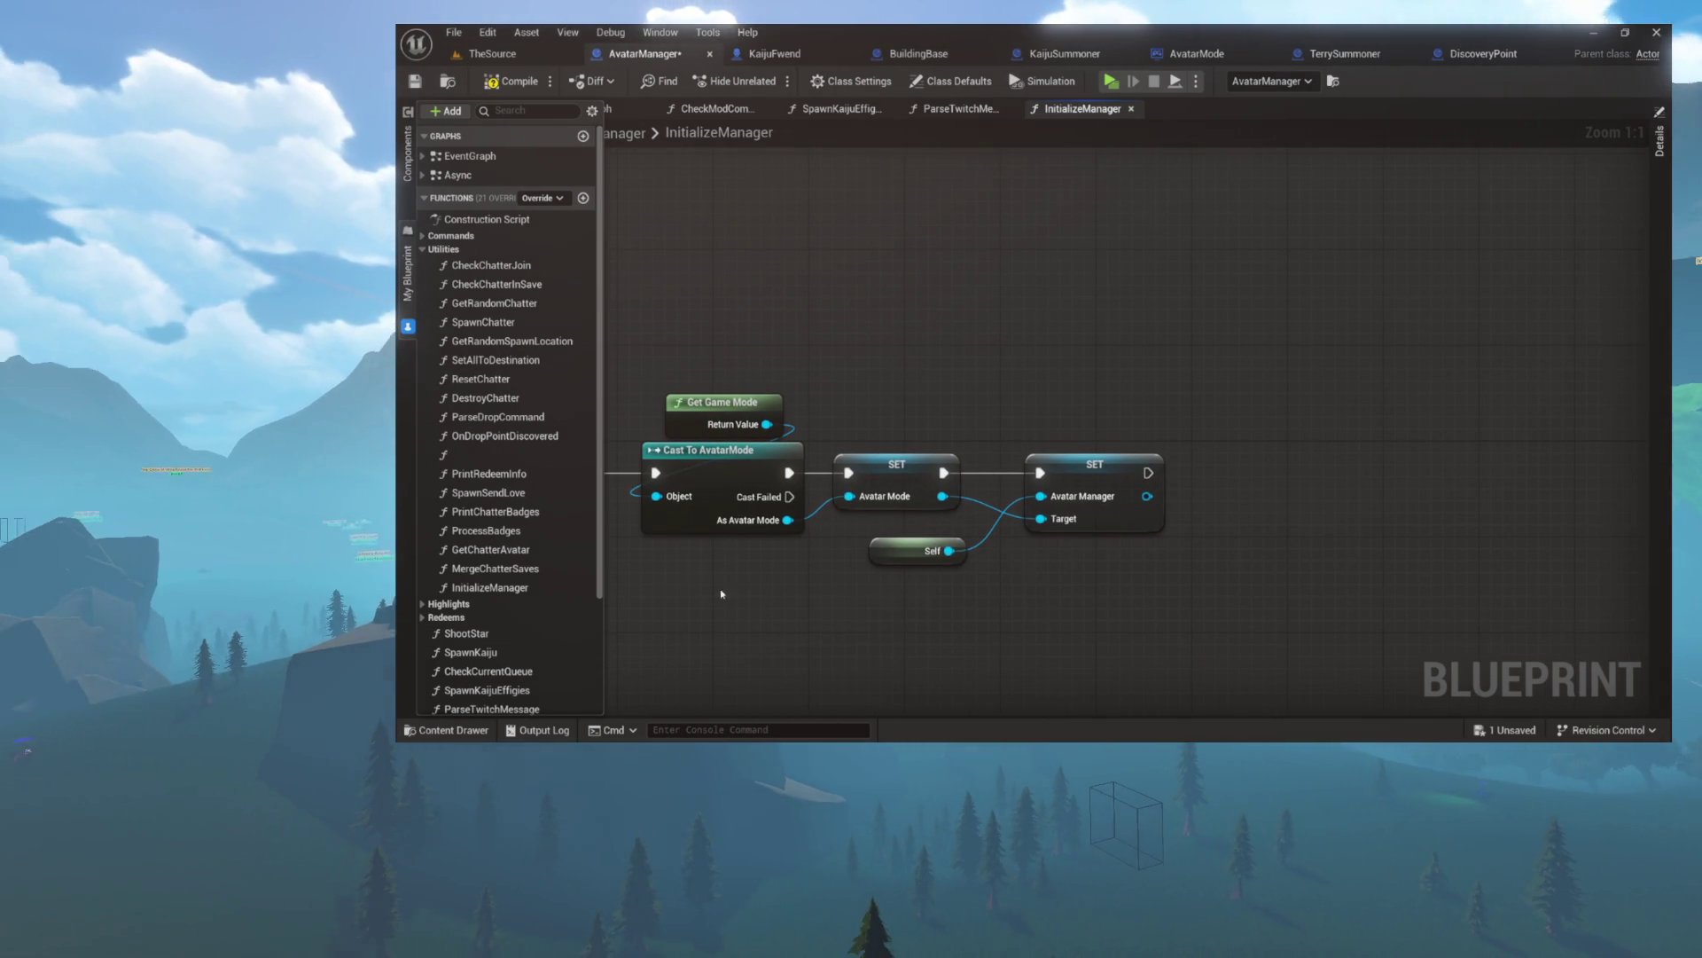
{"action": "mouse_move", "coordinate": [1096, 371]}
{"action": "left_mouse_down"}
{"action": "mouse_move", "coordinate": [961, 369]}
{"action": "mouse_move", "coordinate": [1061, 364]}
{"action": "left_mouse_up"}
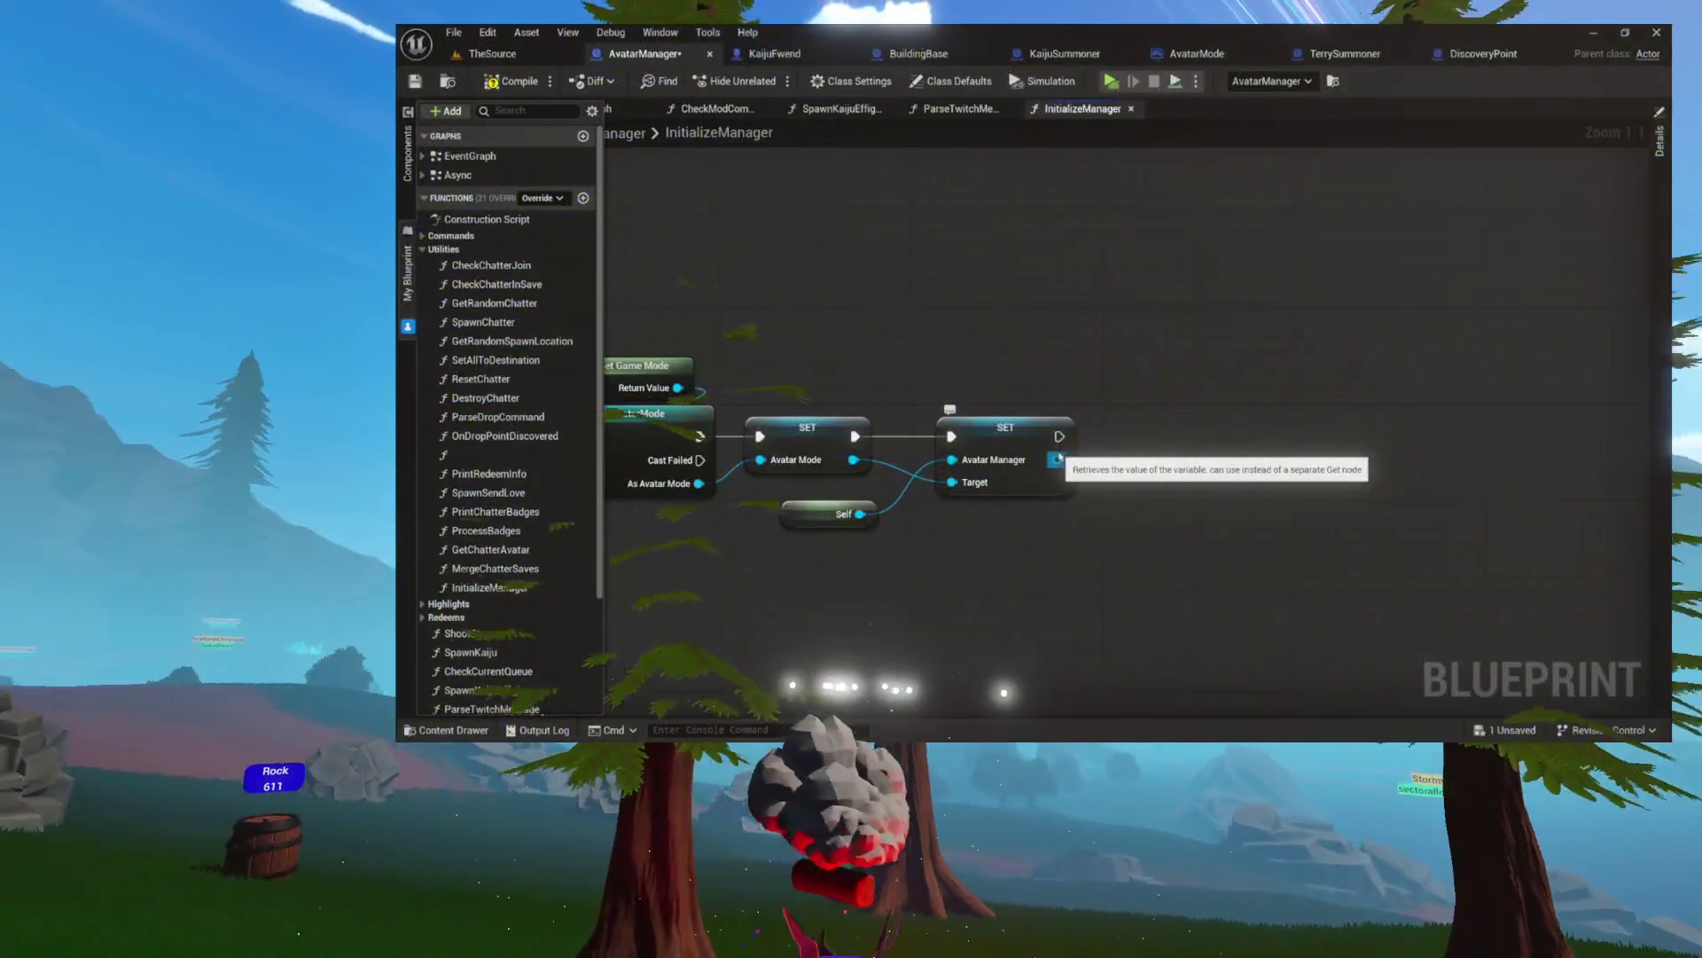
{"action": "left_click_drag", "start_coordinate": [1058, 458], "coordinate": [1179, 448]}
{"action": "left_click", "coordinate": [1050, 274]}
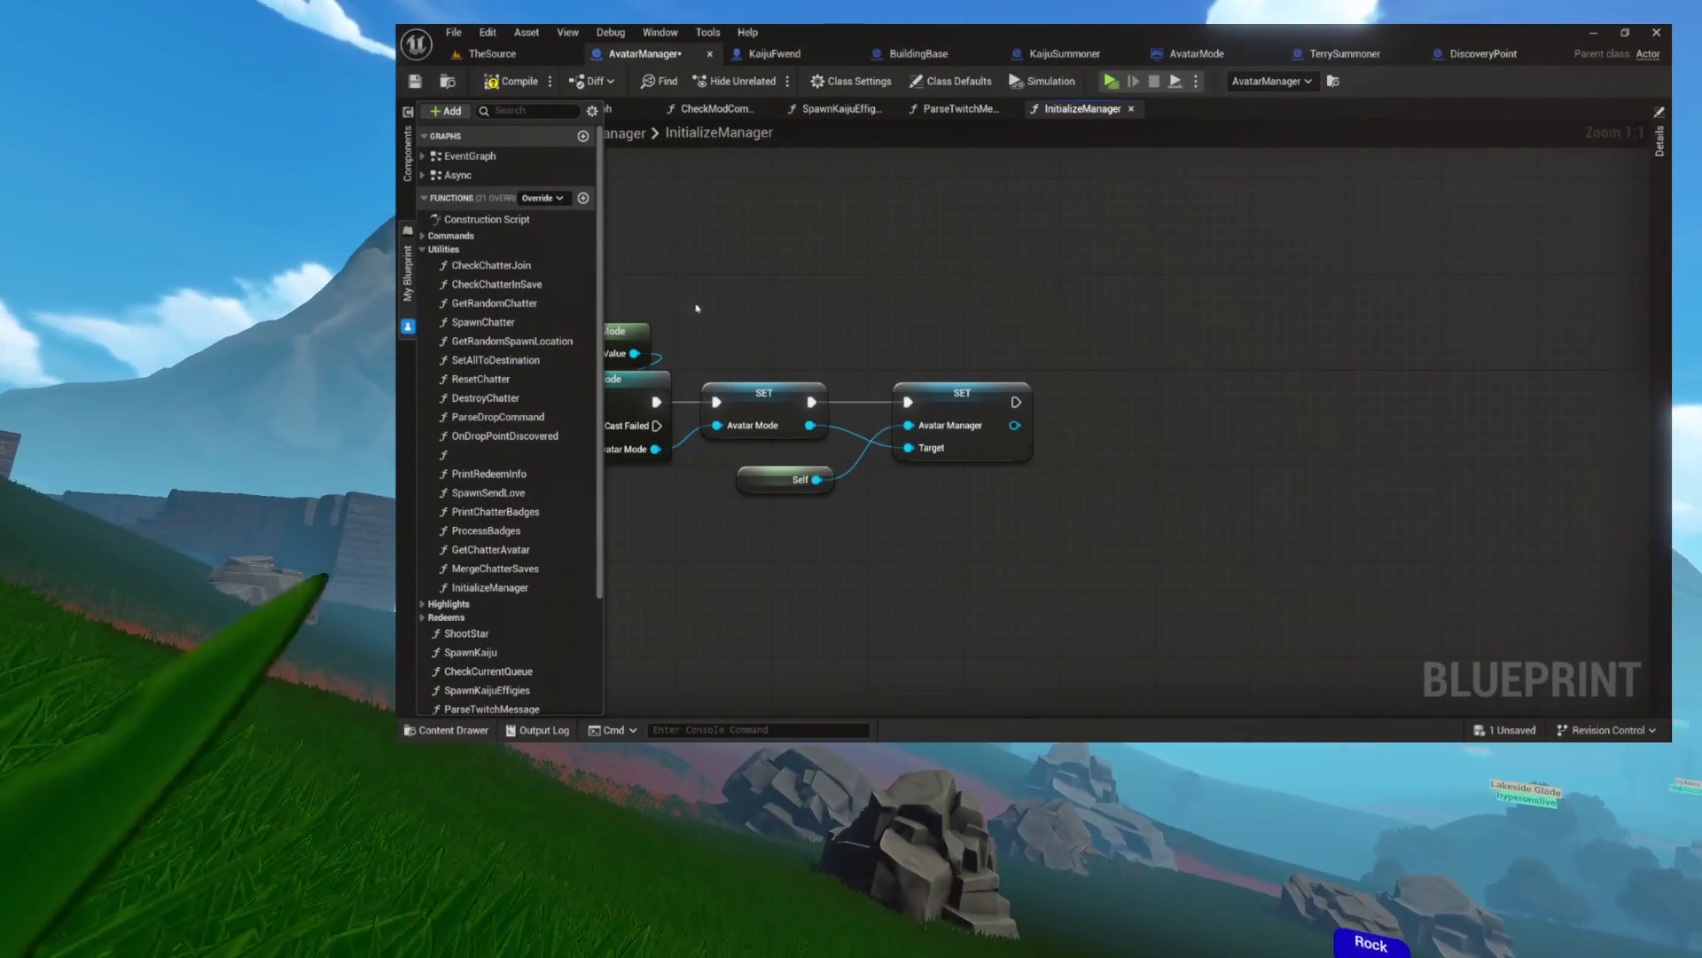
{"action": "left_click", "coordinate": [421, 251]}
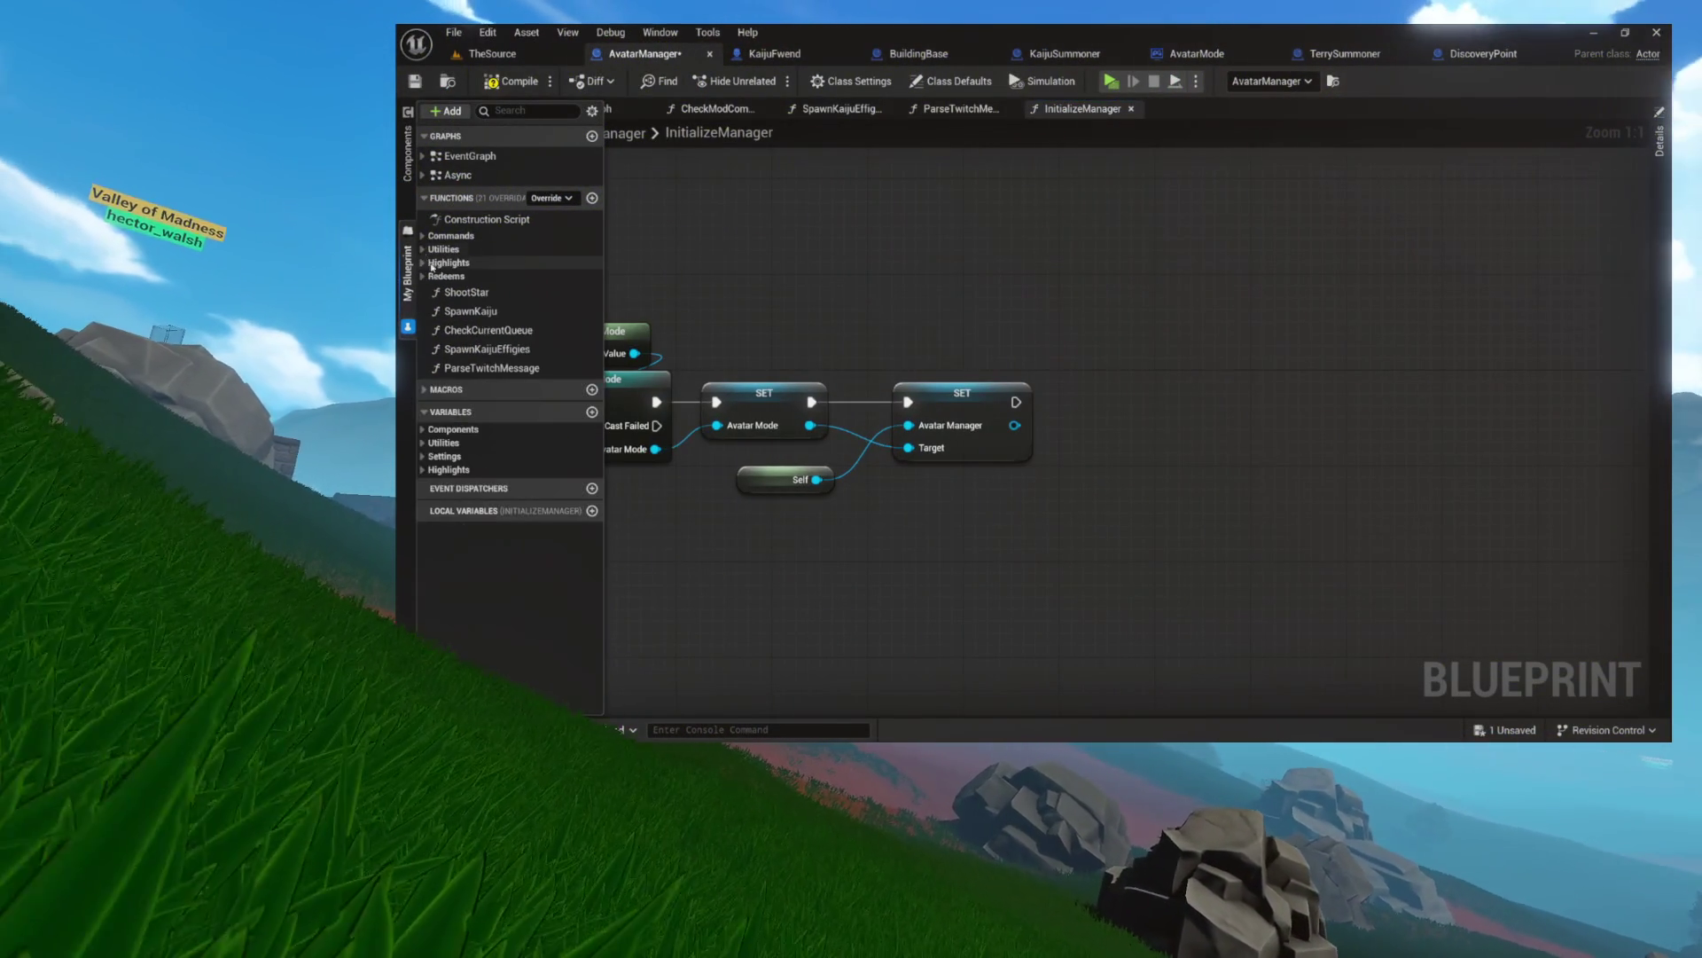
- Place a Get My Dispatcher node in the InitializeManager graph, not yet wired
{"action": "mouse_move", "coordinate": [927, 342]}
{"action": "left_mouse_down"}
{"action": "mouse_move", "coordinate": [1067, 343]}
{"action": "mouse_move", "coordinate": [976, 344]}
{"action": "left_mouse_up"}
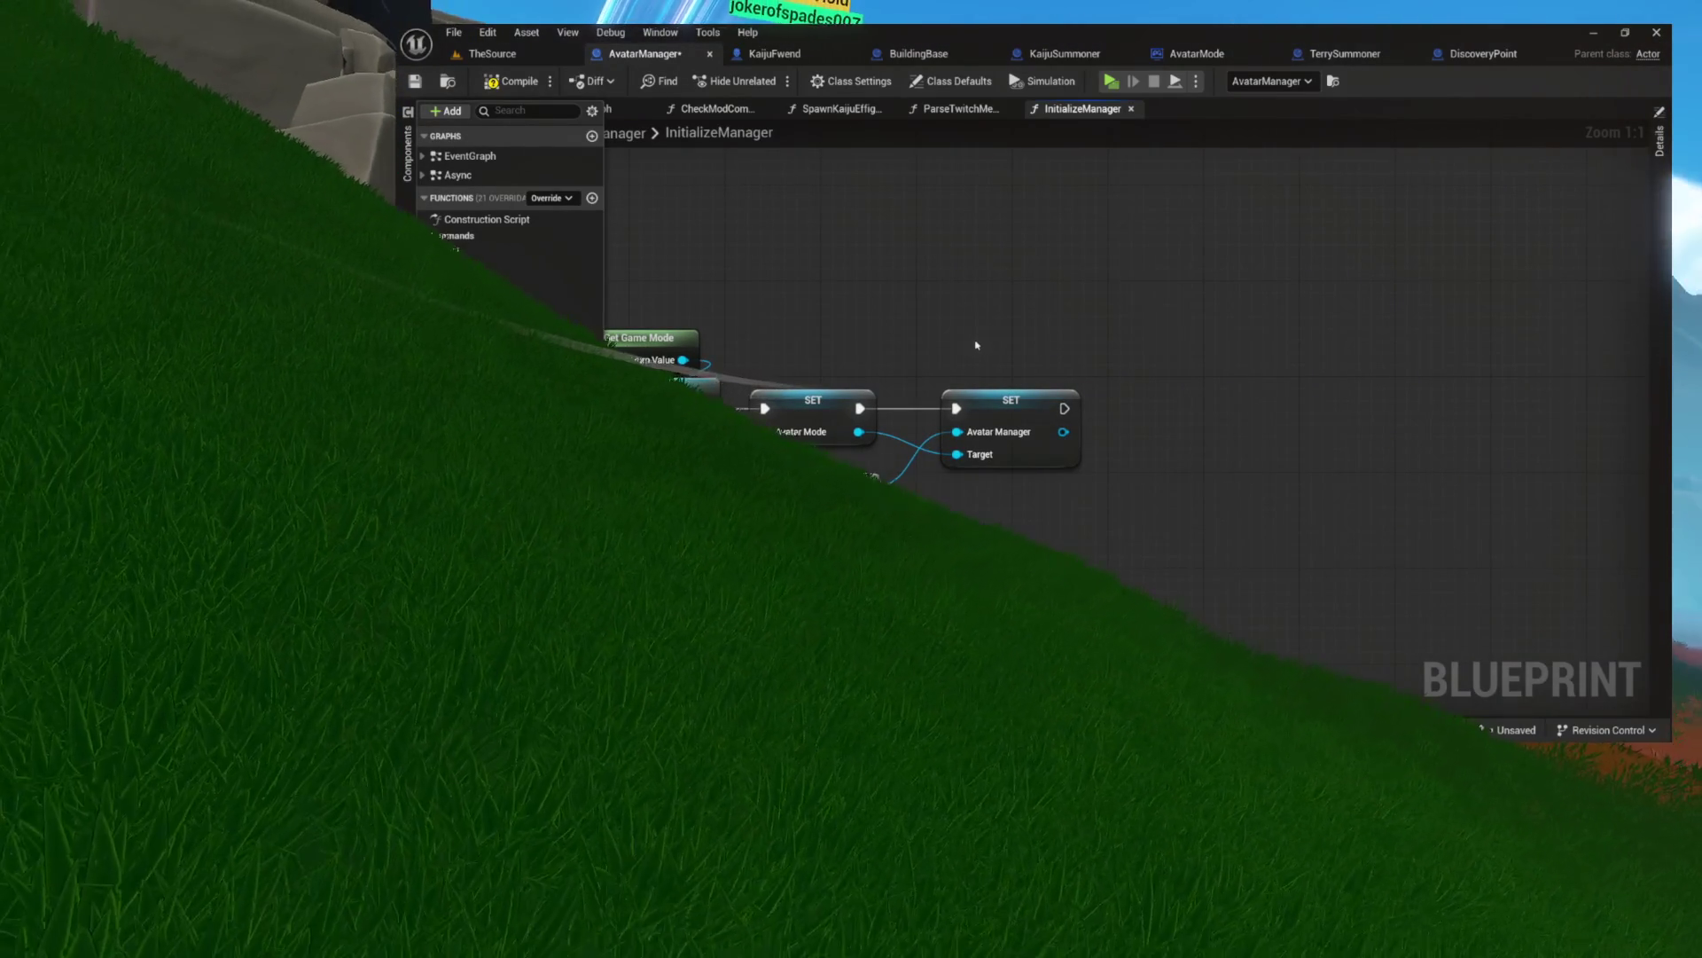
{"action": "left_click_drag", "start_coordinate": [976, 345], "coordinate": [971, 338]}
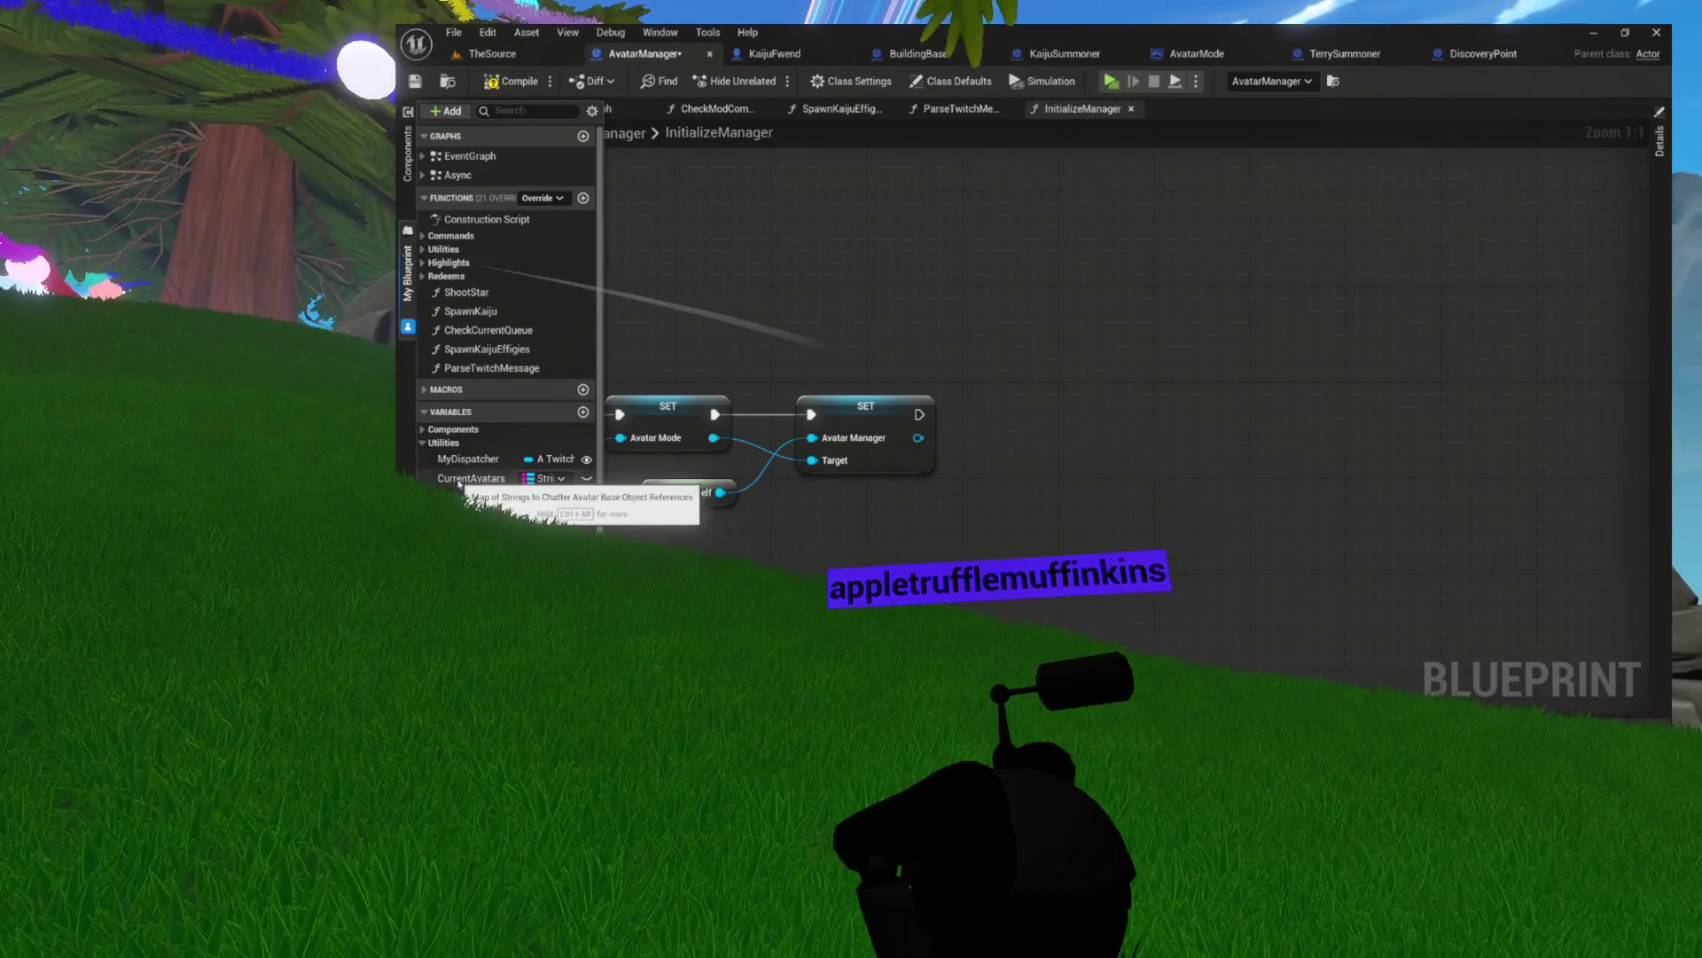
{"action": "left_click", "coordinate": [1018, 309]}
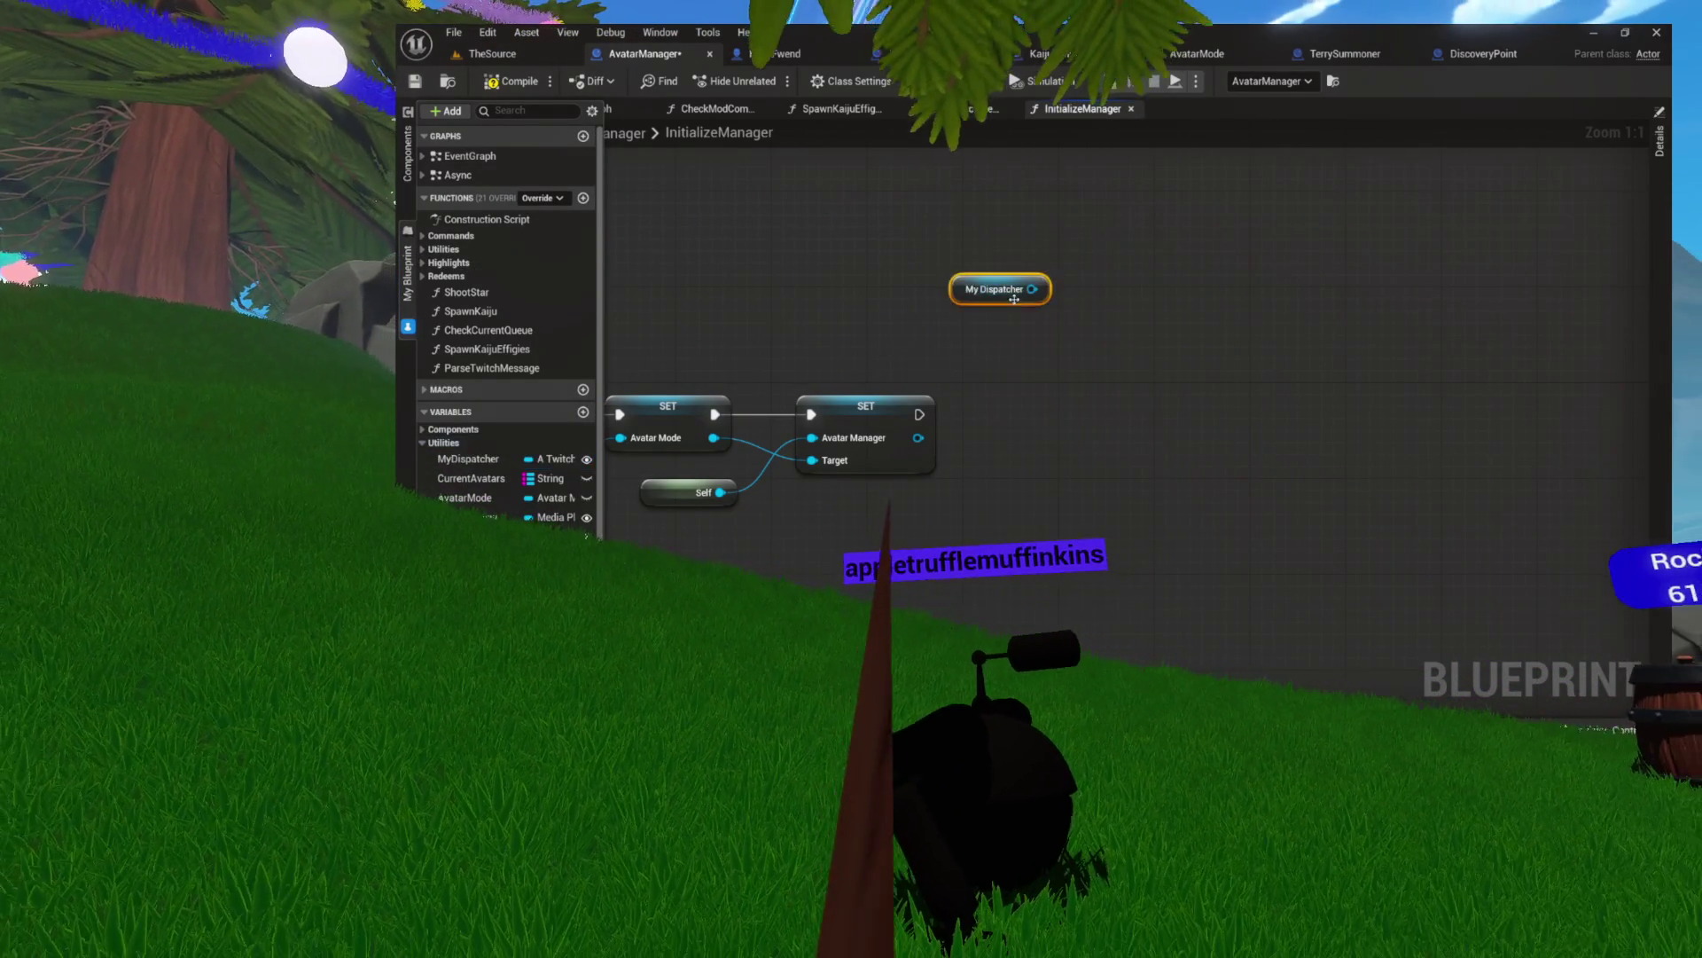
- Add a Bind Event to Dispatch Message node from My Dispatcher, executing after the SET node
{"action": "left_click_drag", "start_coordinate": [881, 289], "coordinate": [942, 312]}
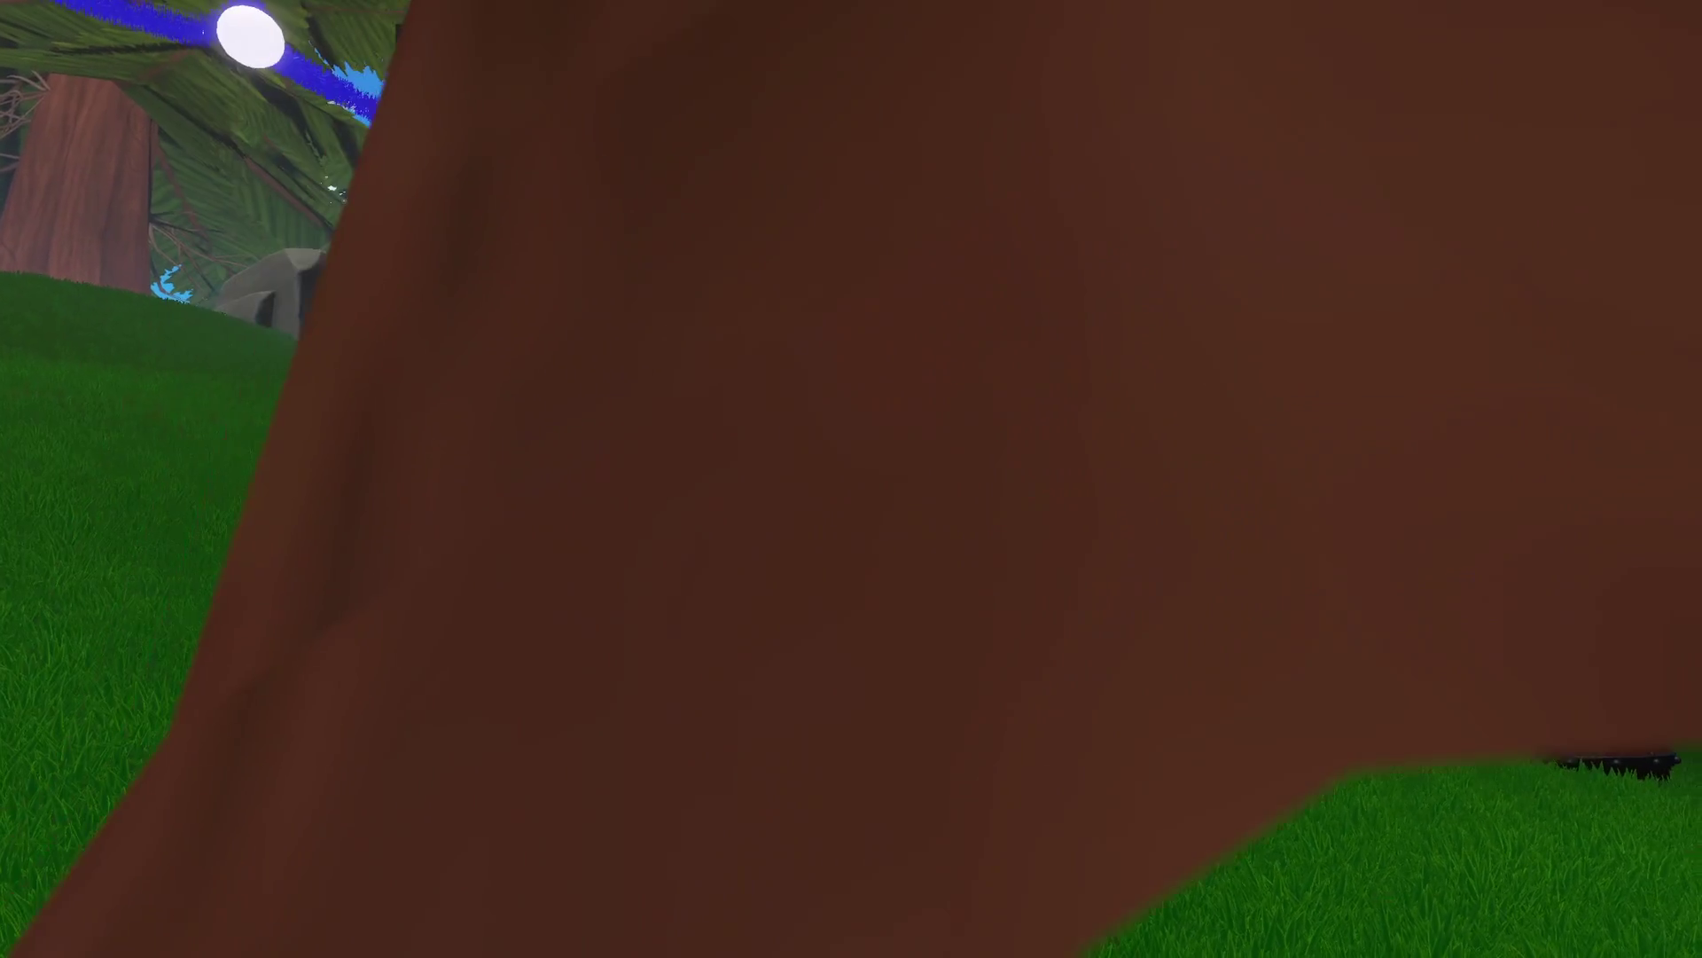
{"action": "left_click_drag", "start_coordinate": [1019, 316], "coordinate": [972, 413]}
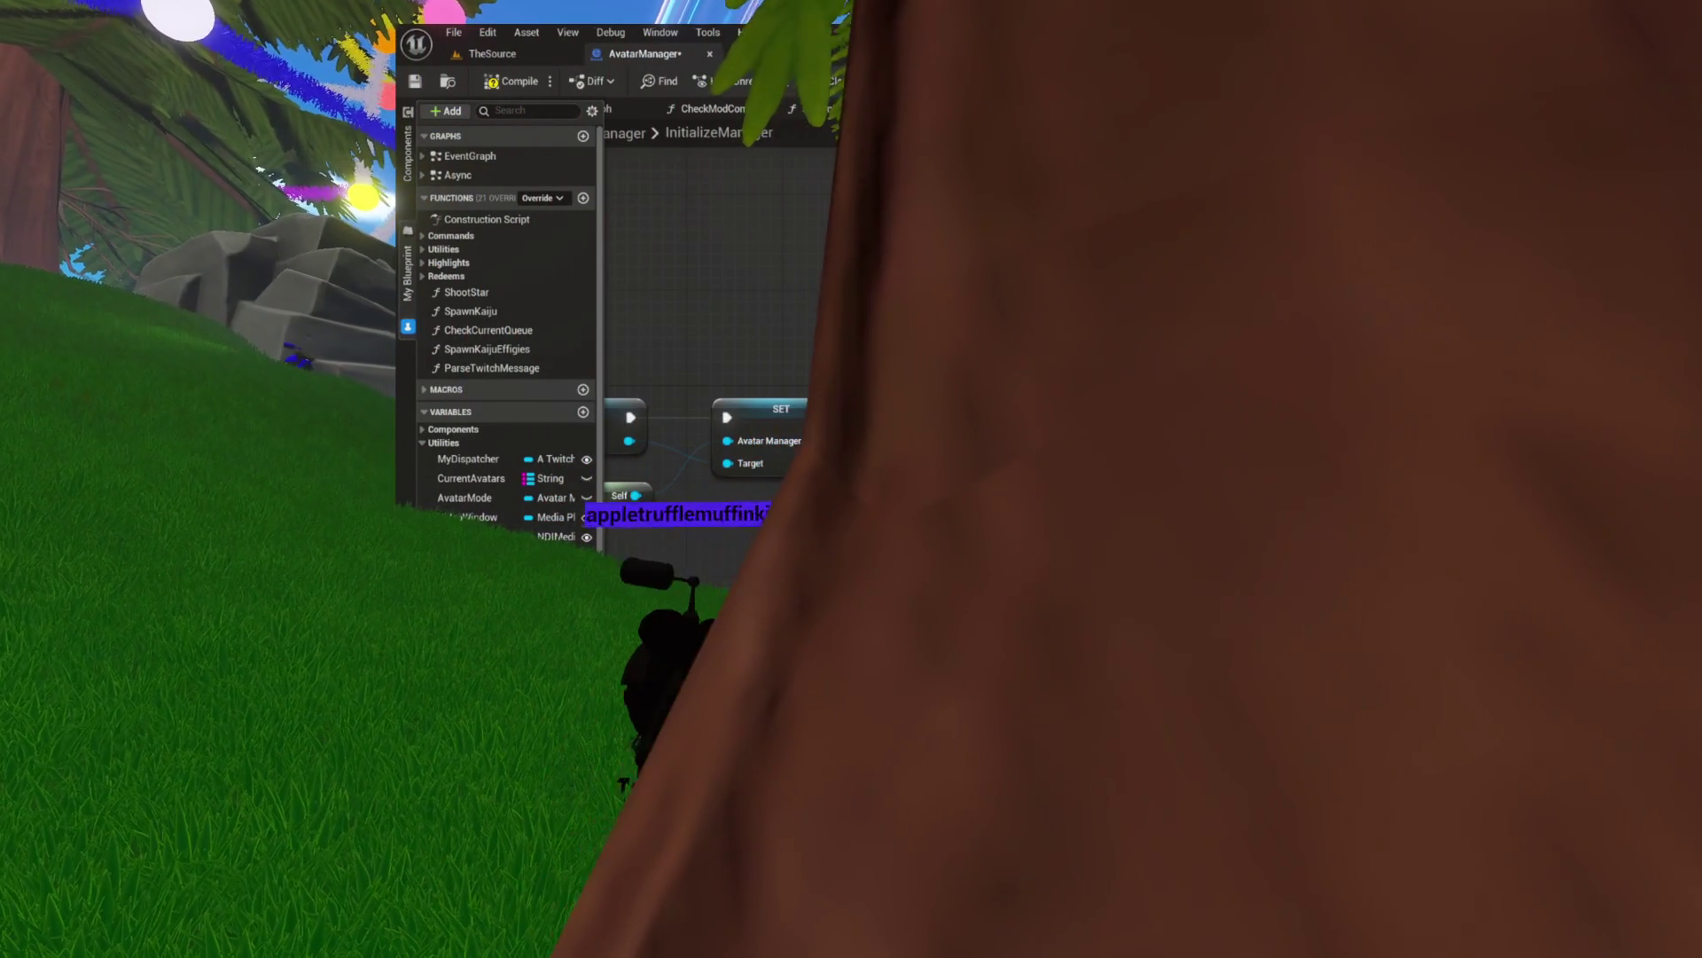
{"action": "type", "text": "bind event to"}
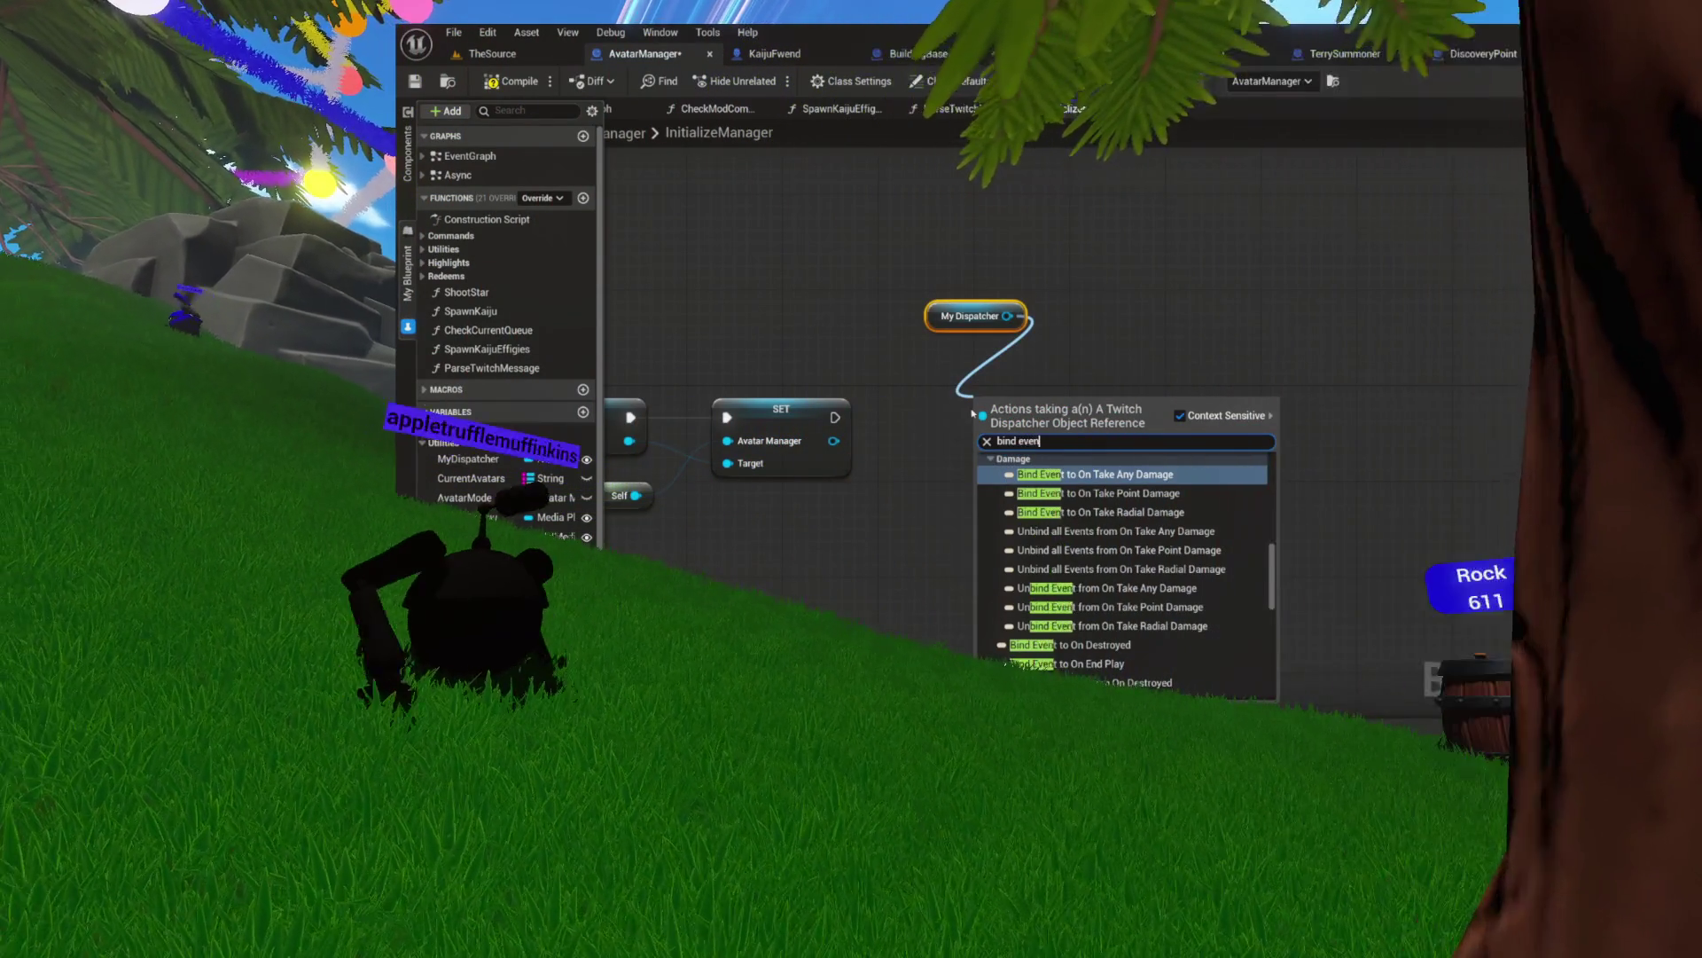
{"action": "scroll", "coordinate": [1126, 514], "scroll_direction": "down", "scroll_amount": 5}
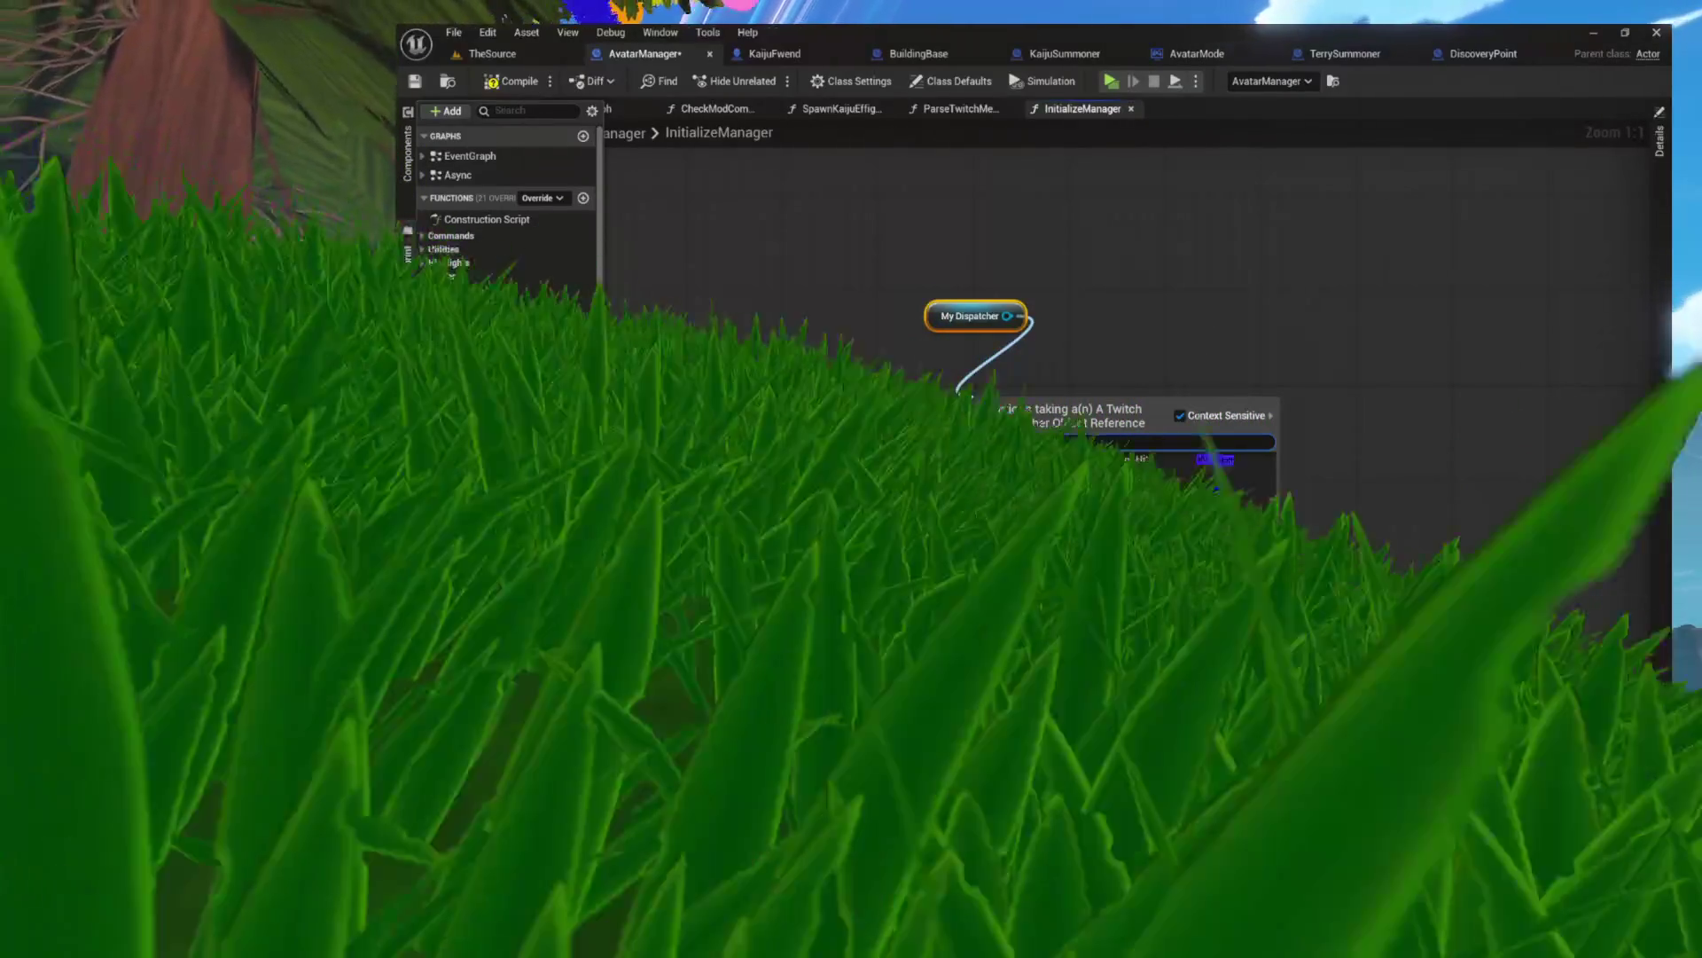
{"action": "left_click", "coordinate": [1064, 475]}
{"action": "mouse_move", "coordinate": [836, 417]}
{"action": "left_mouse_down"}
{"action": "mouse_move", "coordinate": [914, 434]}
{"action": "mouse_move", "coordinate": [954, 405]}
{"action": "left_mouse_up"}
{"action": "left_click_drag", "start_coordinate": [945, 324], "coordinate": [969, 347]}
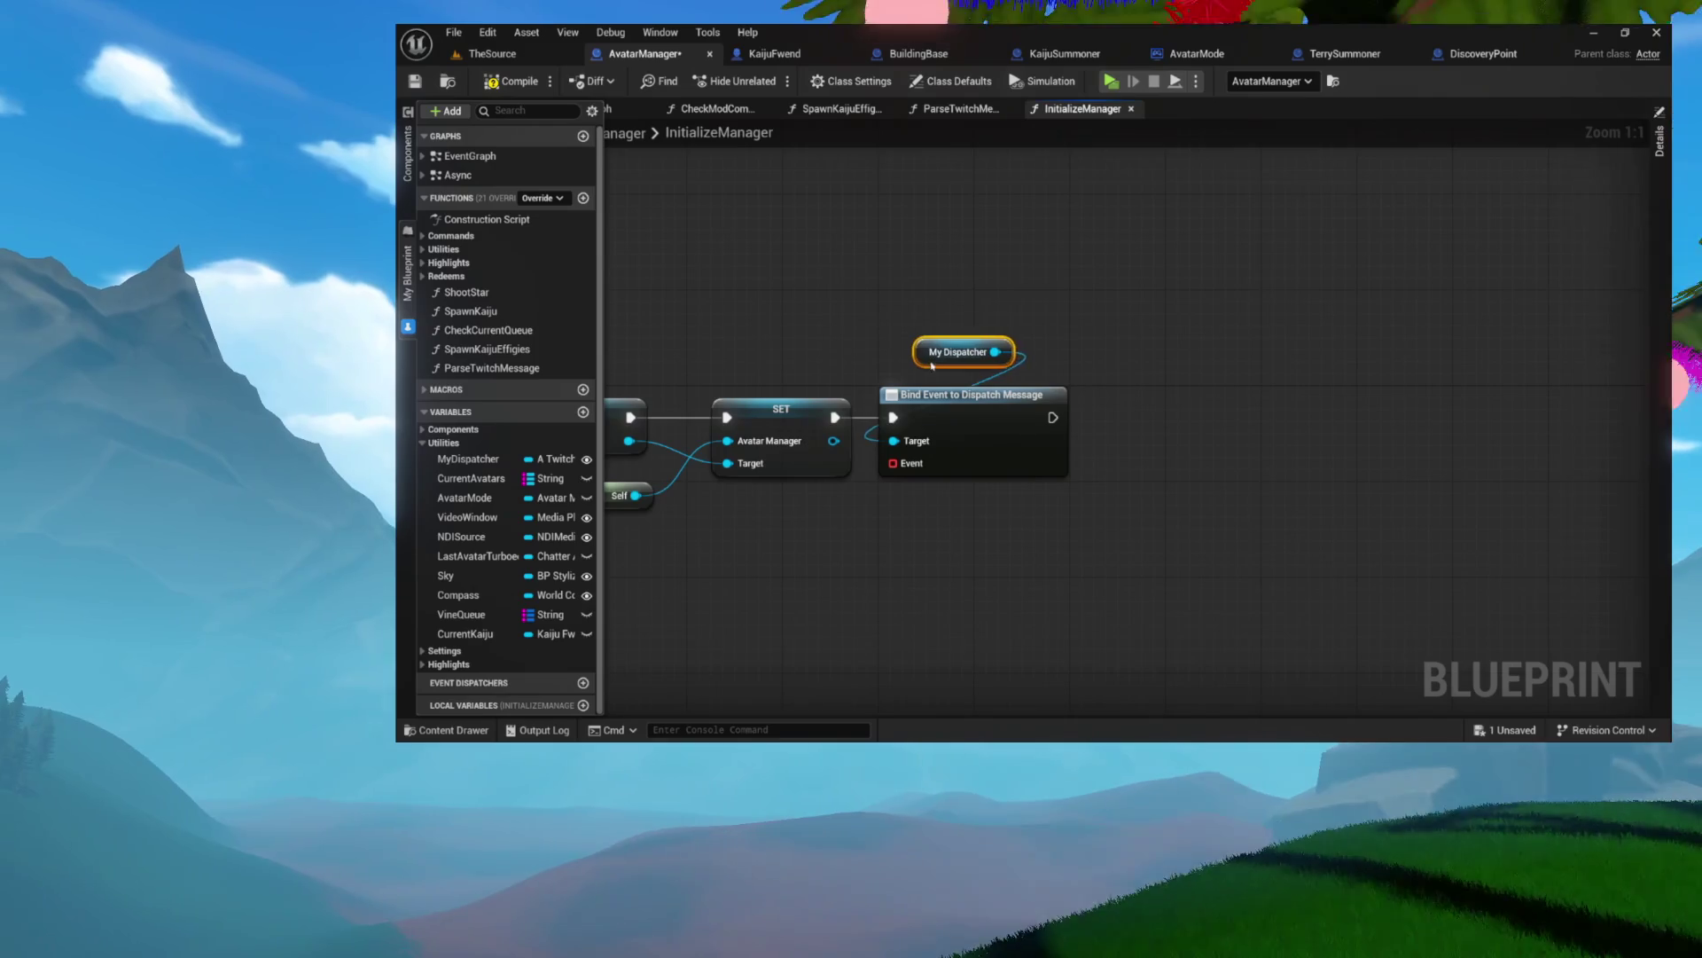
- Feed the bind node's Event input with a new Create Event node
{"action": "left_click_drag", "start_coordinate": [900, 469], "coordinate": [954, 523]}
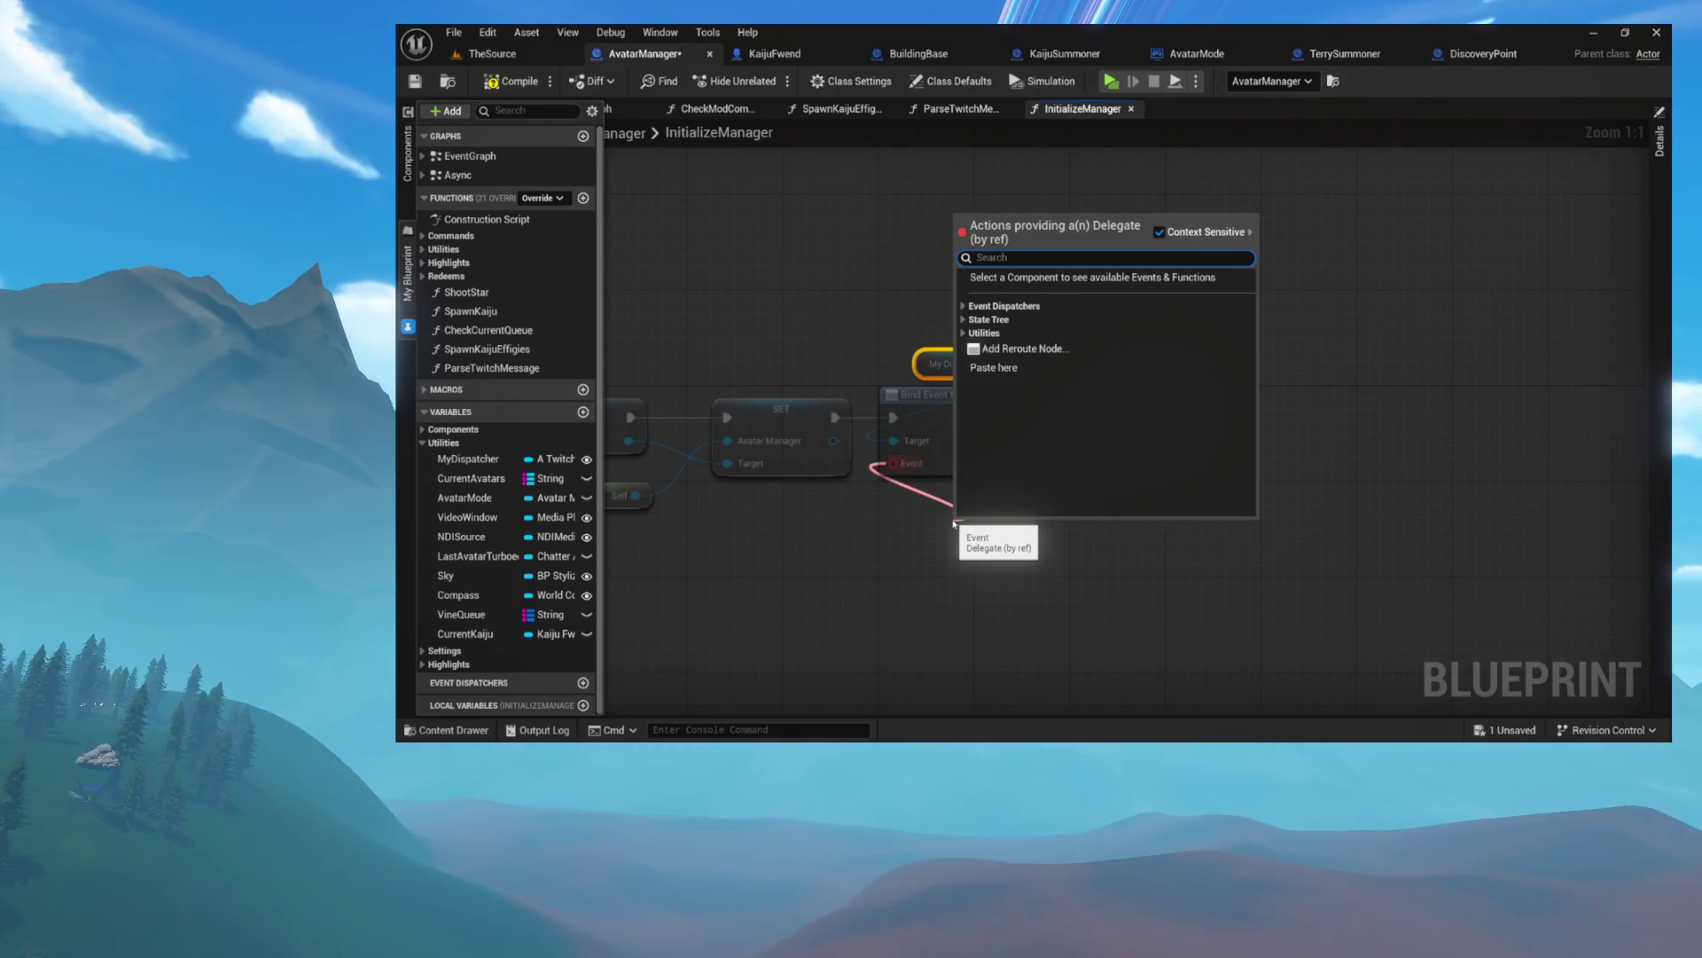
{"action": "type", "text": "create"}
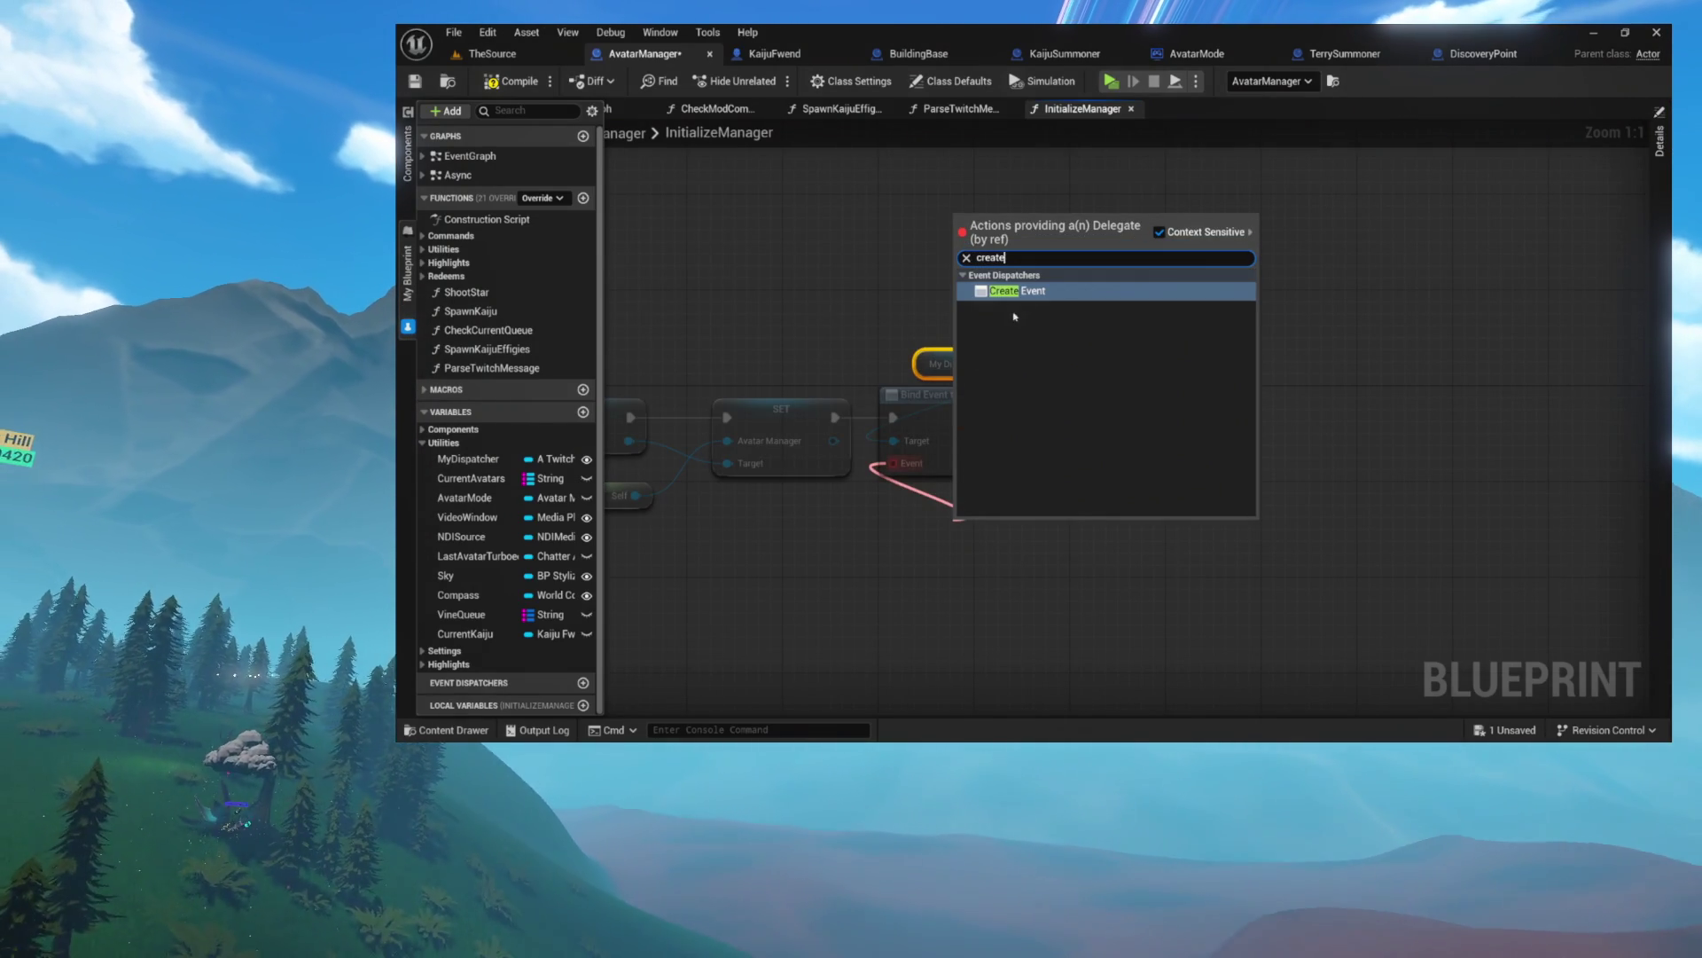
{"action": "key", "text": "Return"}
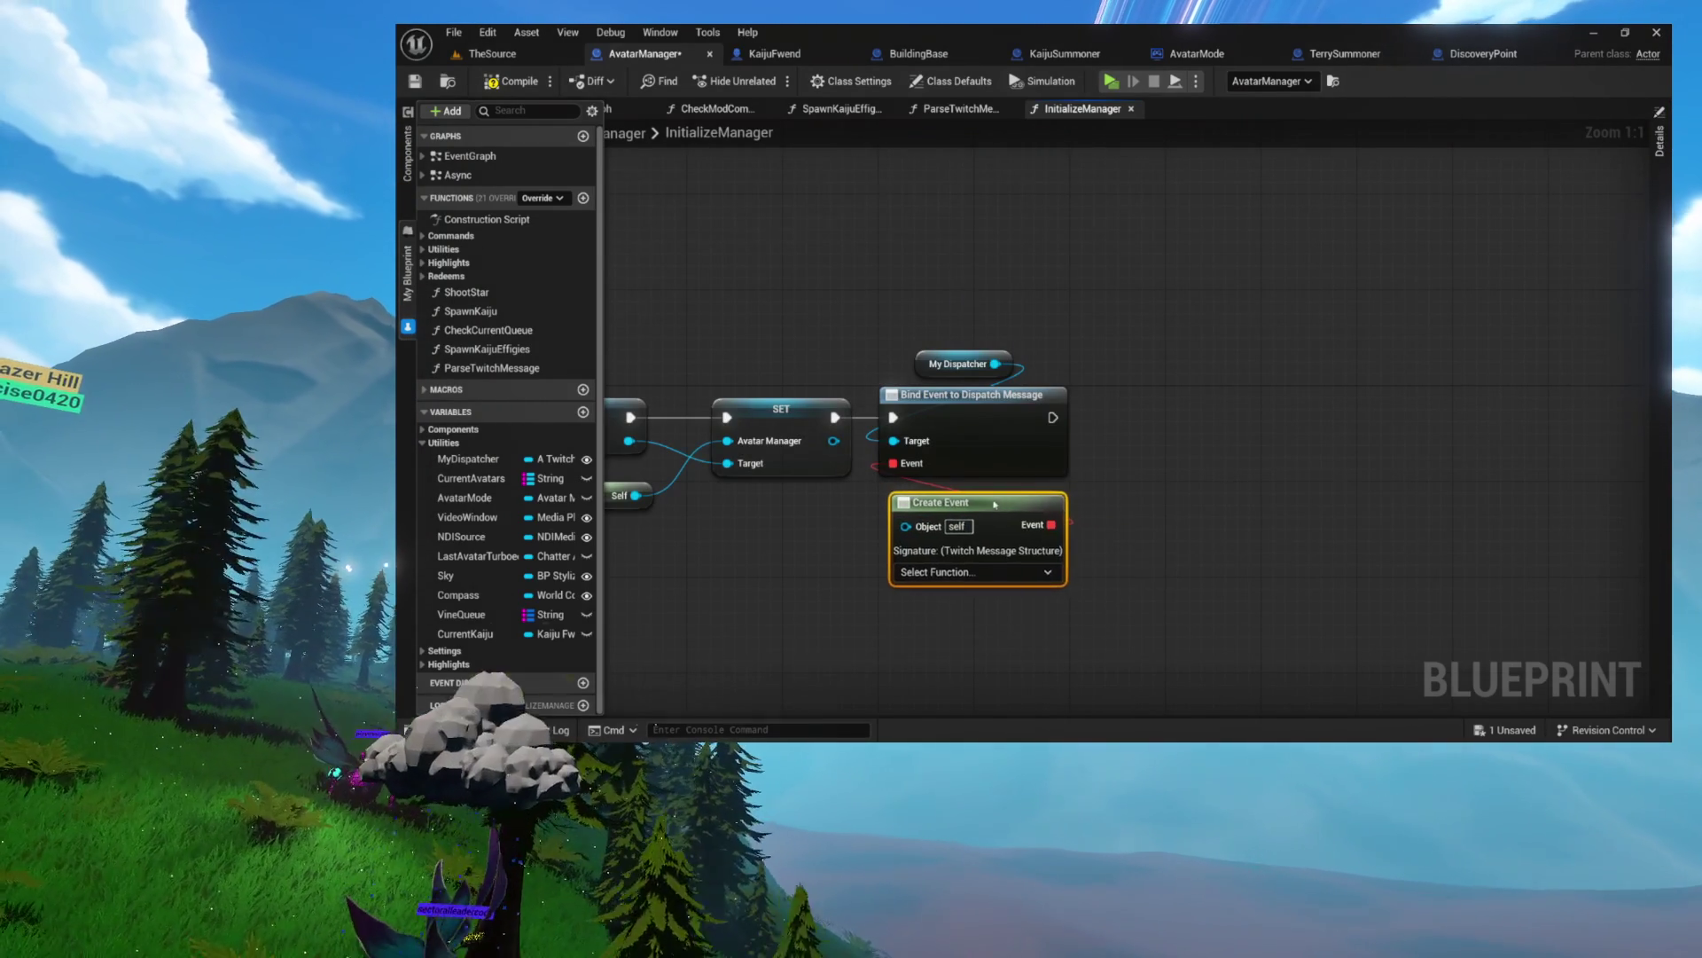
{"action": "left_click", "coordinate": [975, 572]}
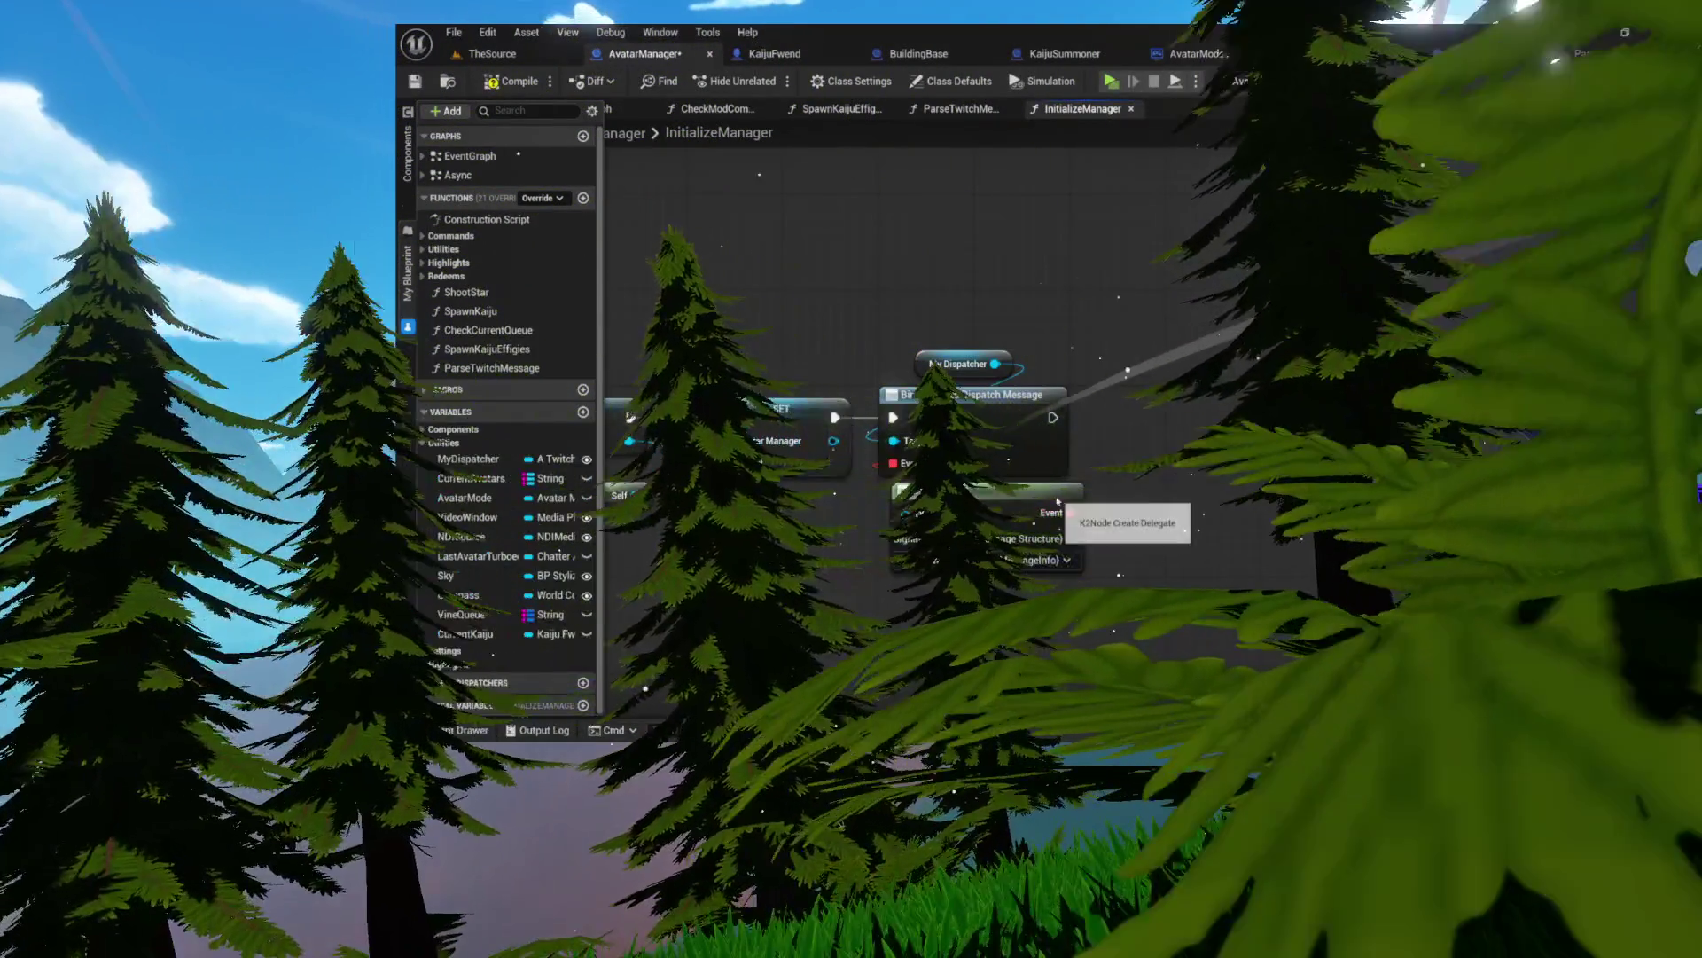
{"action": "left_click", "coordinate": [957, 491]}
{"action": "left_click_drag", "start_coordinate": [1100, 532], "coordinate": [1242, 532]}
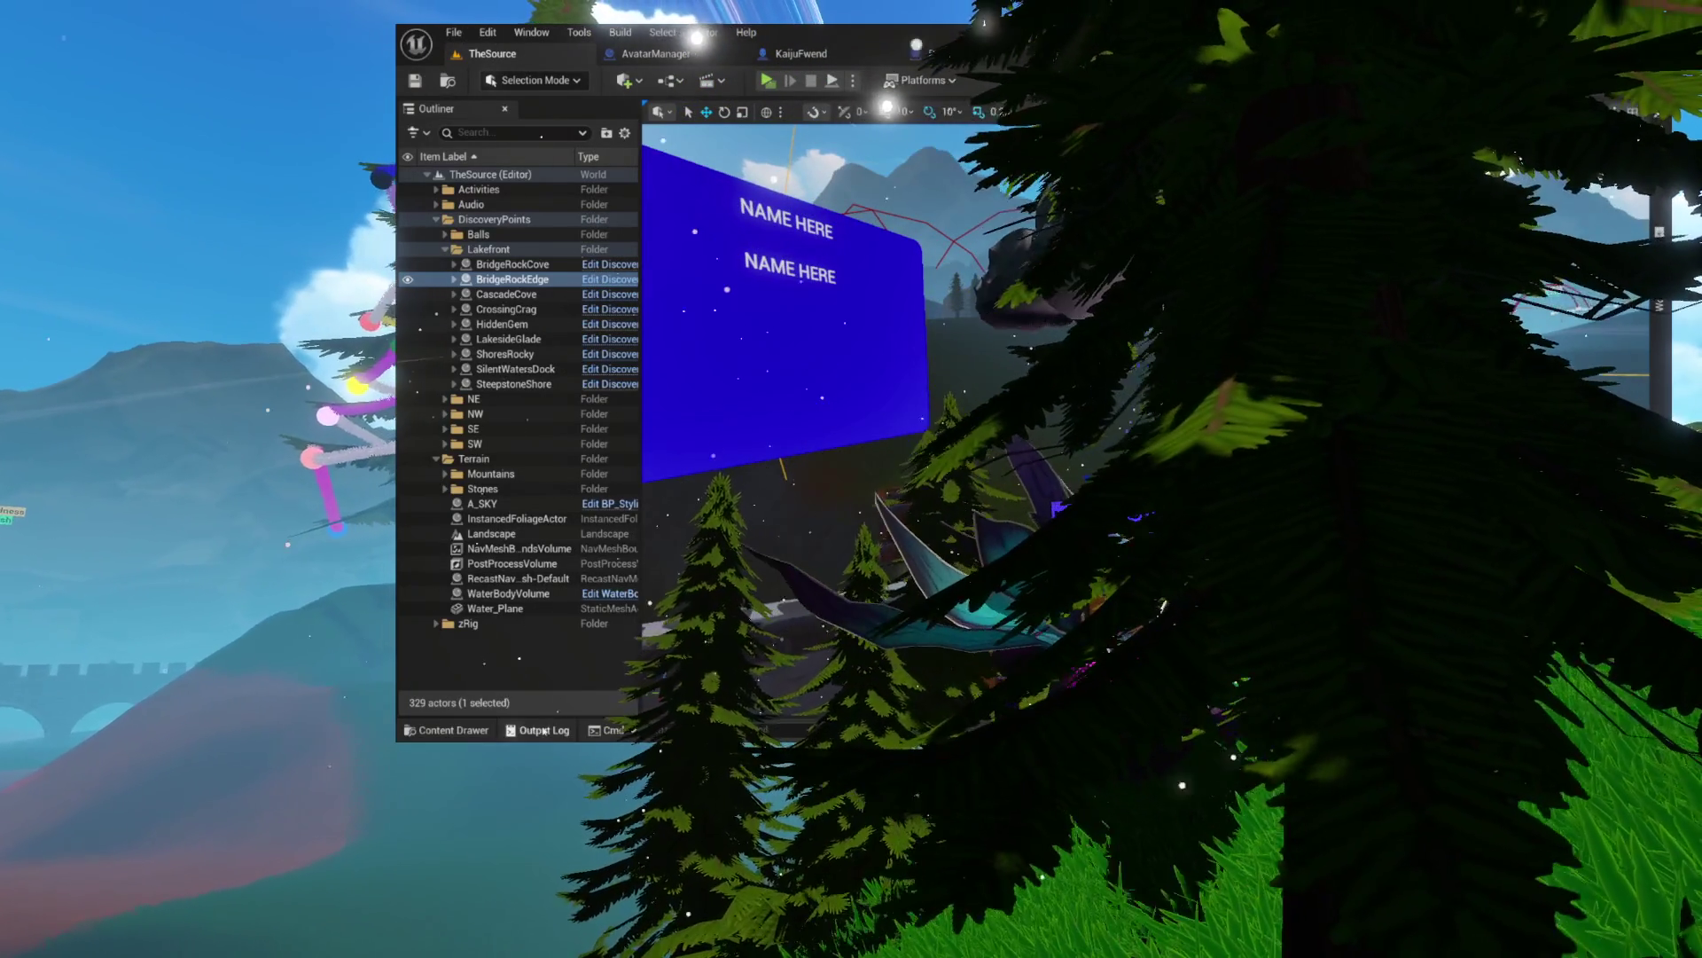
- Open the Output Log and select some of its log lines
{"action": "left_click", "coordinate": [505, 723]}
{"action": "mouse_move", "coordinate": [532, 612]}
{"action": "left_mouse_down"}
{"action": "mouse_move", "coordinate": [764, 383]}
{"action": "mouse_move", "coordinate": [736, 373]}
{"action": "left_mouse_up"}
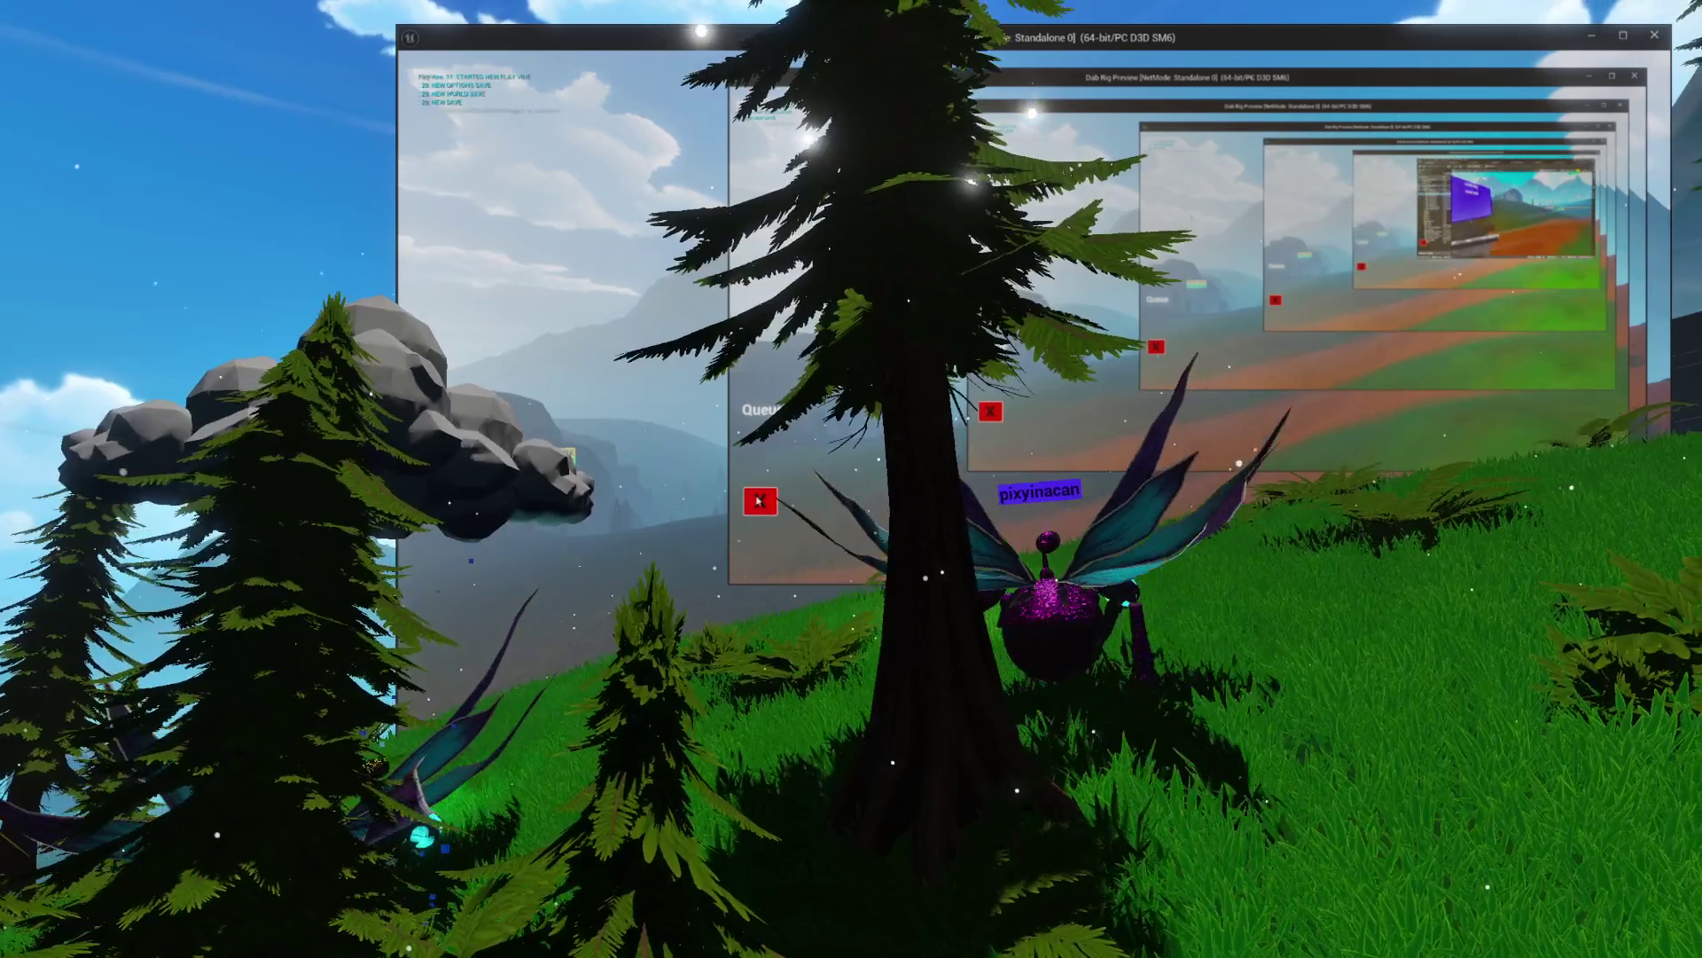
- Close the nested mirrored preview windows, keeping a single Dab Rig Preview window
{"action": "left_click", "coordinate": [759, 501]}
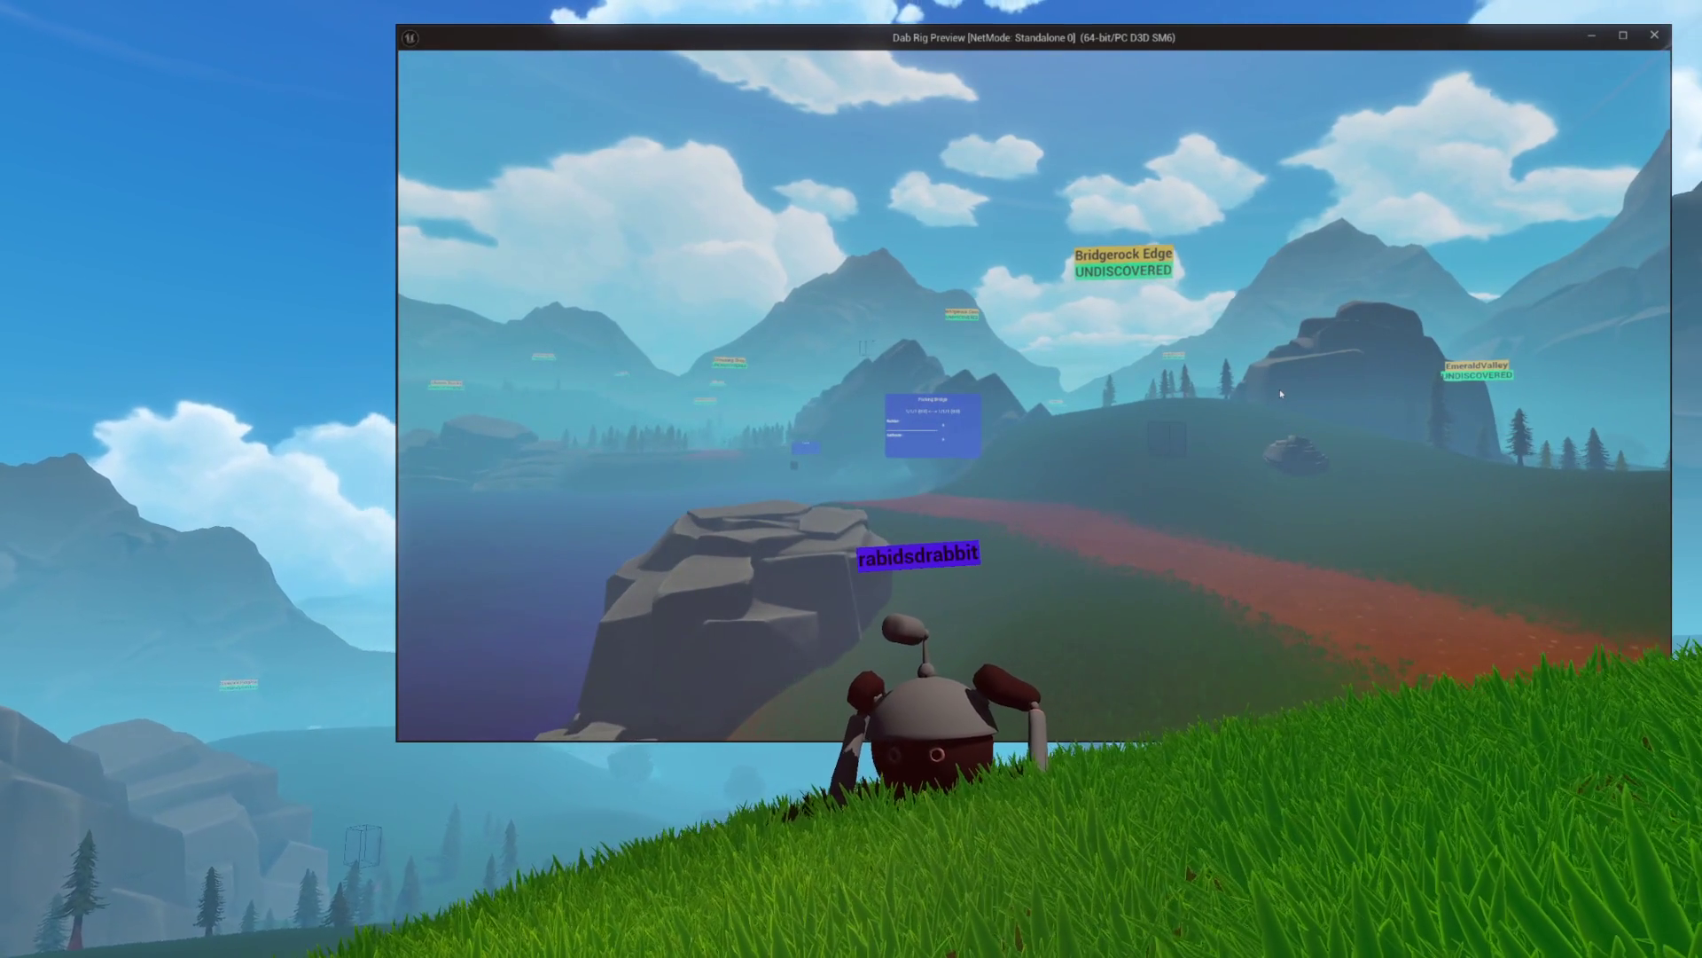
- Turn the camera right and walk the avatar up the grassy slope toward the mountains, then exit with Escape
{"action": "mouse_move", "coordinate": [1348, 78]}
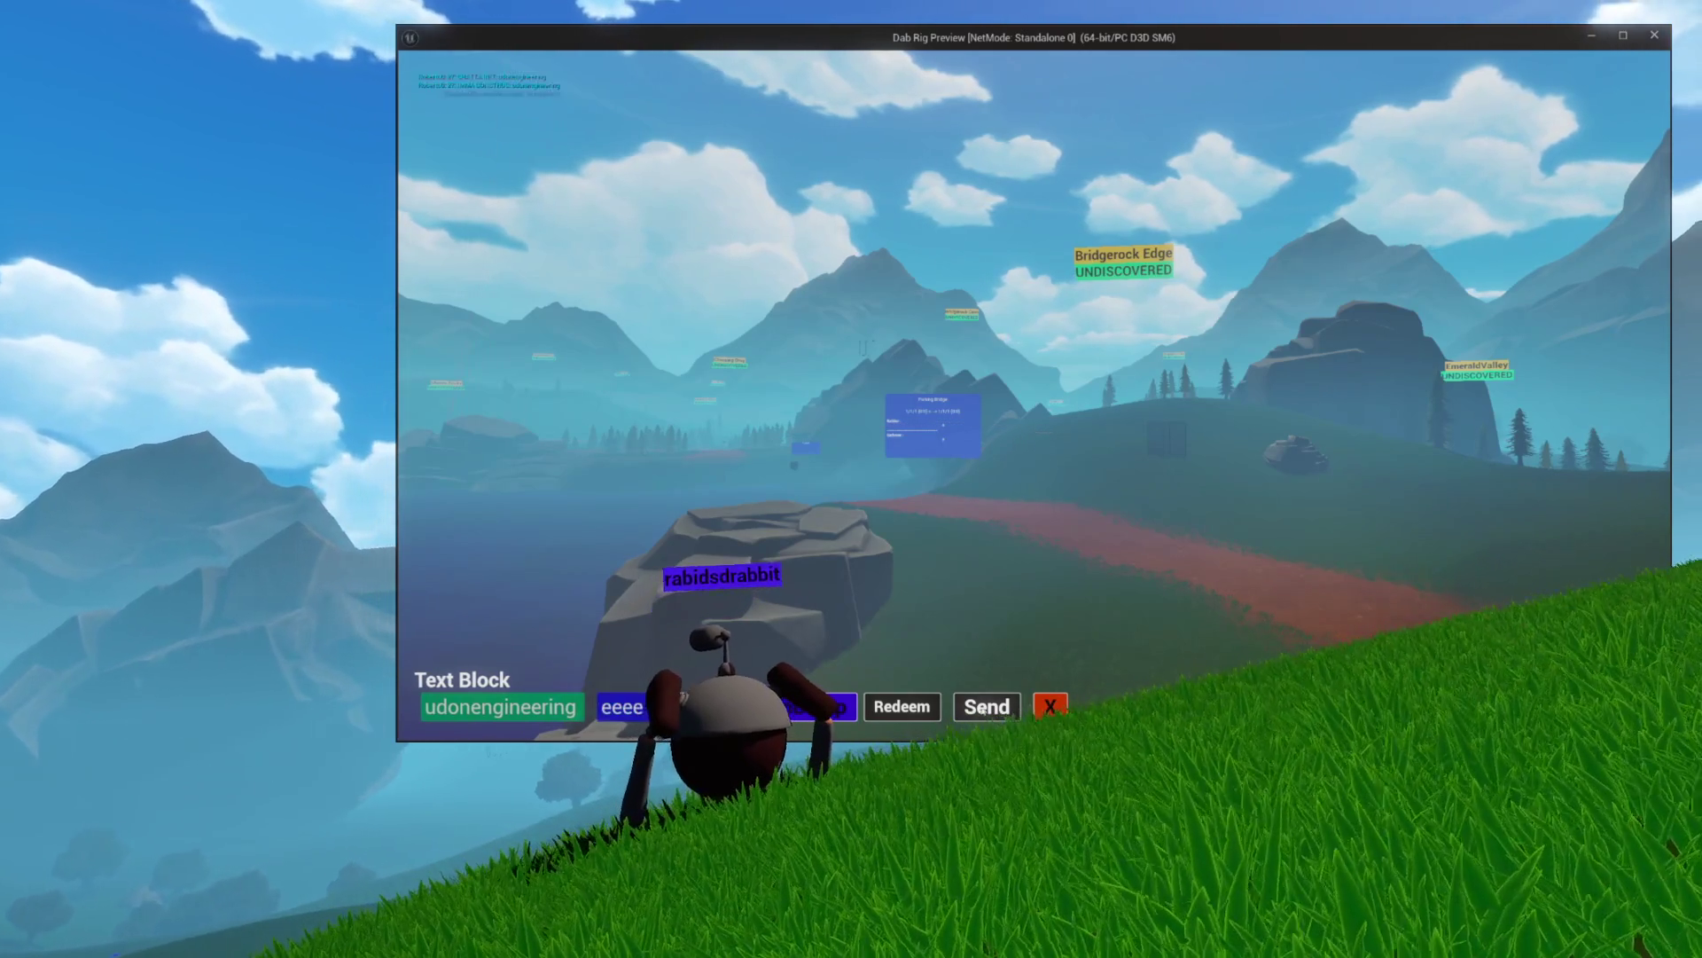
{"action": "mouse_move", "coordinate": [905, 557]}
{"action": "left_mouse_down"}
{"action": "mouse_move", "coordinate": [1151, 524]}
{"action": "mouse_move", "coordinate": [1110, 517]}
{"action": "mouse_move", "coordinate": [1148, 432]}
{"action": "left_mouse_up"}
{"action": "key", "text": "w"}
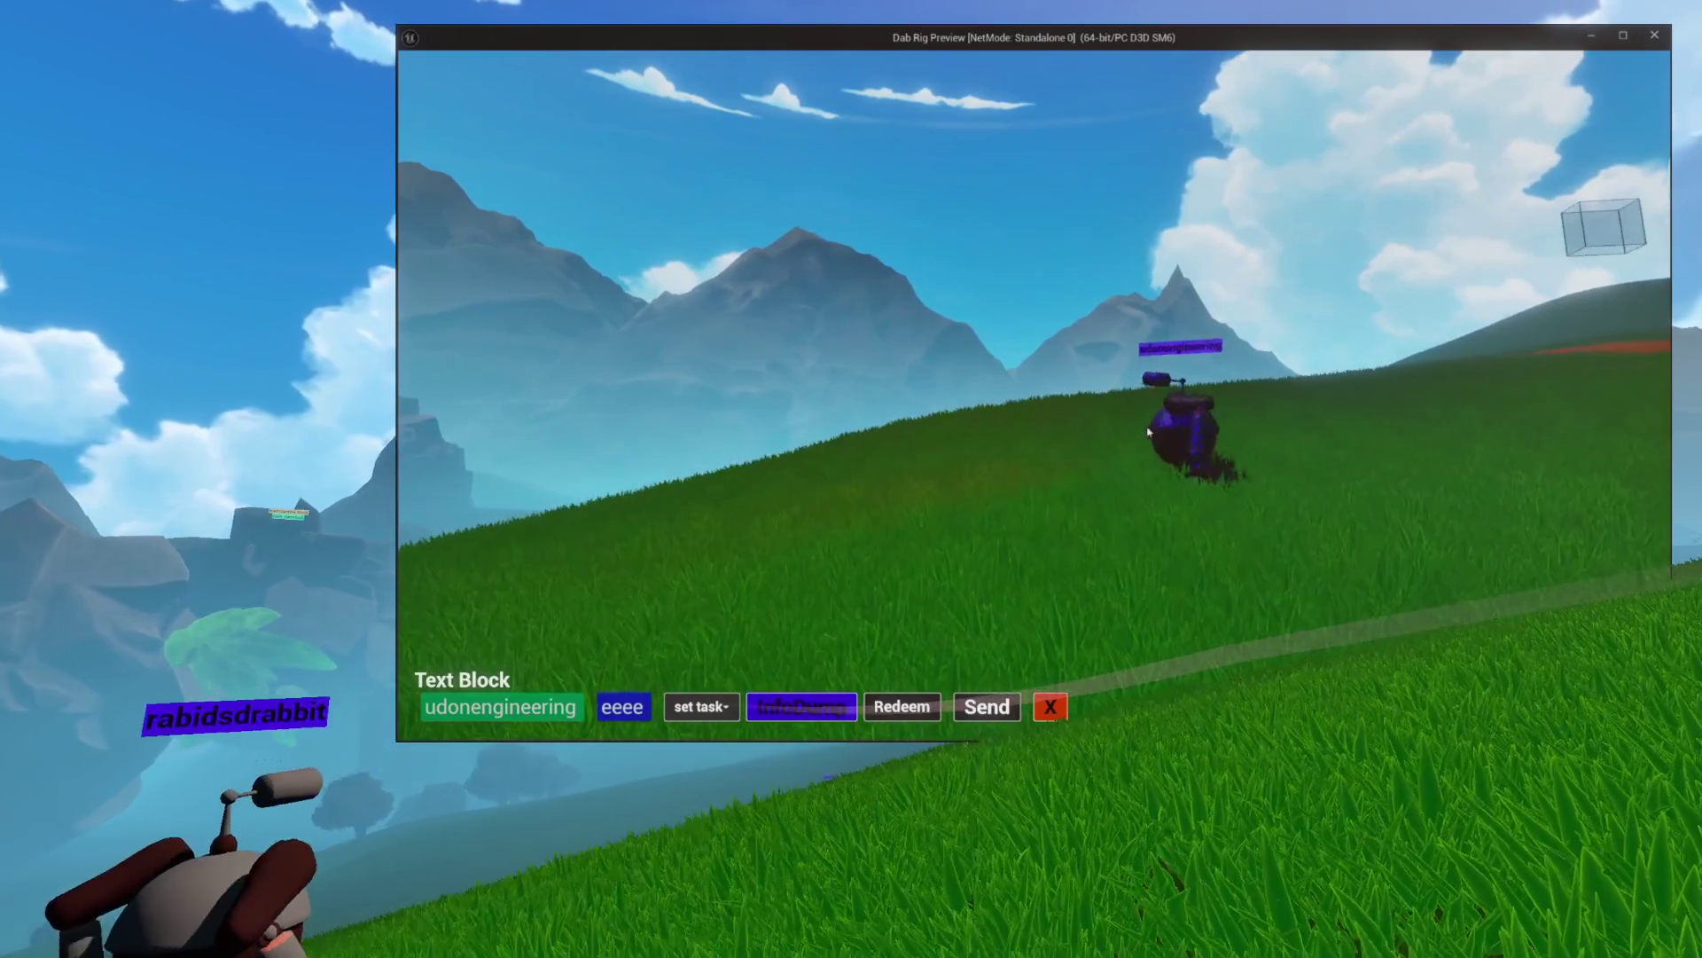
{"action": "key", "text": "w"}
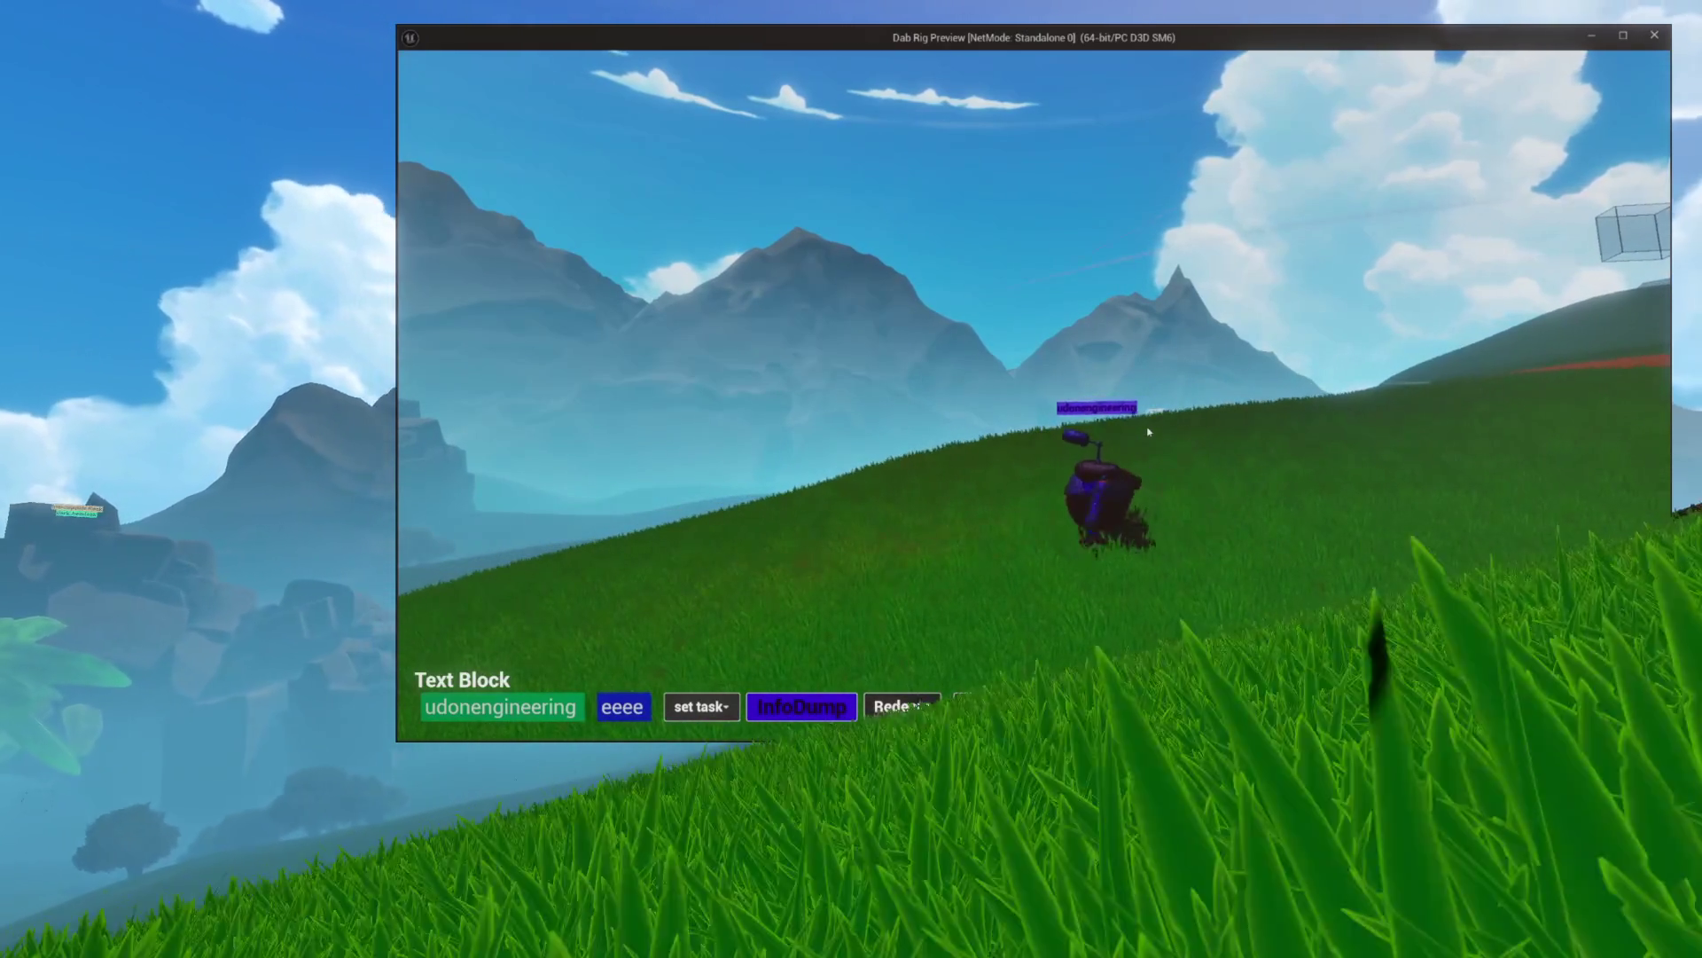
{"action": "key", "text": "w"}
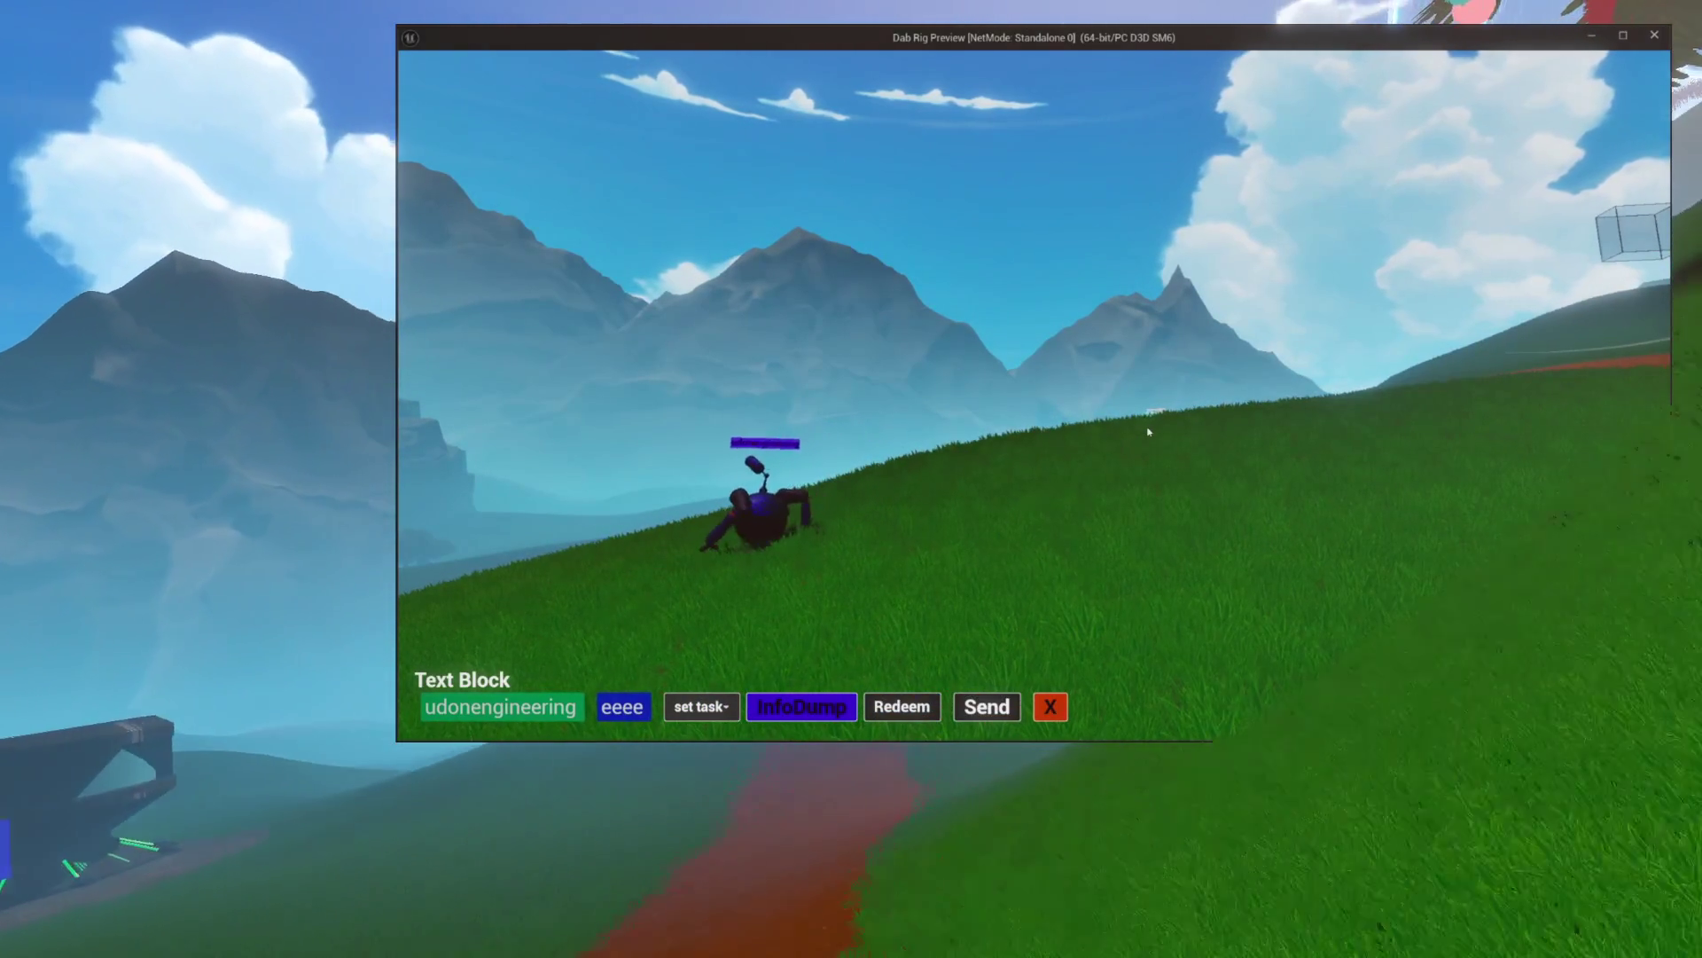
{"action": "key", "text": "w"}
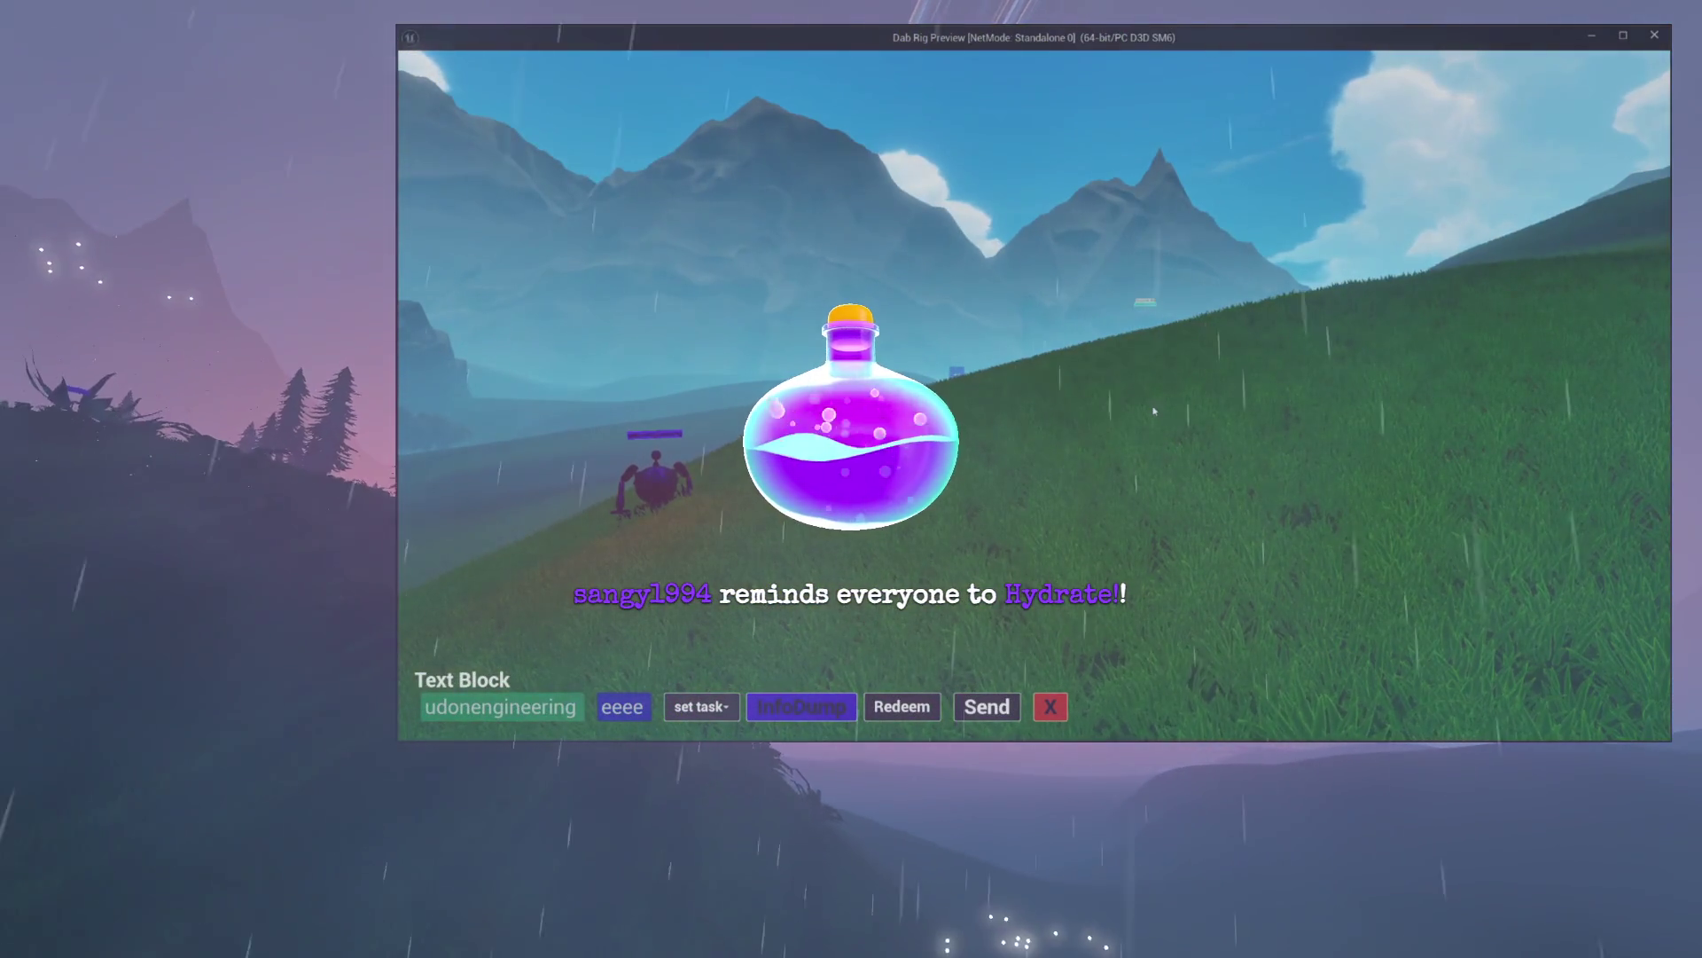
{"action": "key", "text": "Escape"}
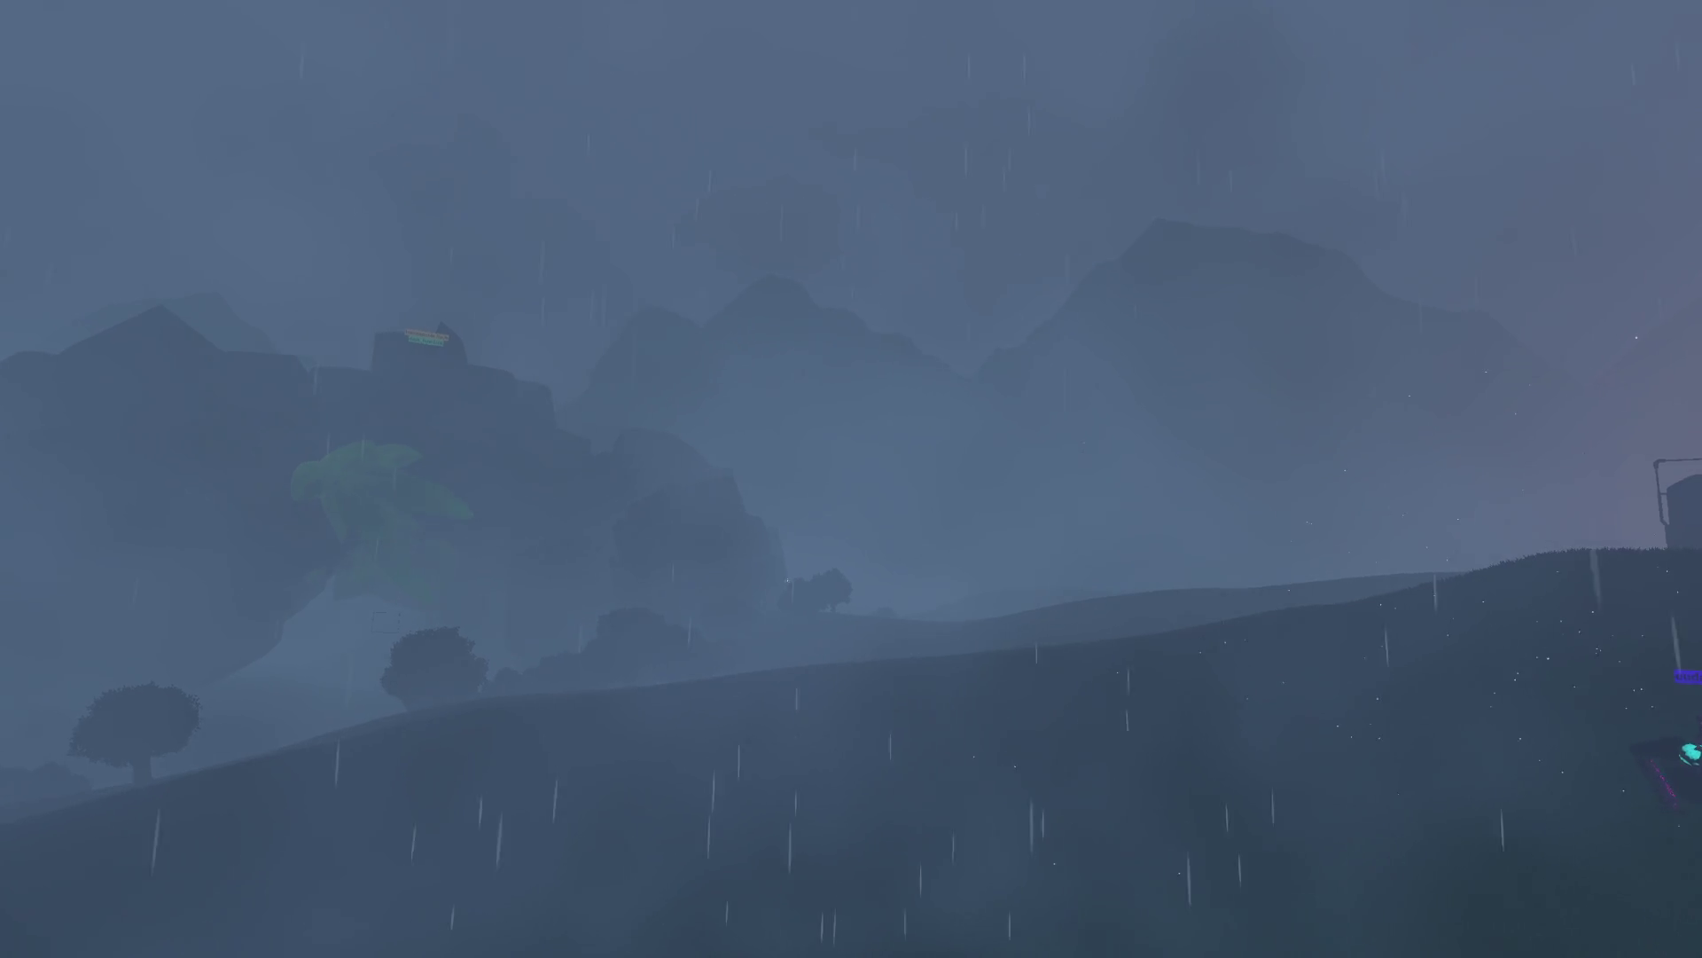
{"action": "key", "text": "w"}
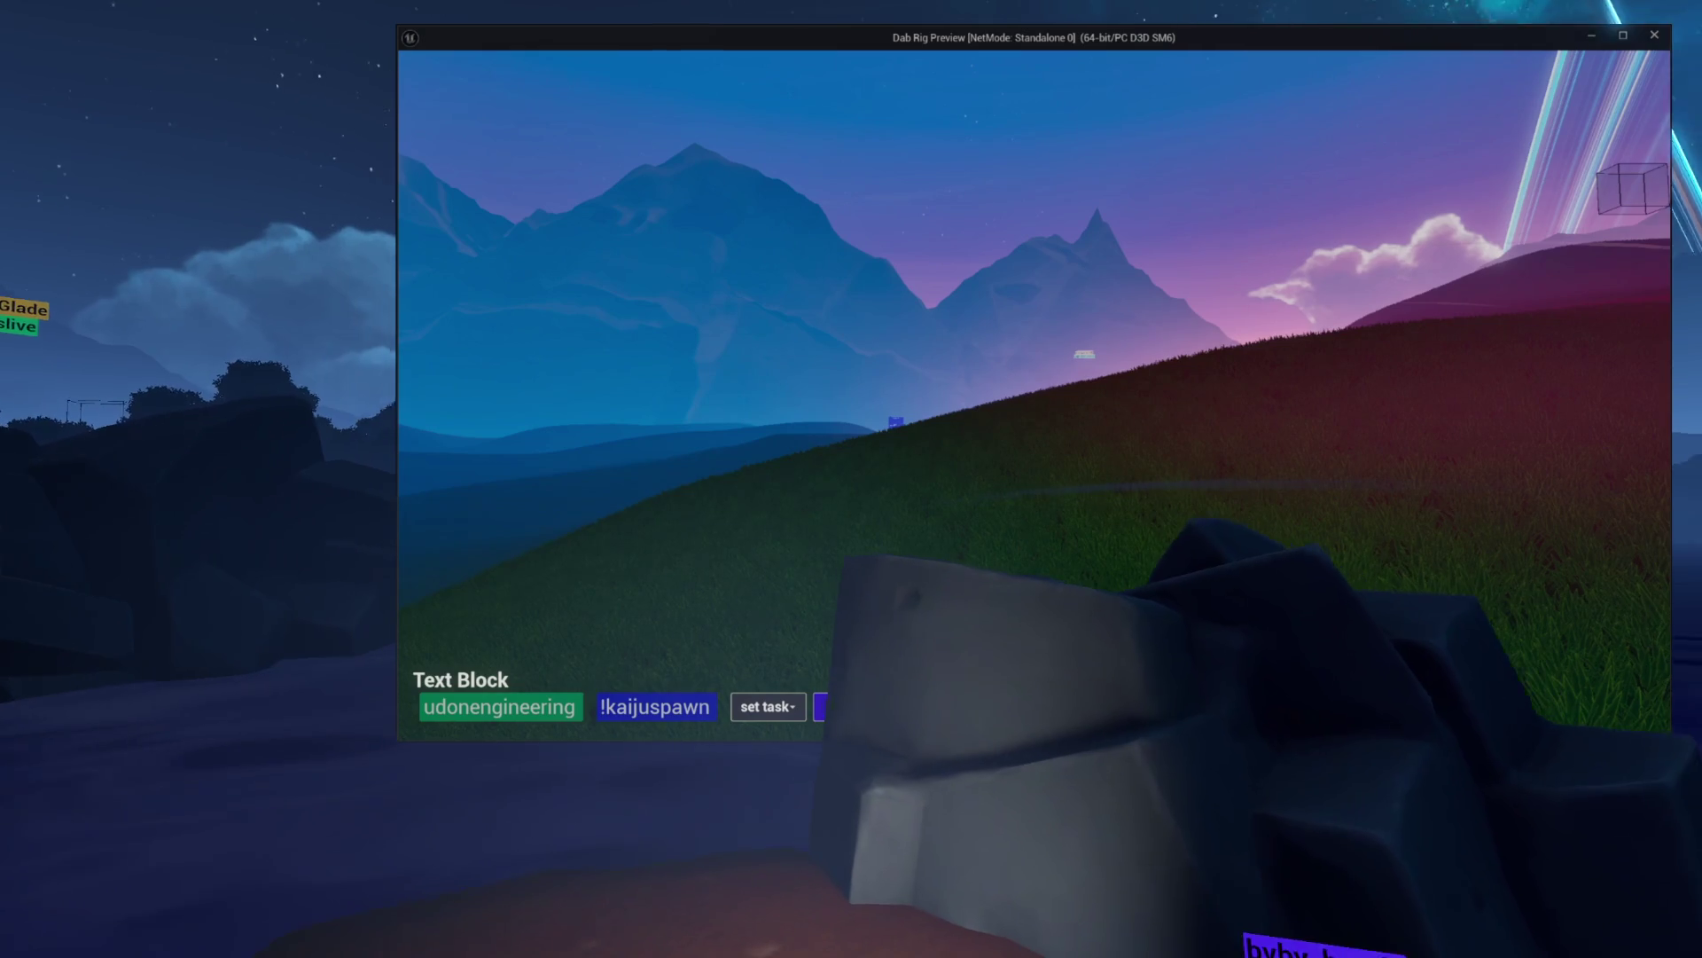
- Check the editor's output log mid-game, look around in the game, then stop the play session
{"action": "key", "text": "alt+Tab"}
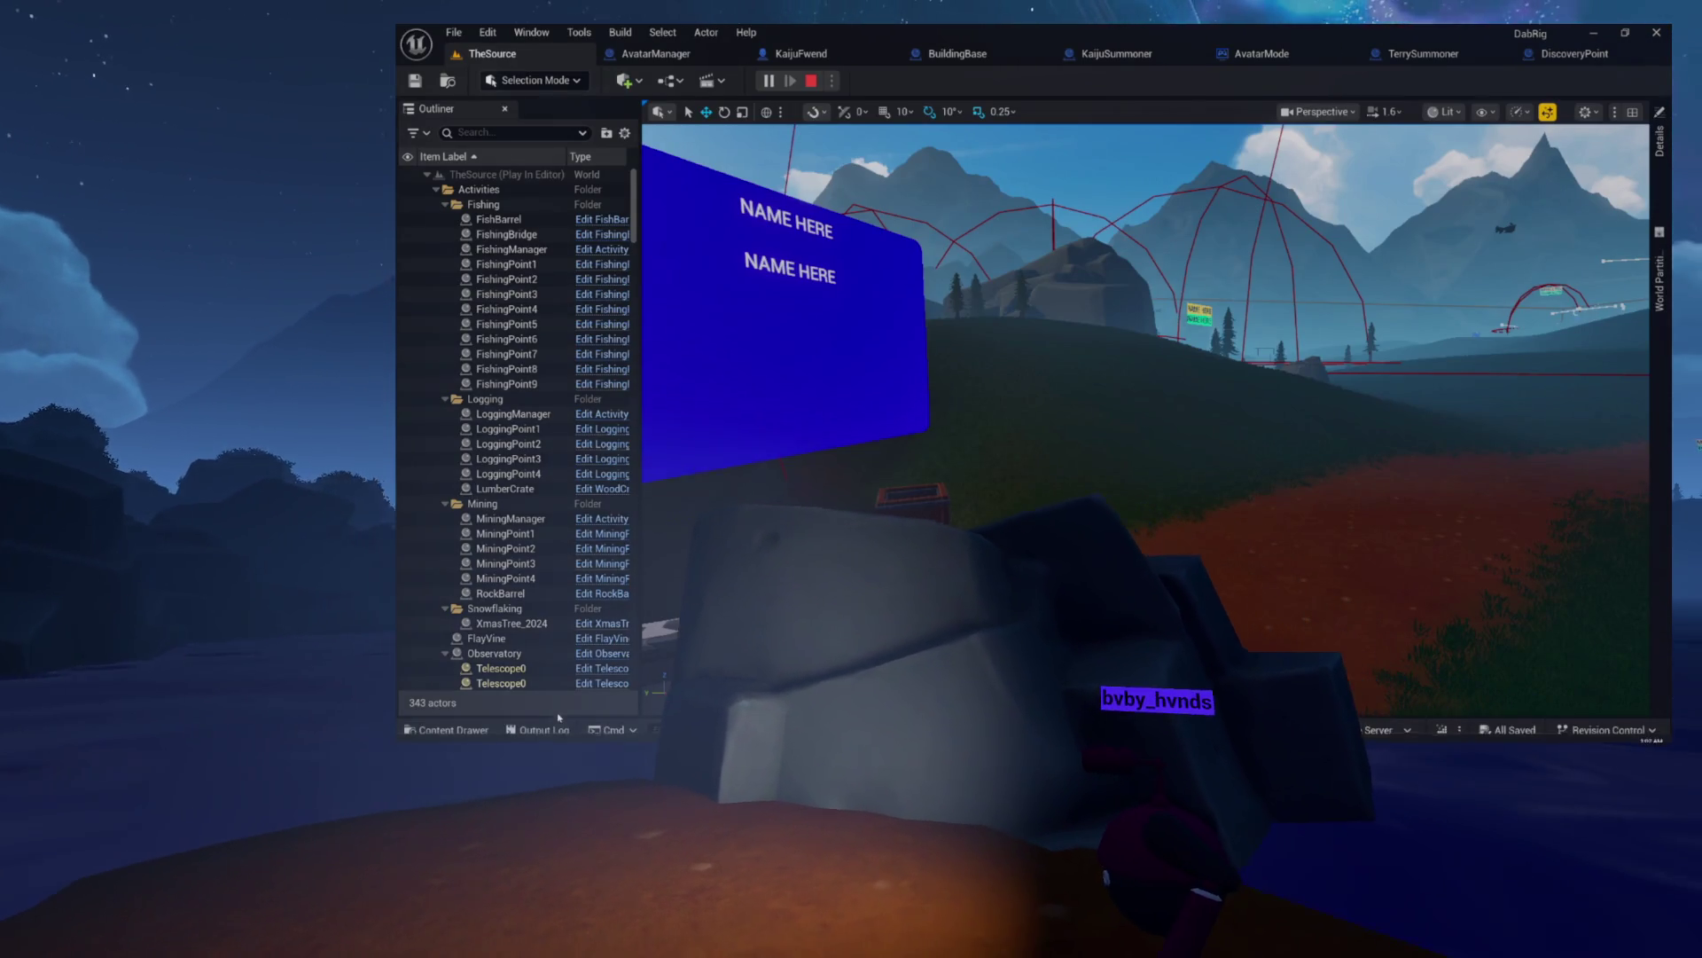
{"action": "key", "text": "grave"}
{"action": "key", "text": "grave"}
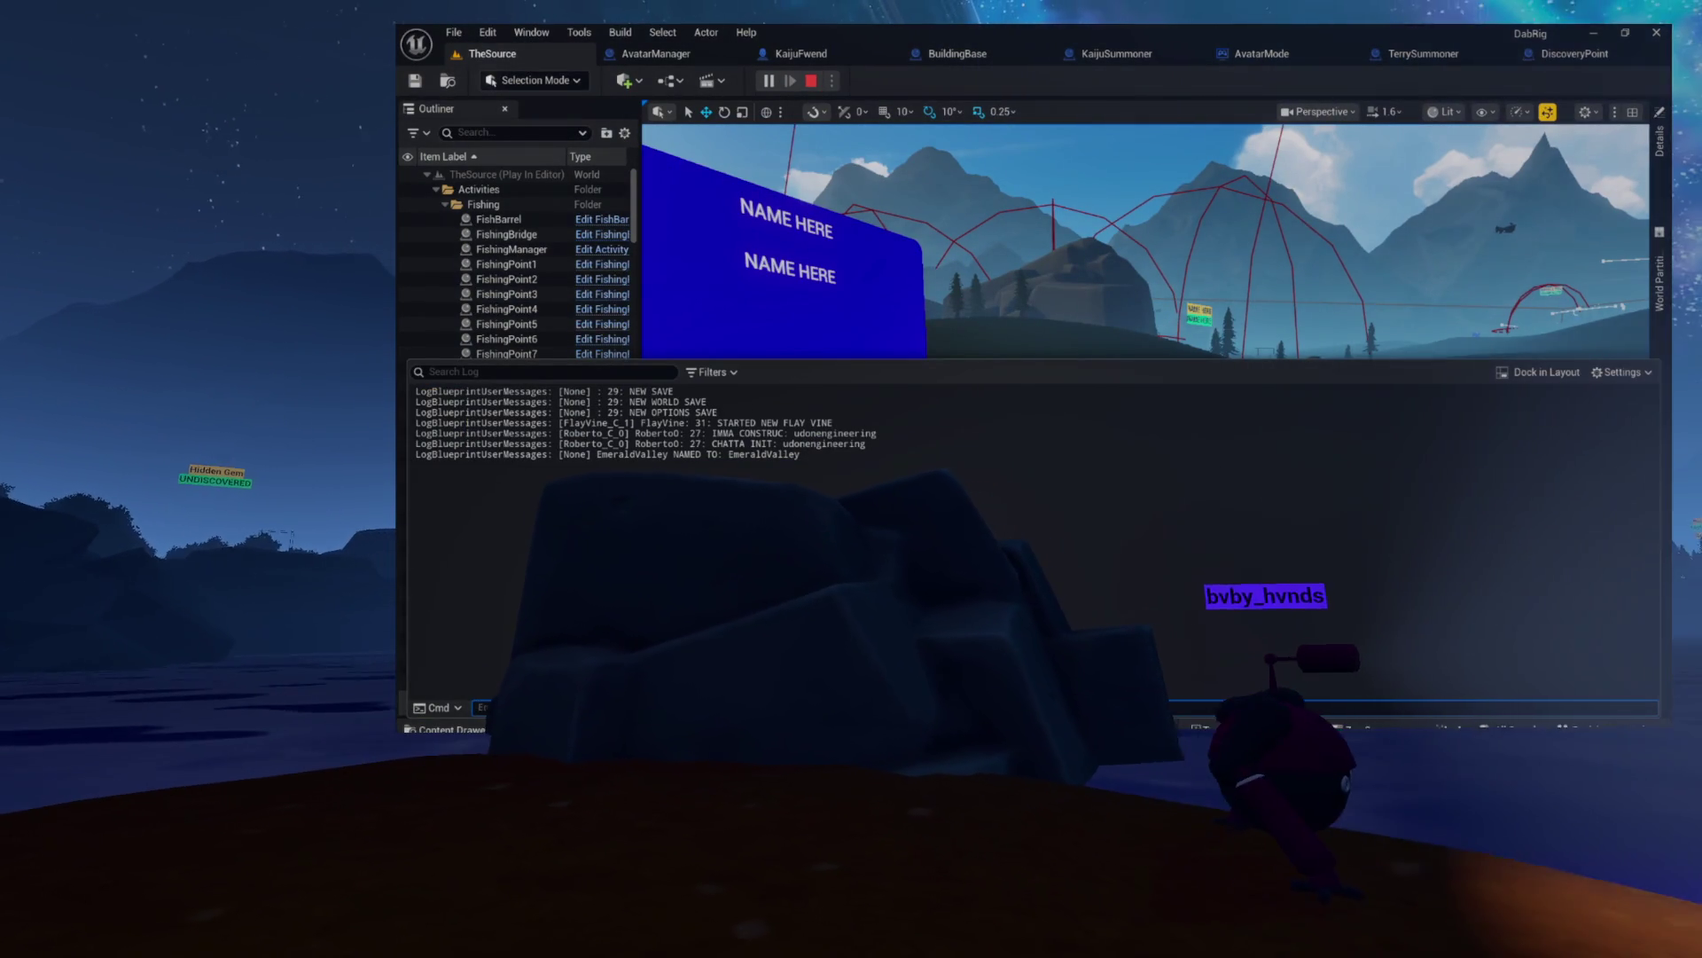
{"action": "key", "text": "alt+Tab"}
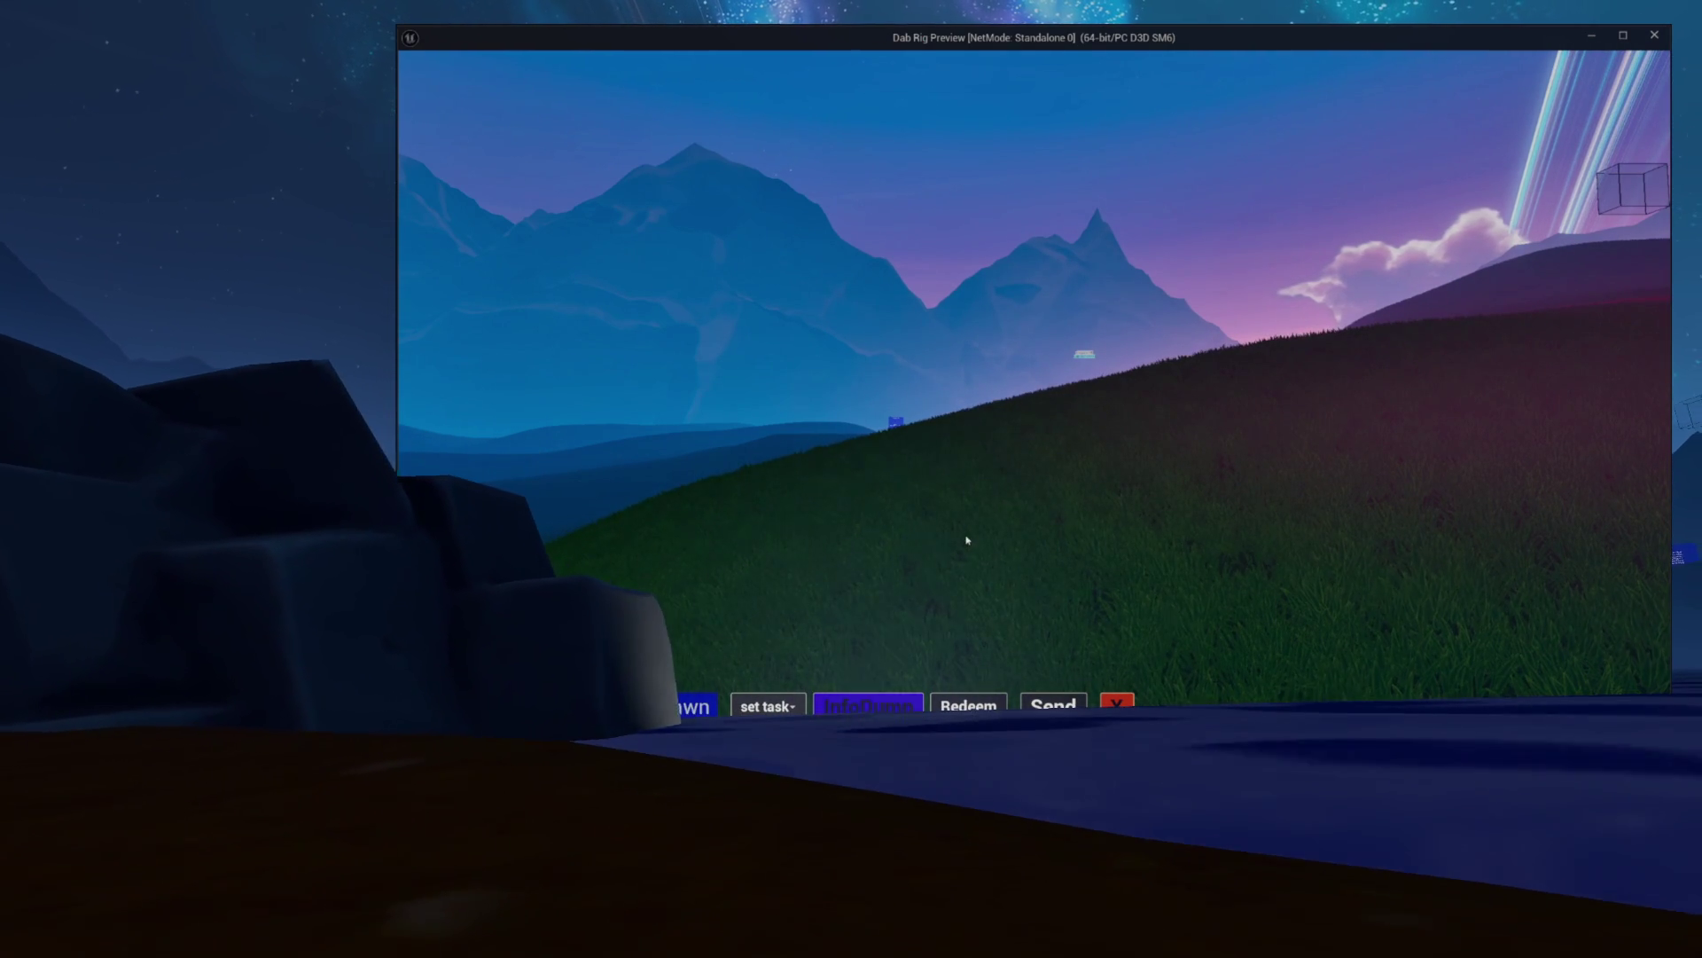
{"action": "mouse_move", "coordinate": [882, 278]}
{"action": "left_mouse_down"}
{"action": "mouse_move", "coordinate": [562, 317]}
{"action": "mouse_move", "coordinate": [869, 354]}
{"action": "mouse_move", "coordinate": [808, 354]}
{"action": "left_mouse_up"}
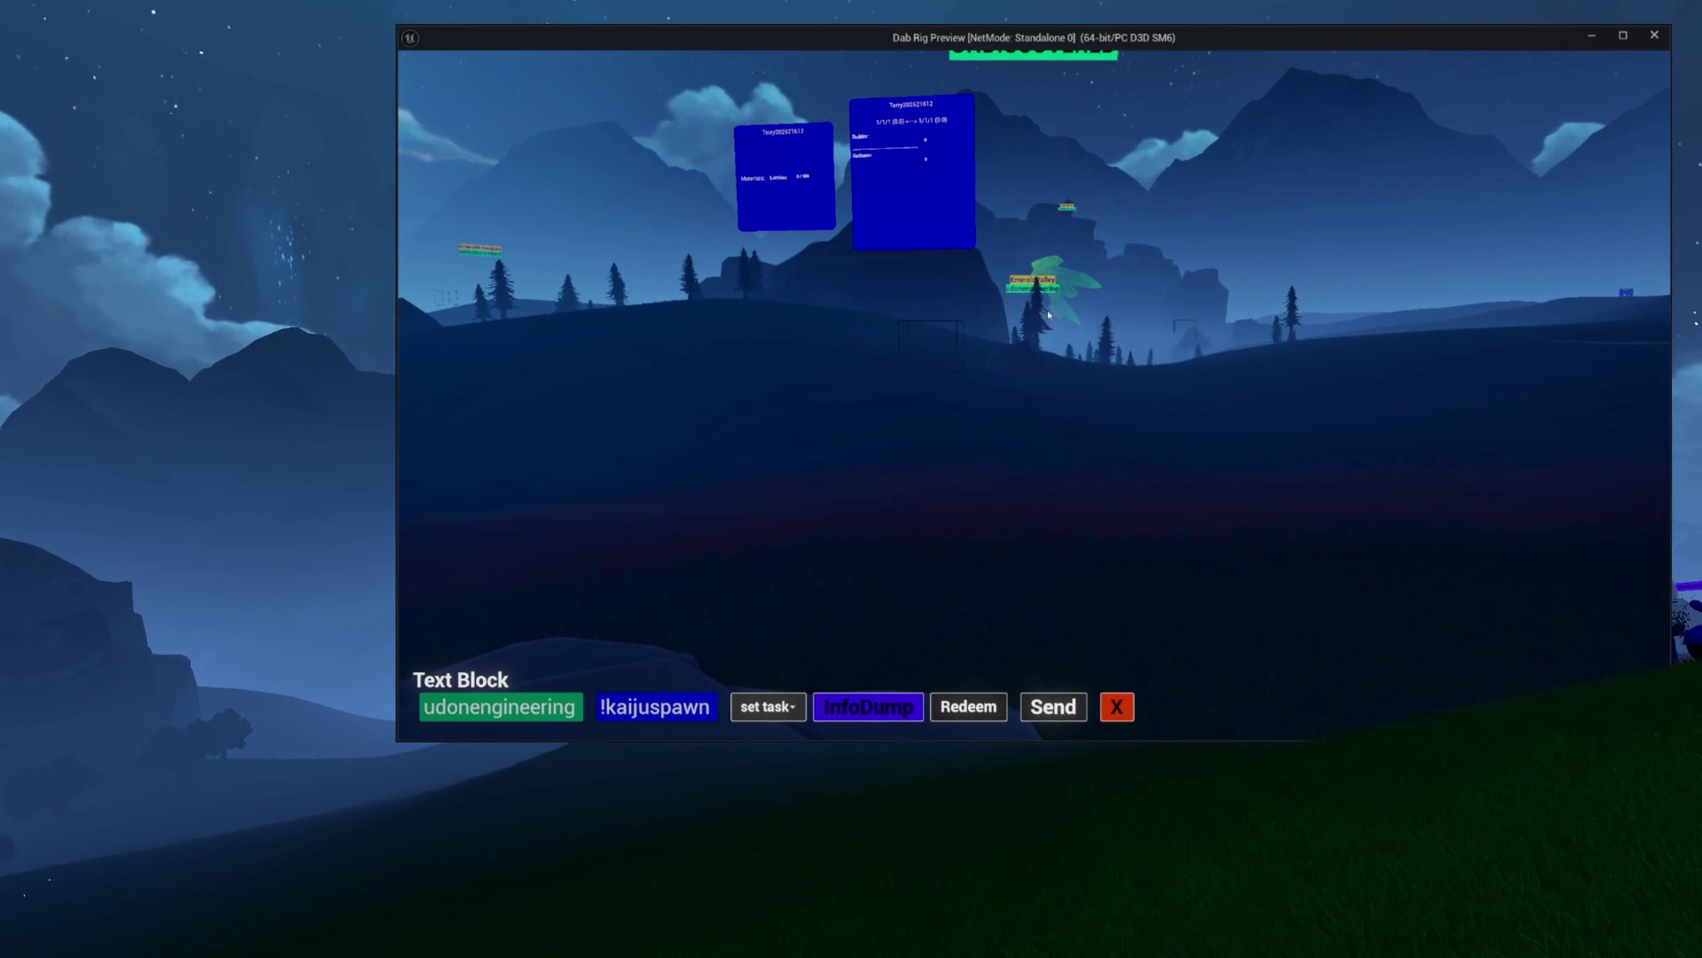
{"action": "key", "text": "Escape"}
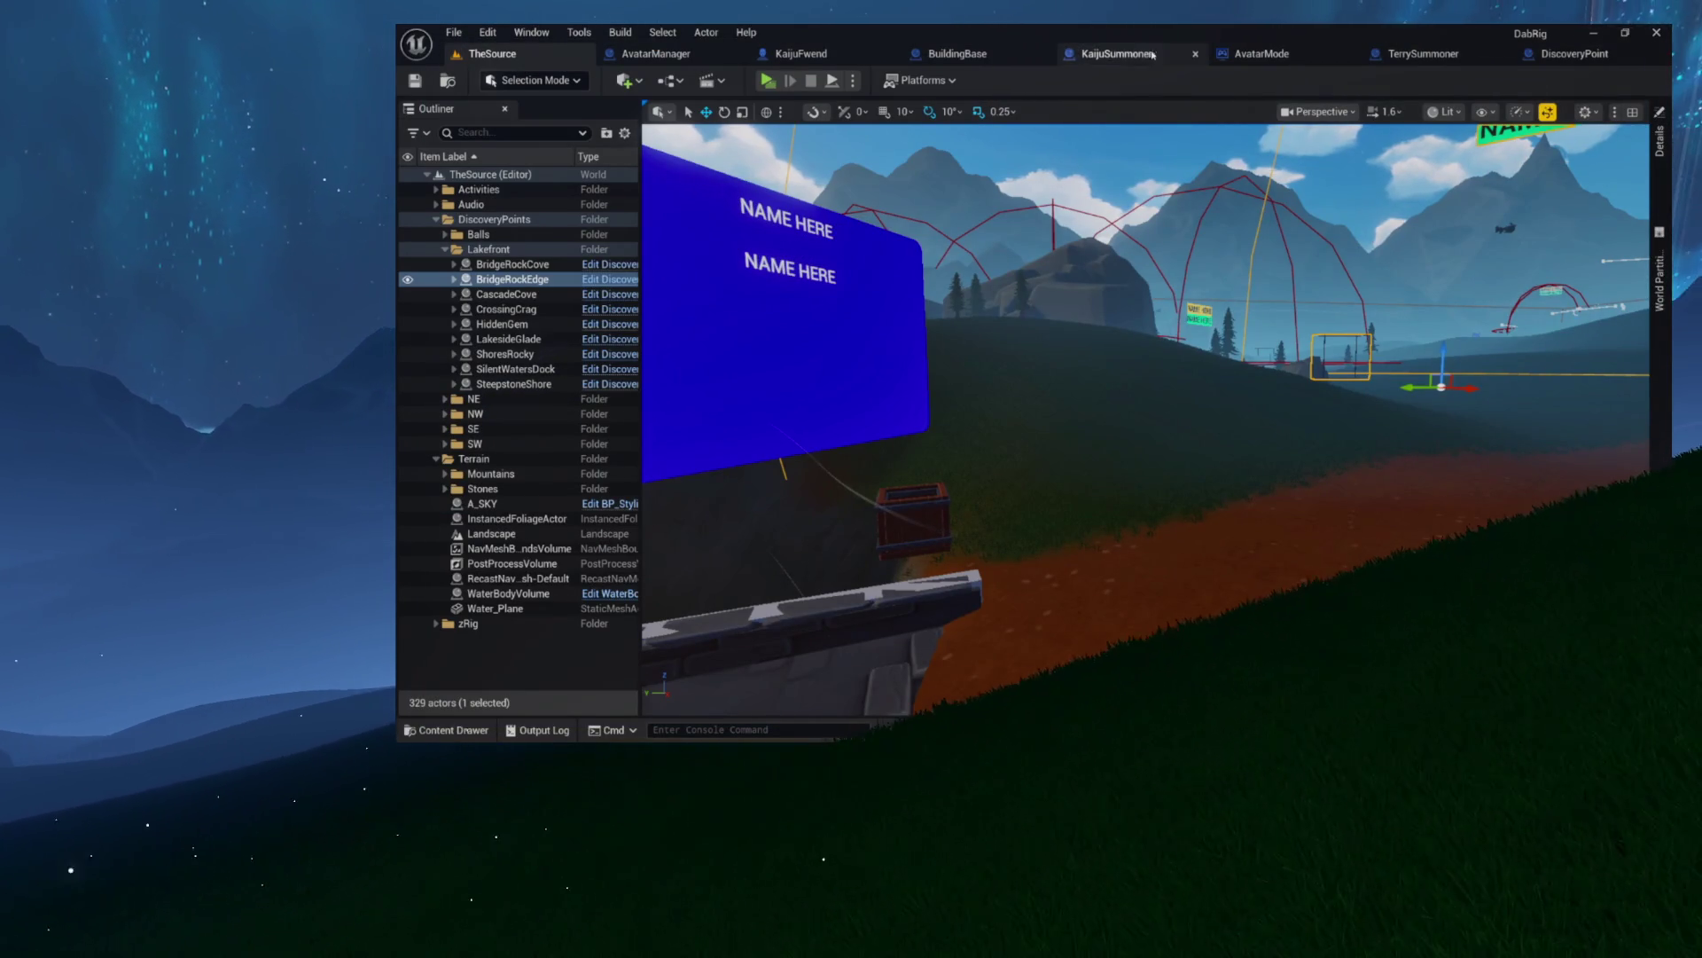
- Reopen the AvatarManager blueprint on the SpawnKaijuEffigies graph, closing the other function graphs
{"action": "left_click", "coordinate": [698, 62]}
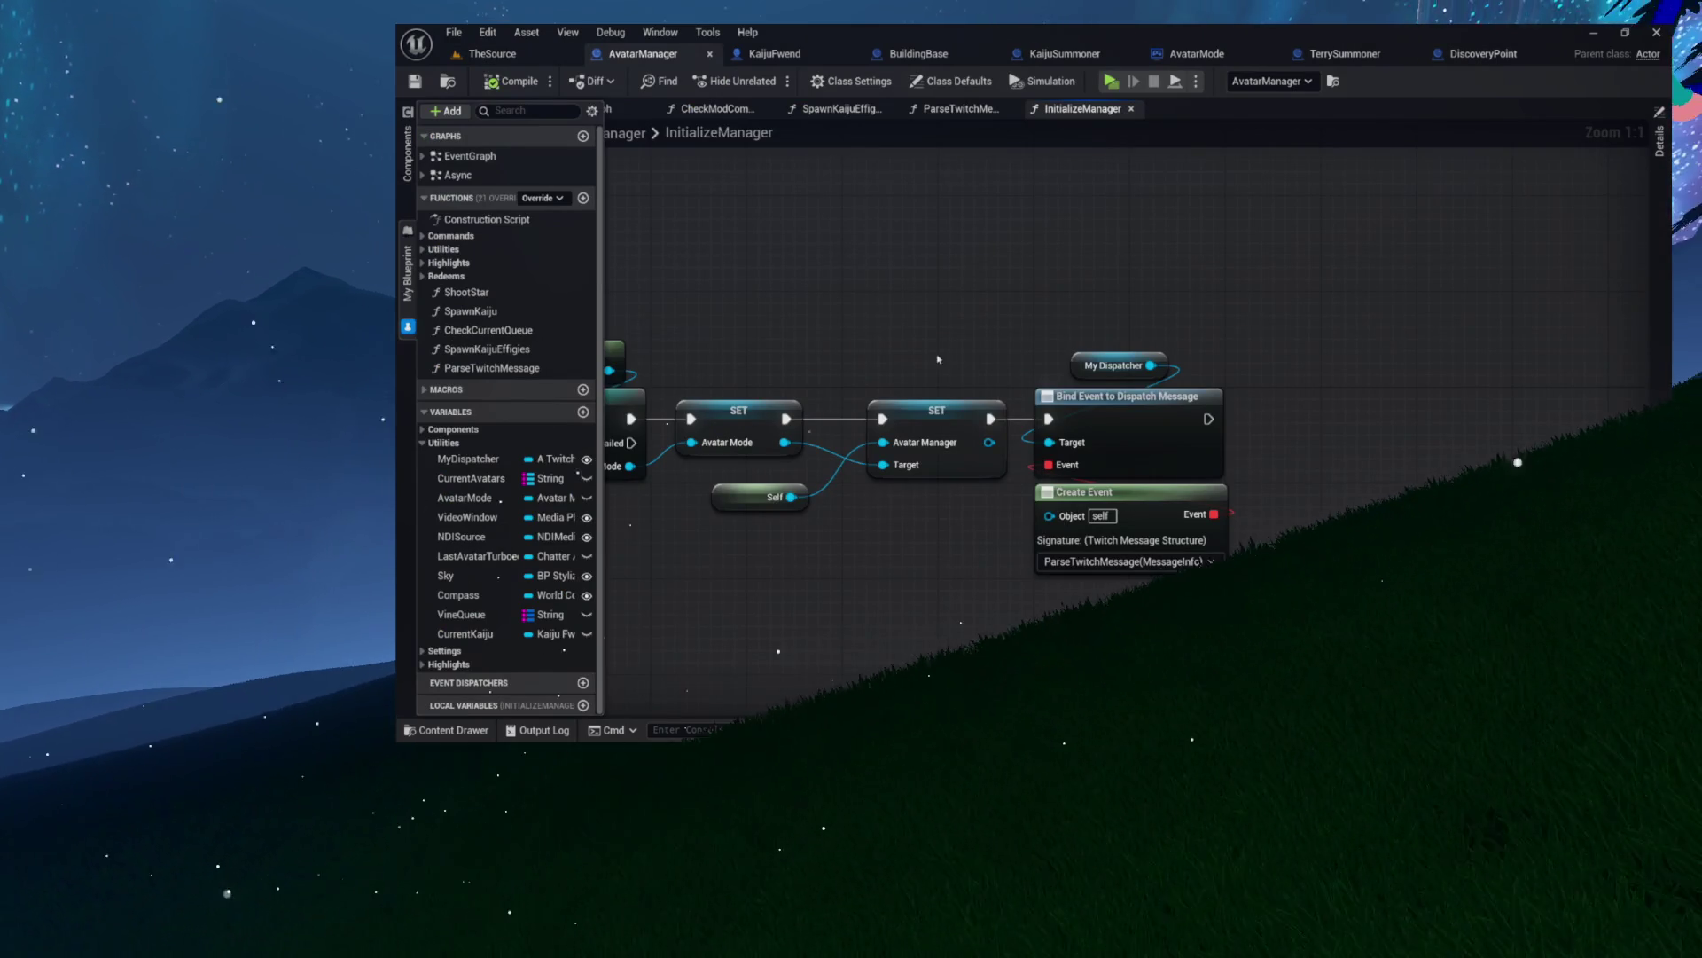
{"action": "left_click_drag", "start_coordinate": [939, 358], "coordinate": [1237, 580]}
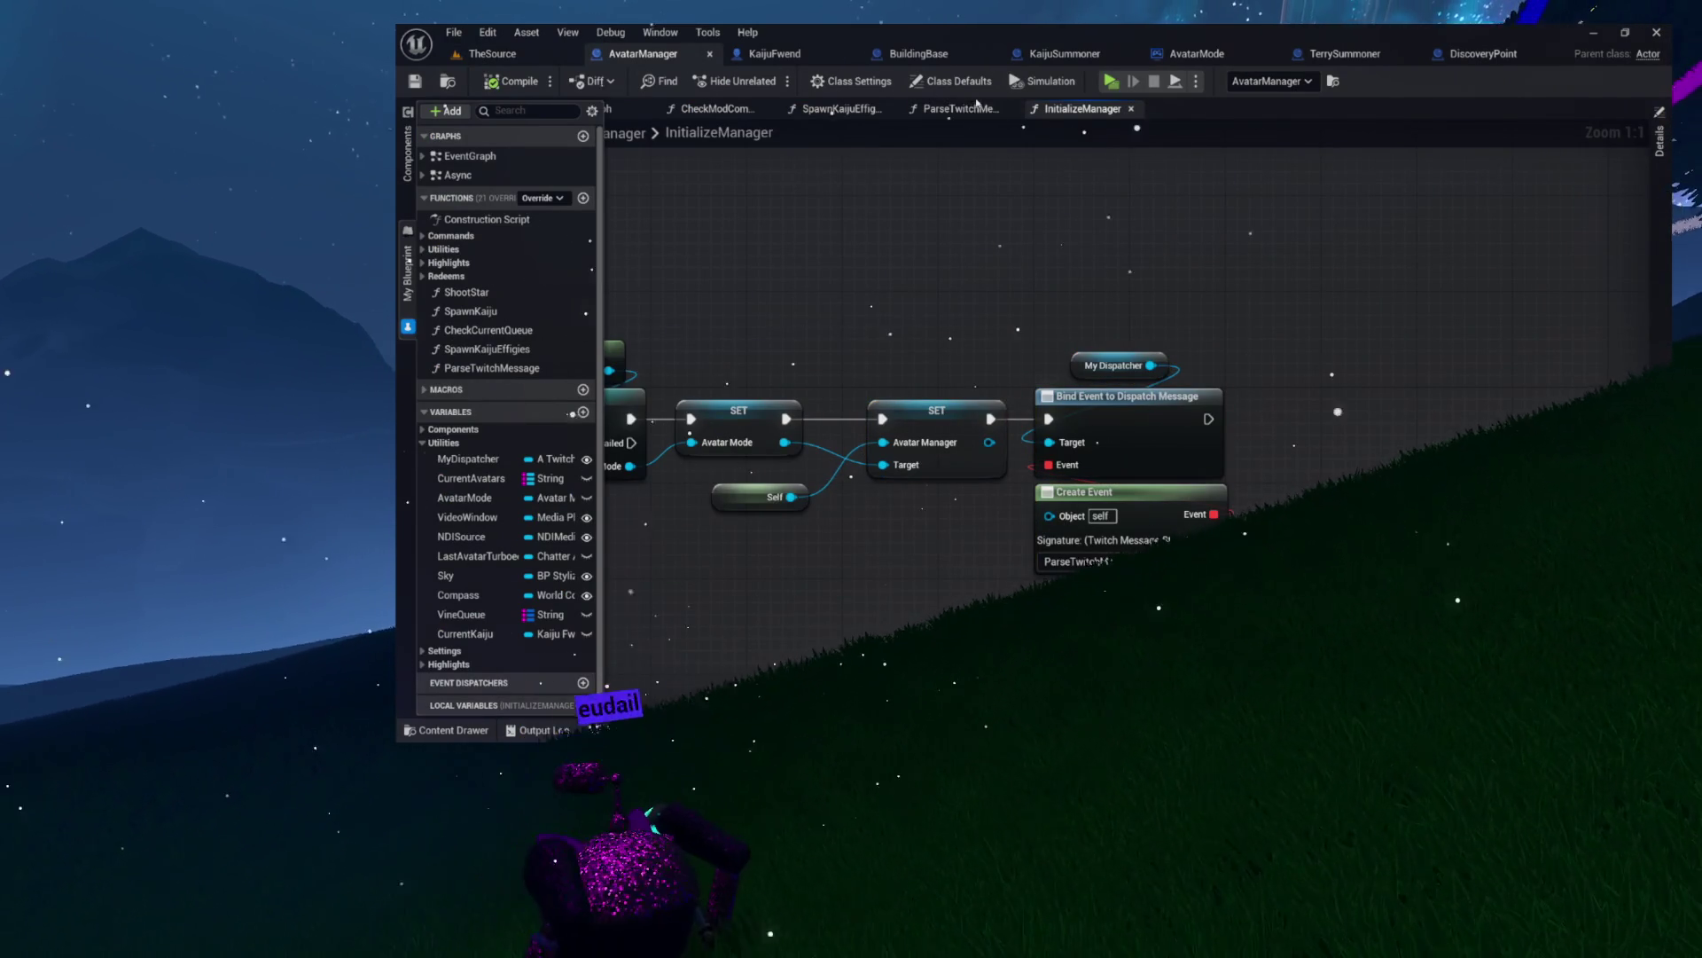
{"action": "left_click", "coordinate": [956, 108]}
{"action": "left_click", "coordinate": [830, 110]}
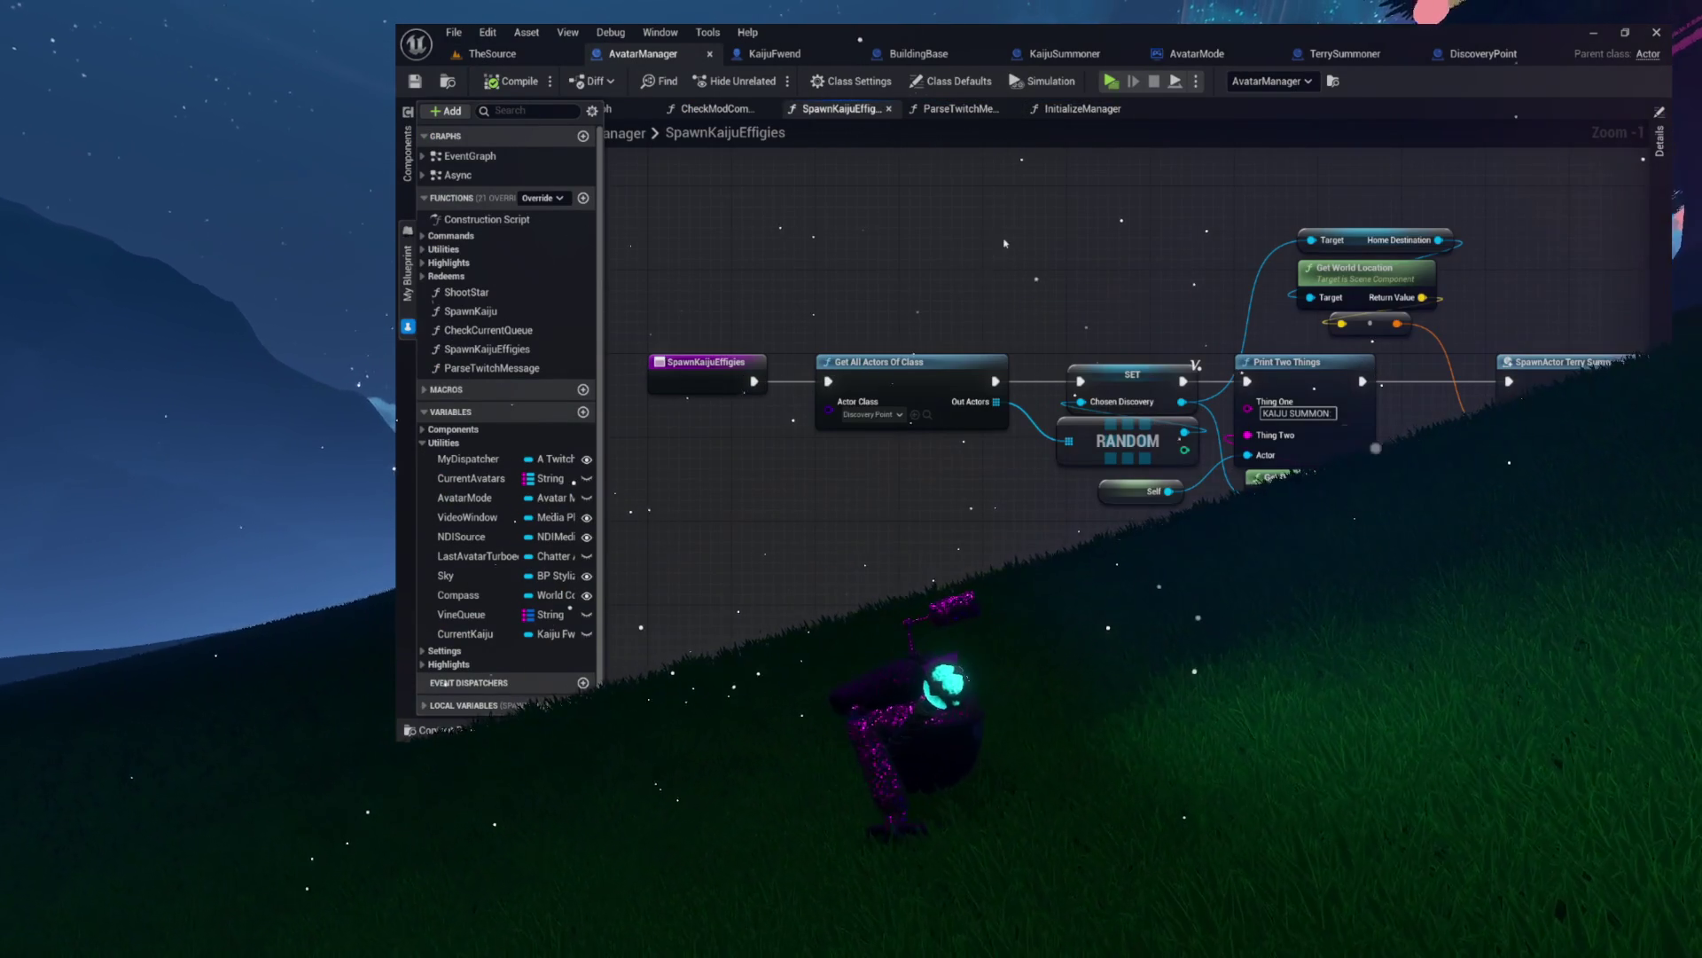
{"action": "left_click", "coordinate": [1011, 110]}
{"action": "left_click", "coordinate": [1011, 110]}
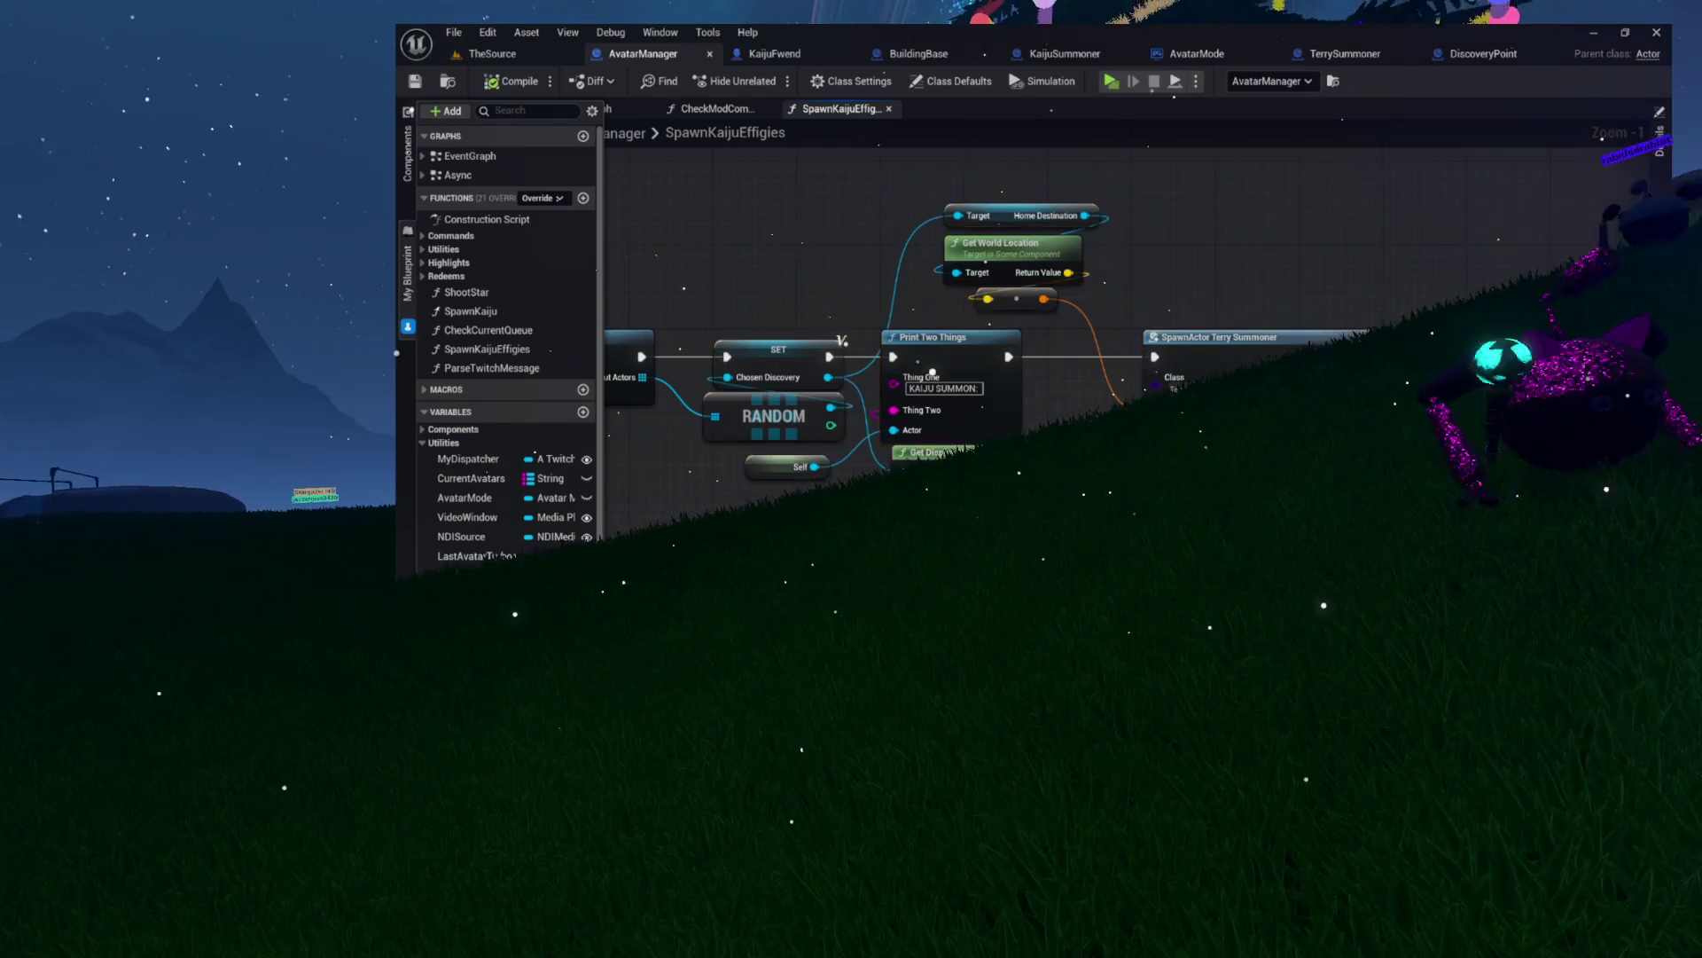
{"action": "left_click_drag", "start_coordinate": [1070, 275], "coordinate": [897, 299]}
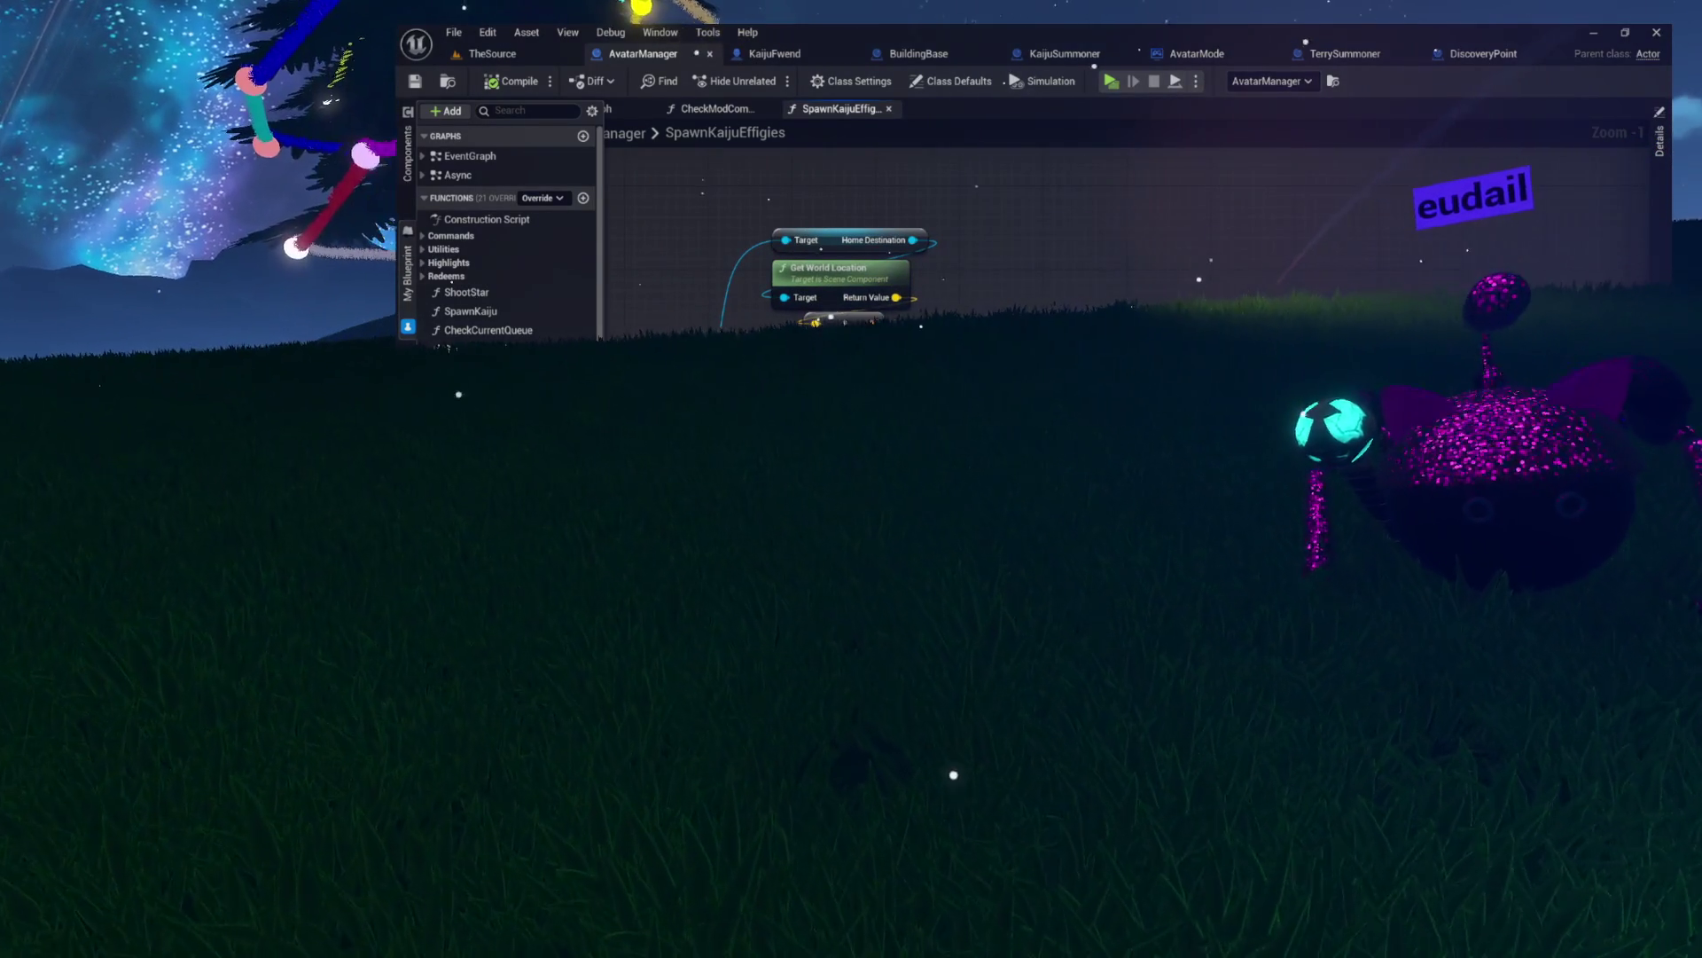
- Wire the world location into Terry Summoner's Spawn Transform and pull a new exec wire from Print Two Things
{"action": "left_click_drag", "start_coordinate": [1475, 438], "coordinate": [895, 297]}
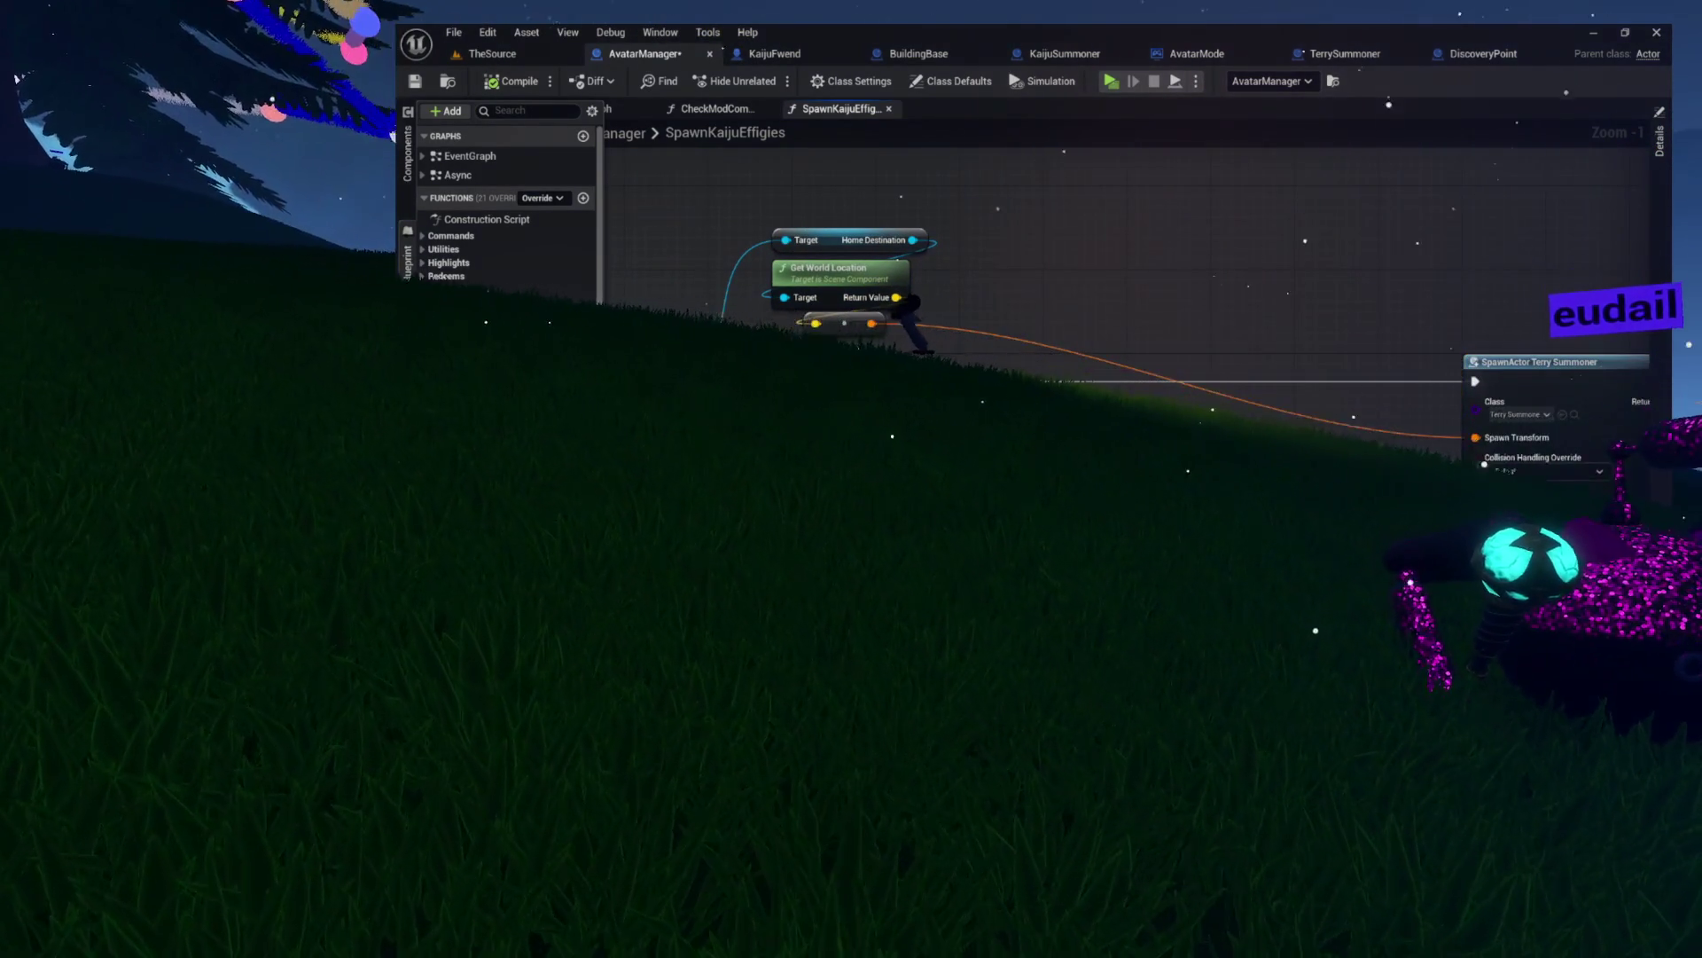
{"action": "mouse_move", "coordinate": [814, 346]}
{"action": "left_mouse_down"}
{"action": "mouse_move", "coordinate": [1212, 334]}
{"action": "mouse_move", "coordinate": [1368, 253]}
{"action": "mouse_move", "coordinate": [1459, 235]}
{"action": "left_mouse_up"}
{"action": "left_click_drag", "start_coordinate": [1007, 289], "coordinate": [924, 268]}
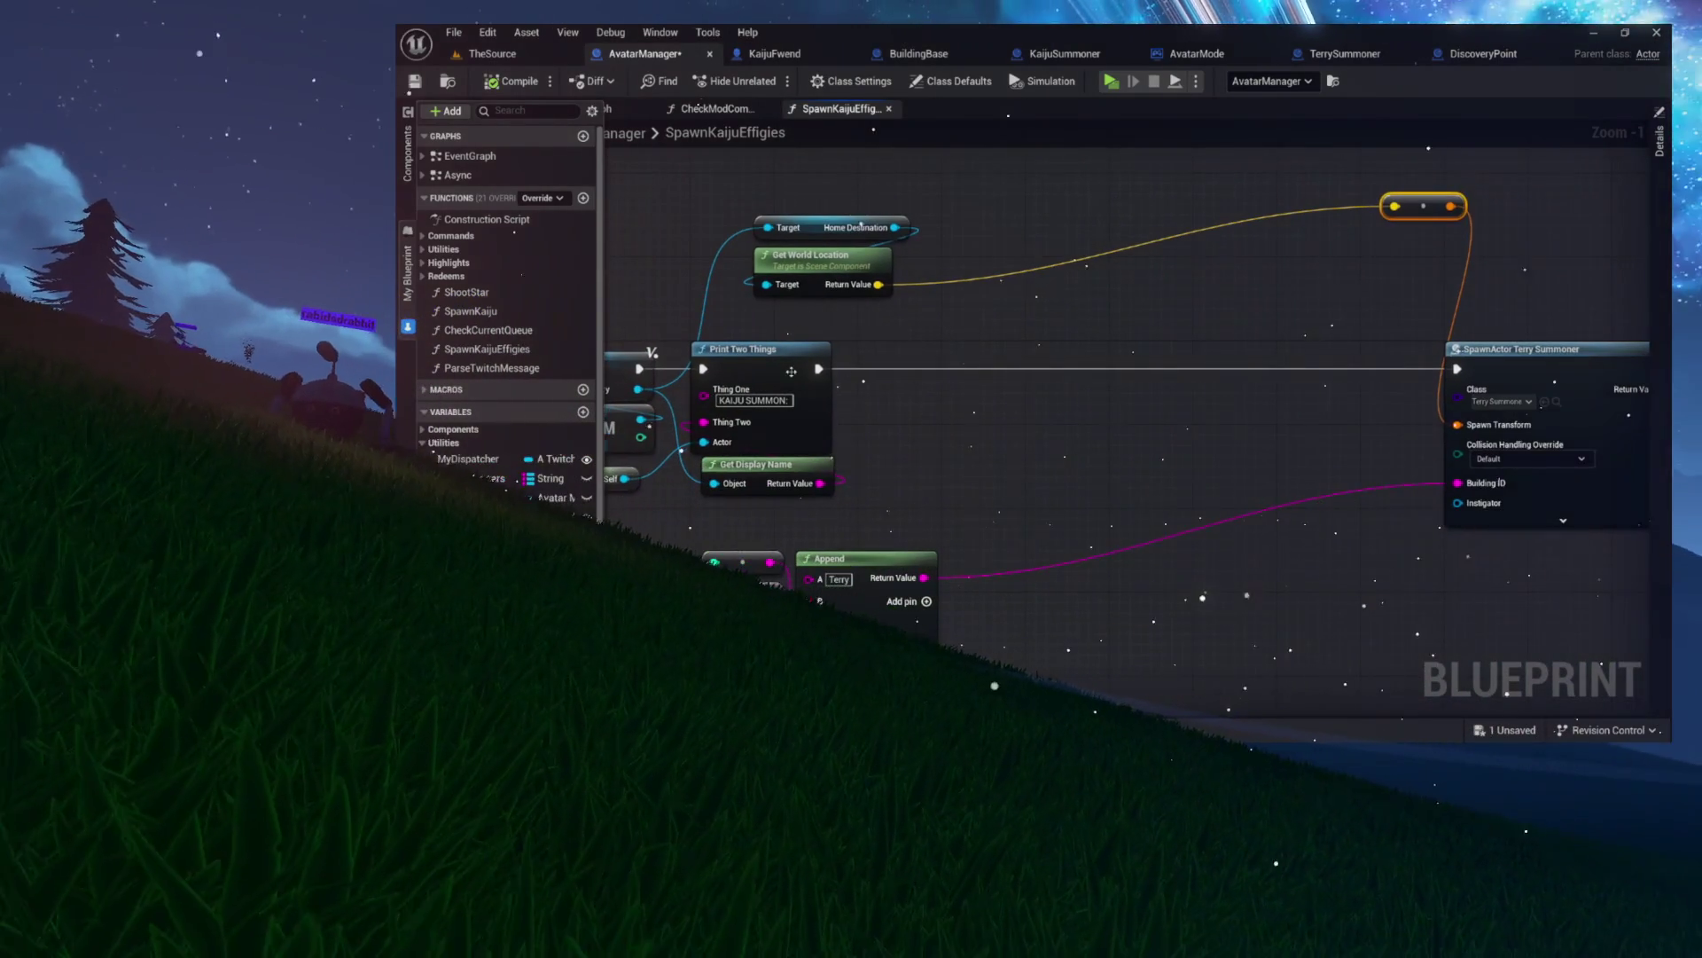
{"action": "left_click_drag", "start_coordinate": [818, 368], "coordinate": [916, 350]}
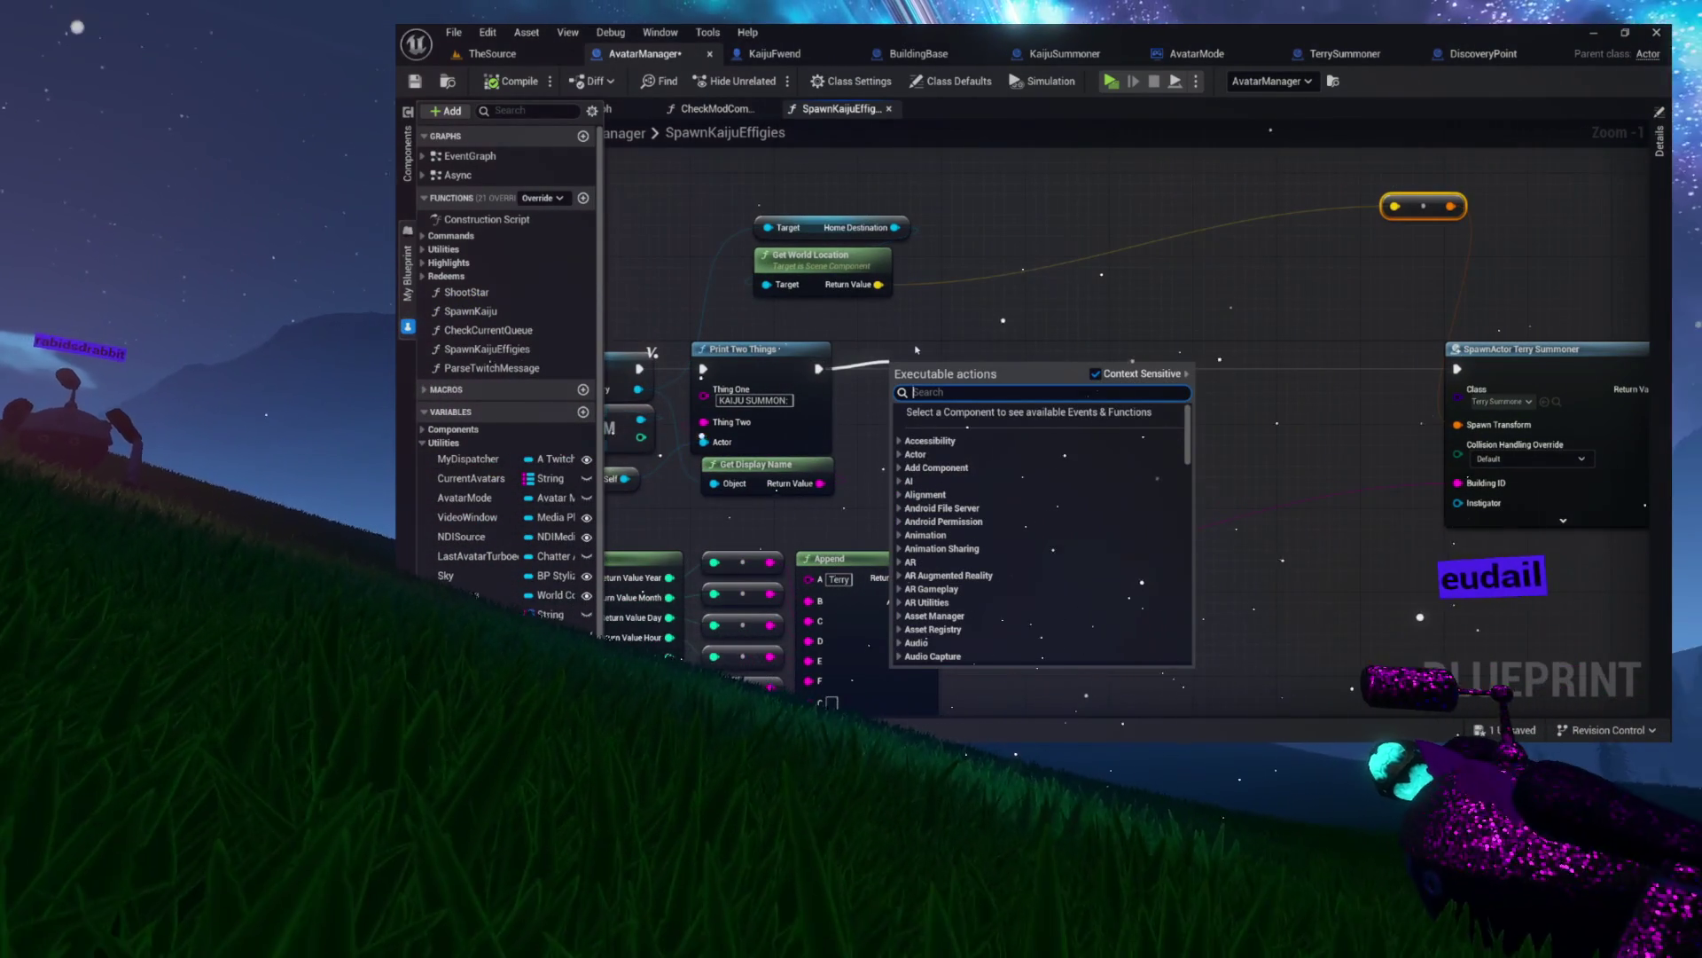
- Add a Line Trace By Channel whose End is the world location plus a downward Z offset
{"action": "type", "text": "line trace"}
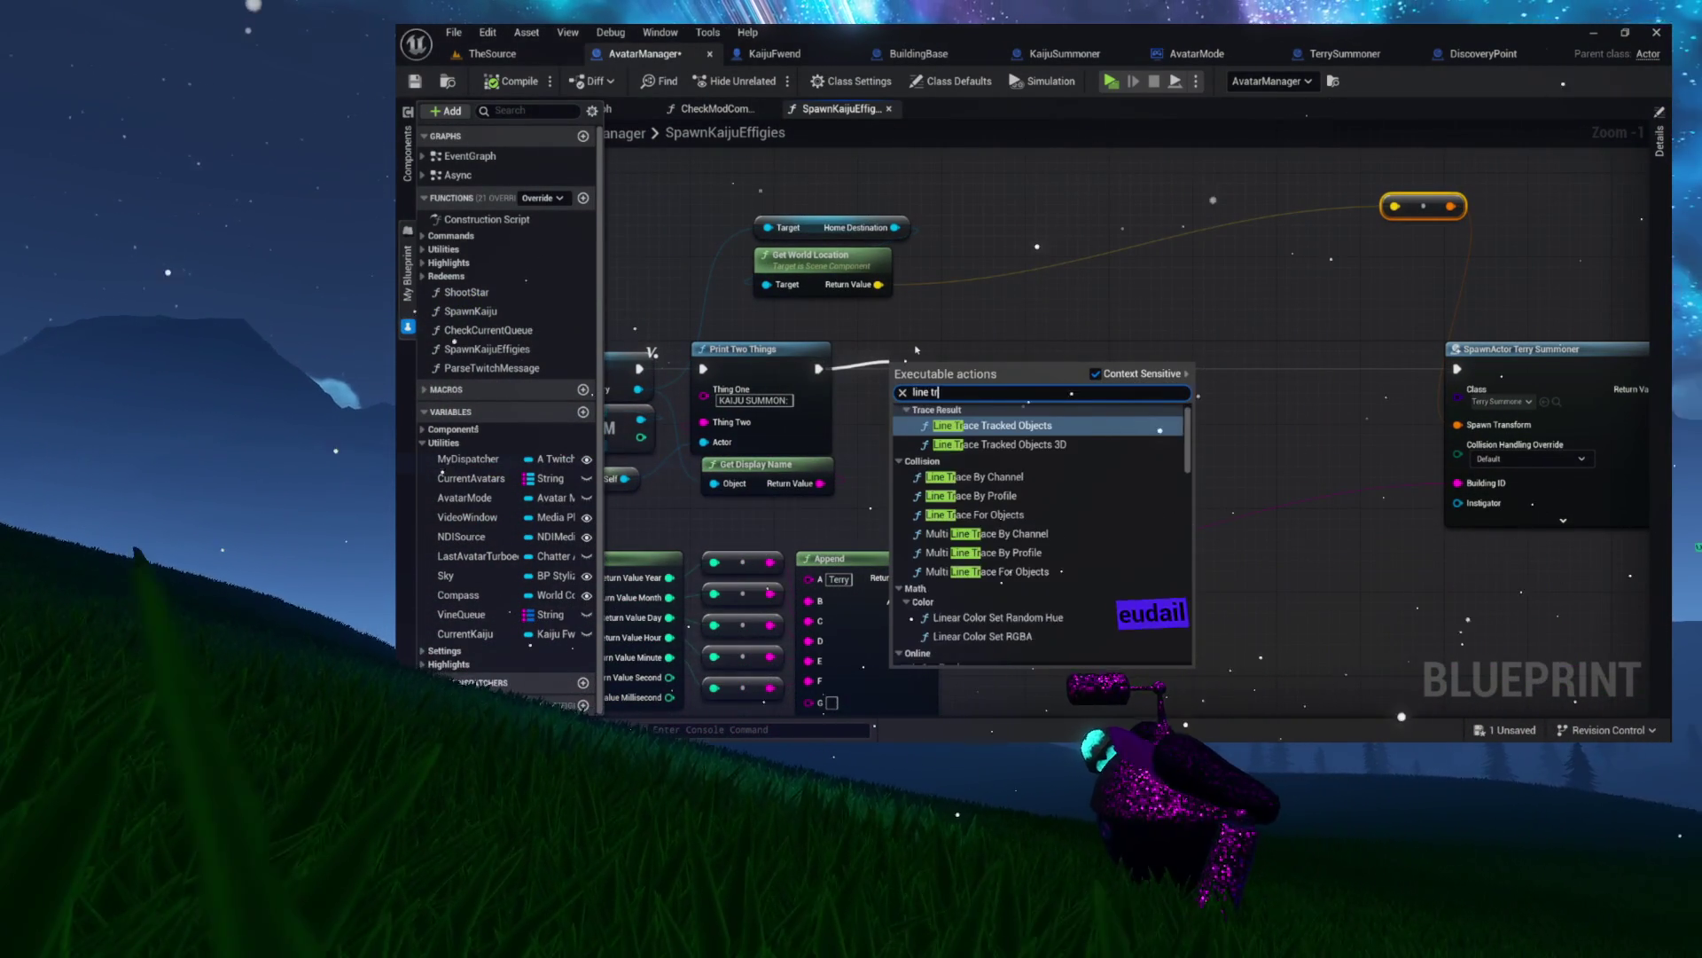
{"action": "key", "text": "Return"}
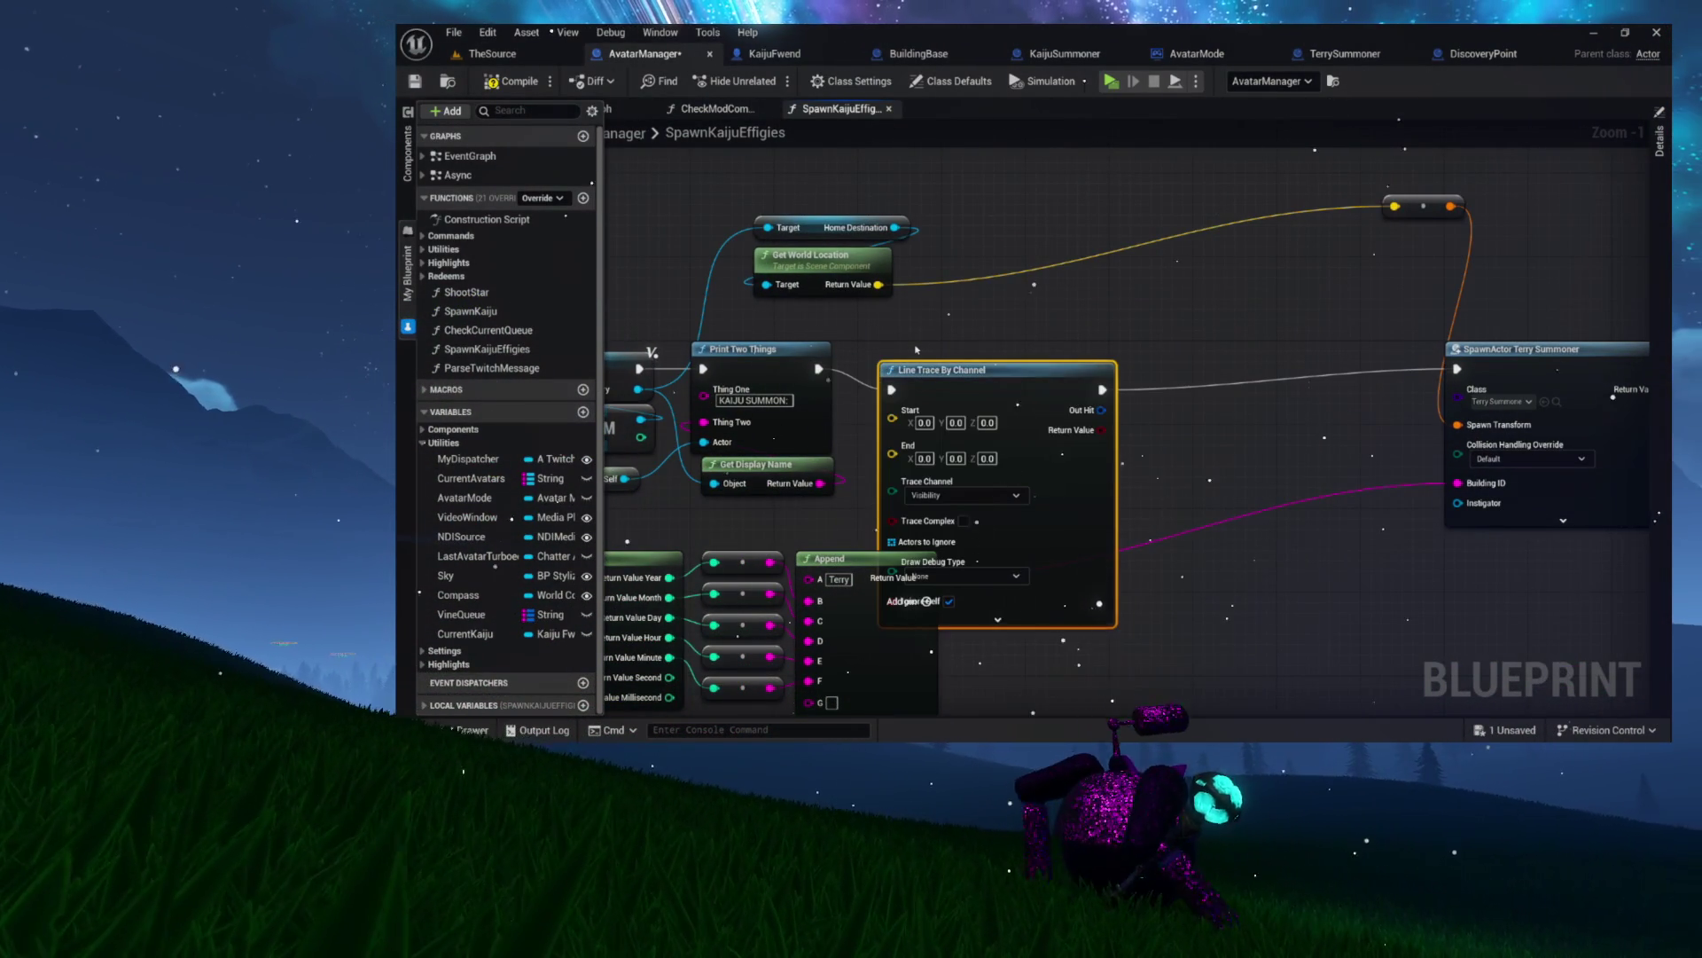
{"action": "left_click_drag", "start_coordinate": [983, 385], "coordinate": [1066, 364]}
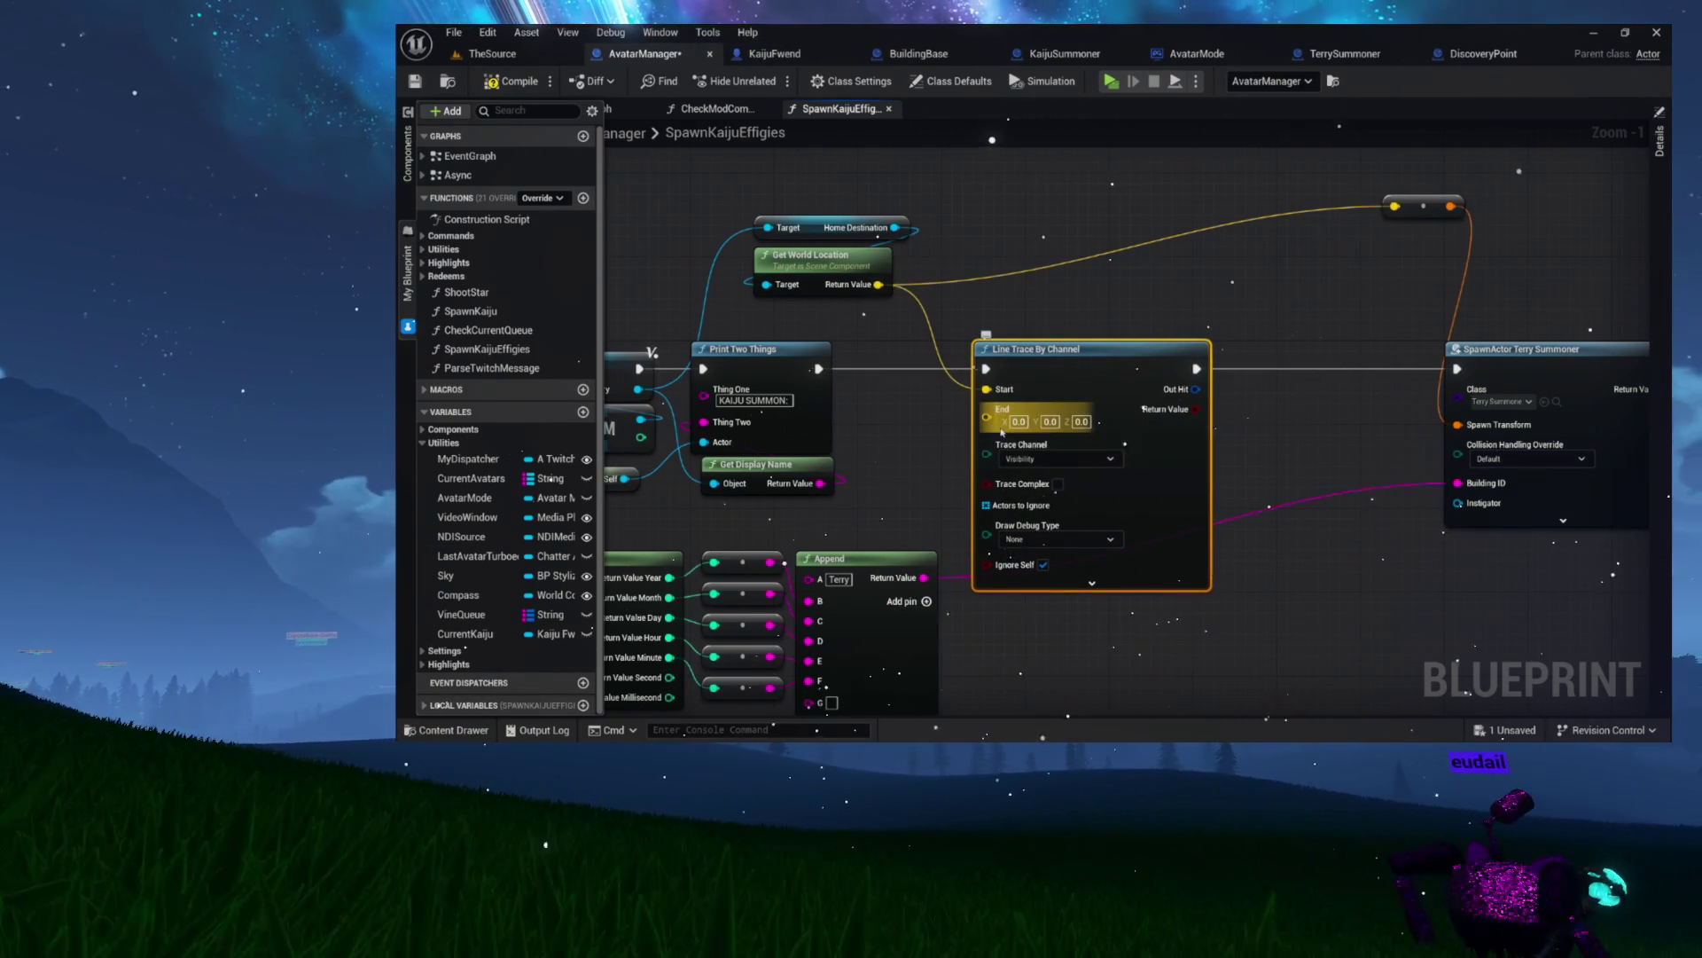
{"action": "left_click_drag", "start_coordinate": [876, 285], "coordinate": [962, 294]}
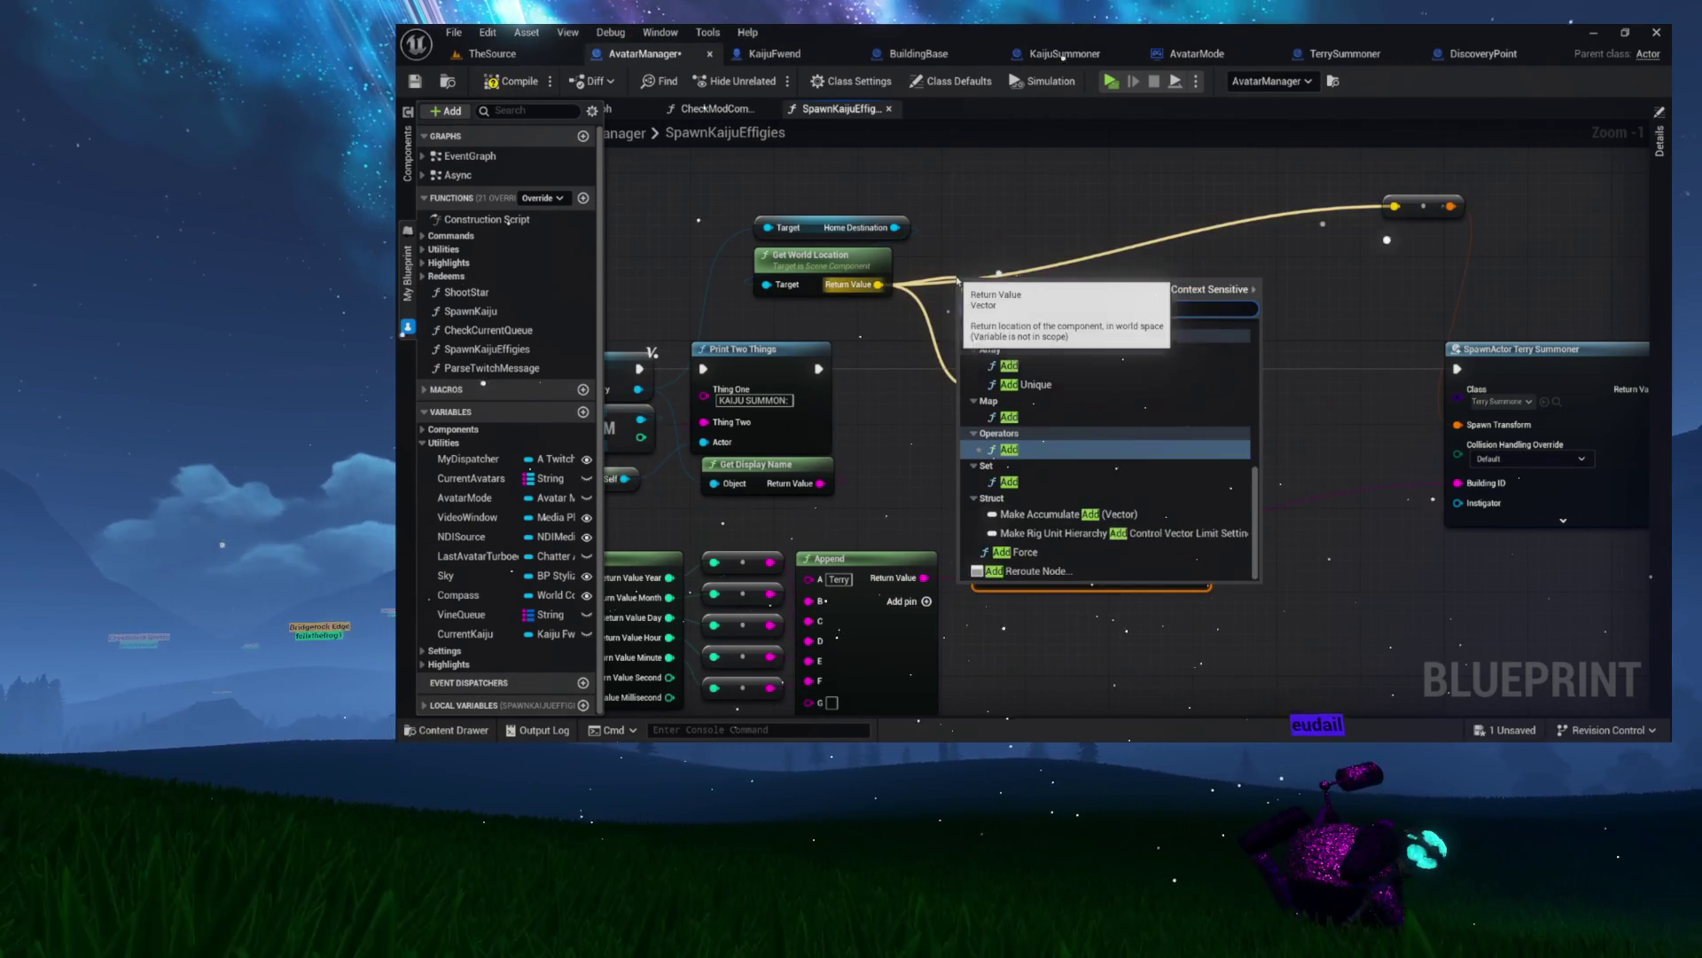
{"action": "type", "text": "+"}
{"action": "key", "text": "Return"}
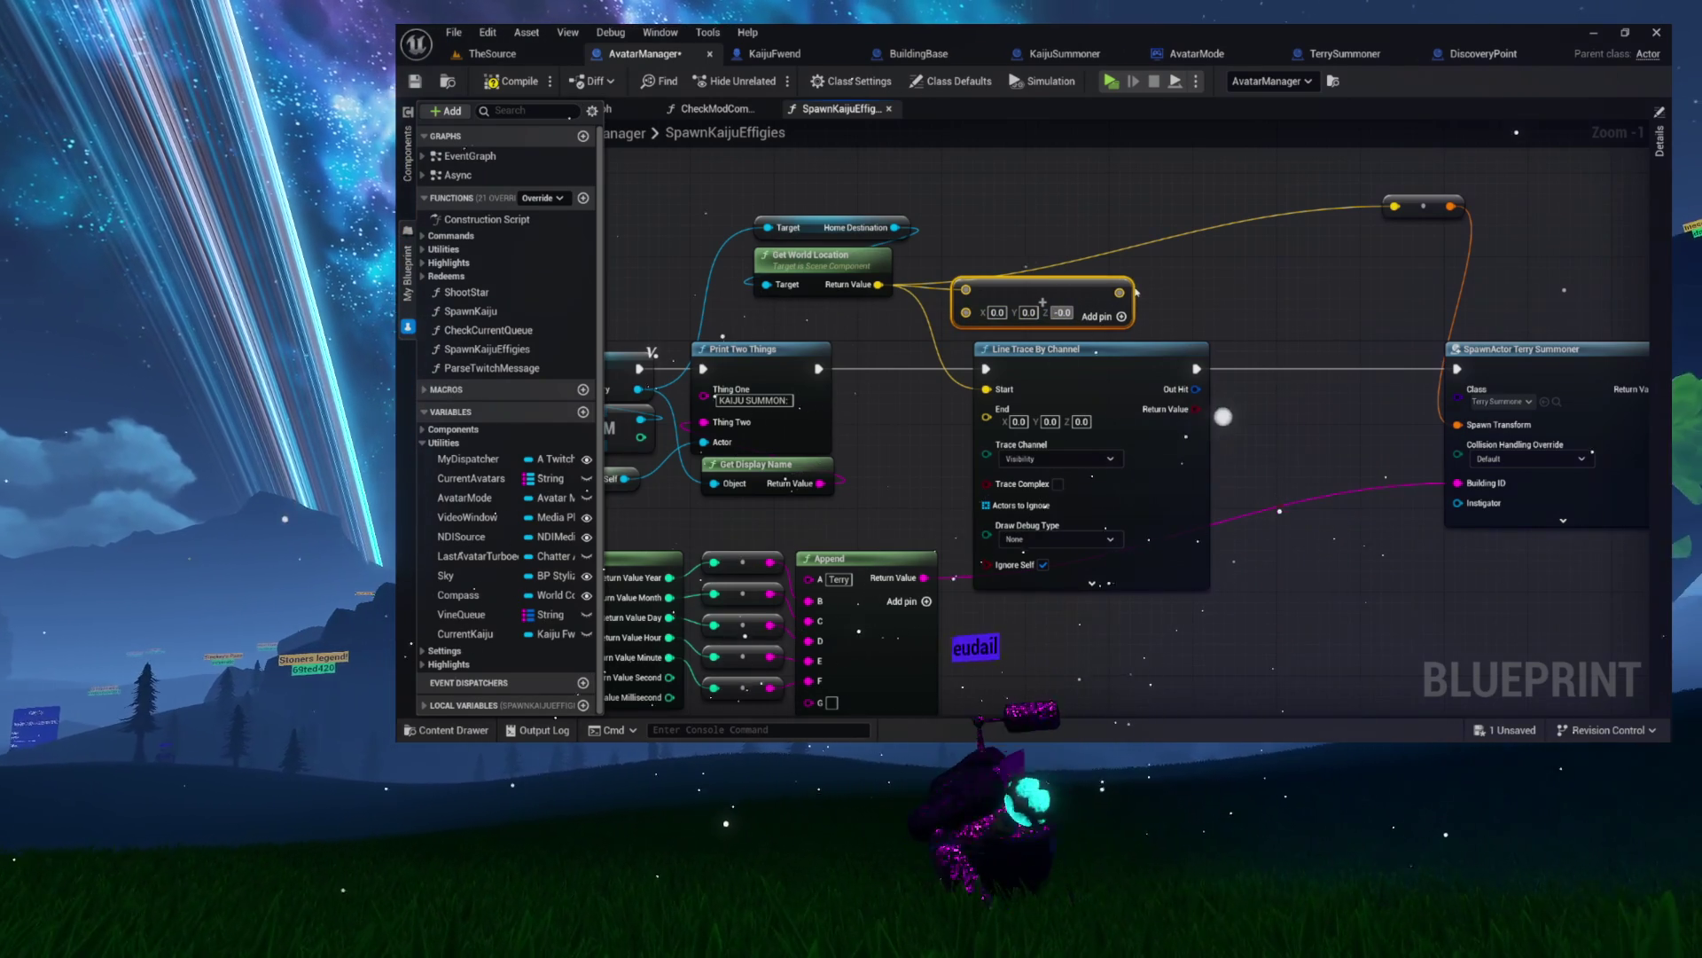
{"action": "type", "text": "-1000"}
{"action": "mouse_move", "coordinate": [1050, 302]}
{"action": "left_mouse_down"}
{"action": "mouse_move", "coordinate": [998, 296]}
{"action": "mouse_move", "coordinate": [940, 320]}
{"action": "mouse_move", "coordinate": [1019, 239]}
{"action": "left_mouse_up"}
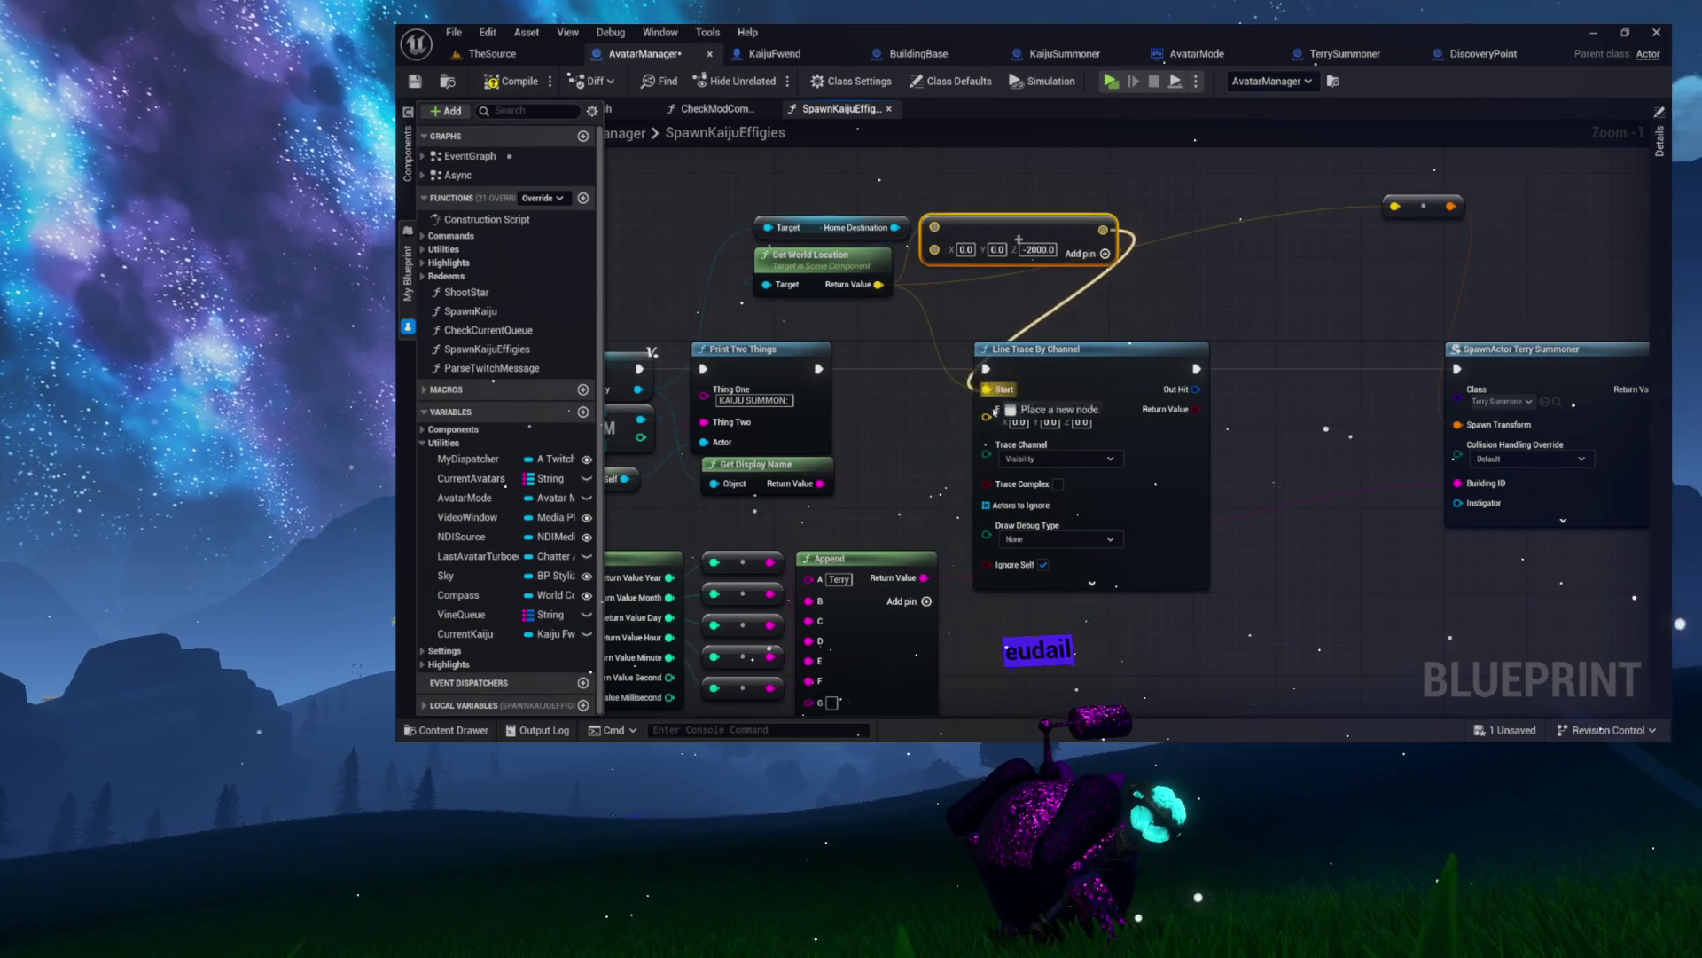
{"action": "left_click_drag", "start_coordinate": [994, 410], "coordinate": [995, 413]}
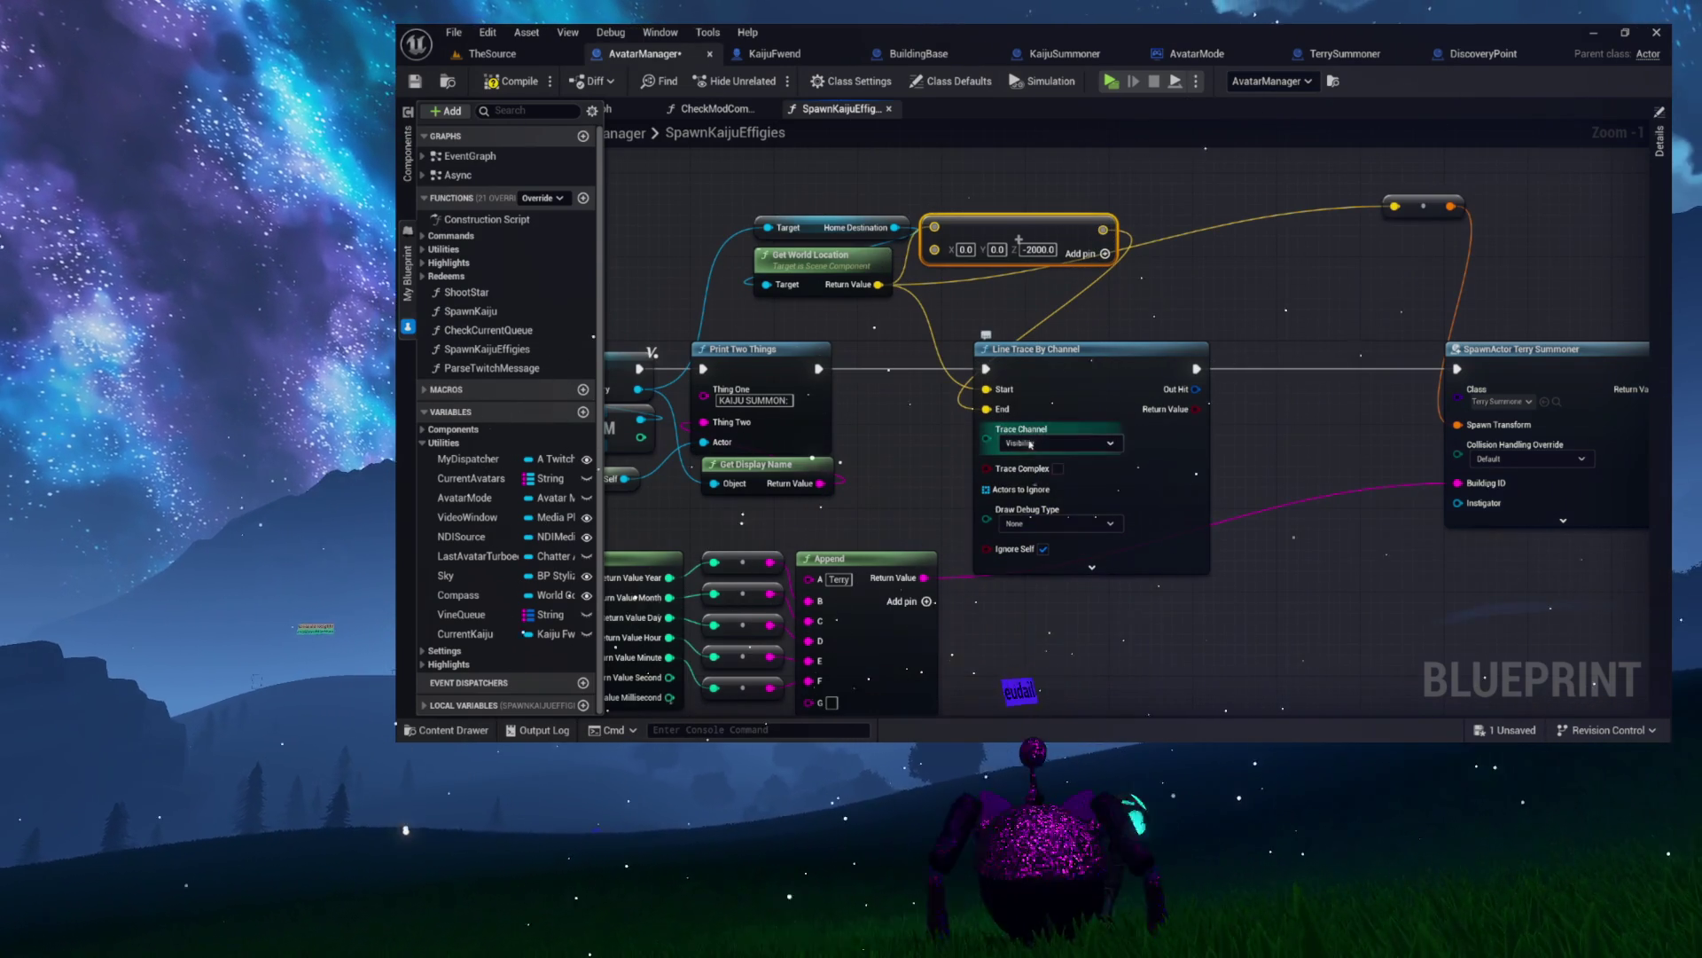
- Show the trace's advanced debug settings and break its hit out with a Break Hit Result node
{"action": "scroll", "coordinate": [1037, 537], "scroll_direction": "up", "scroll_amount": 1}
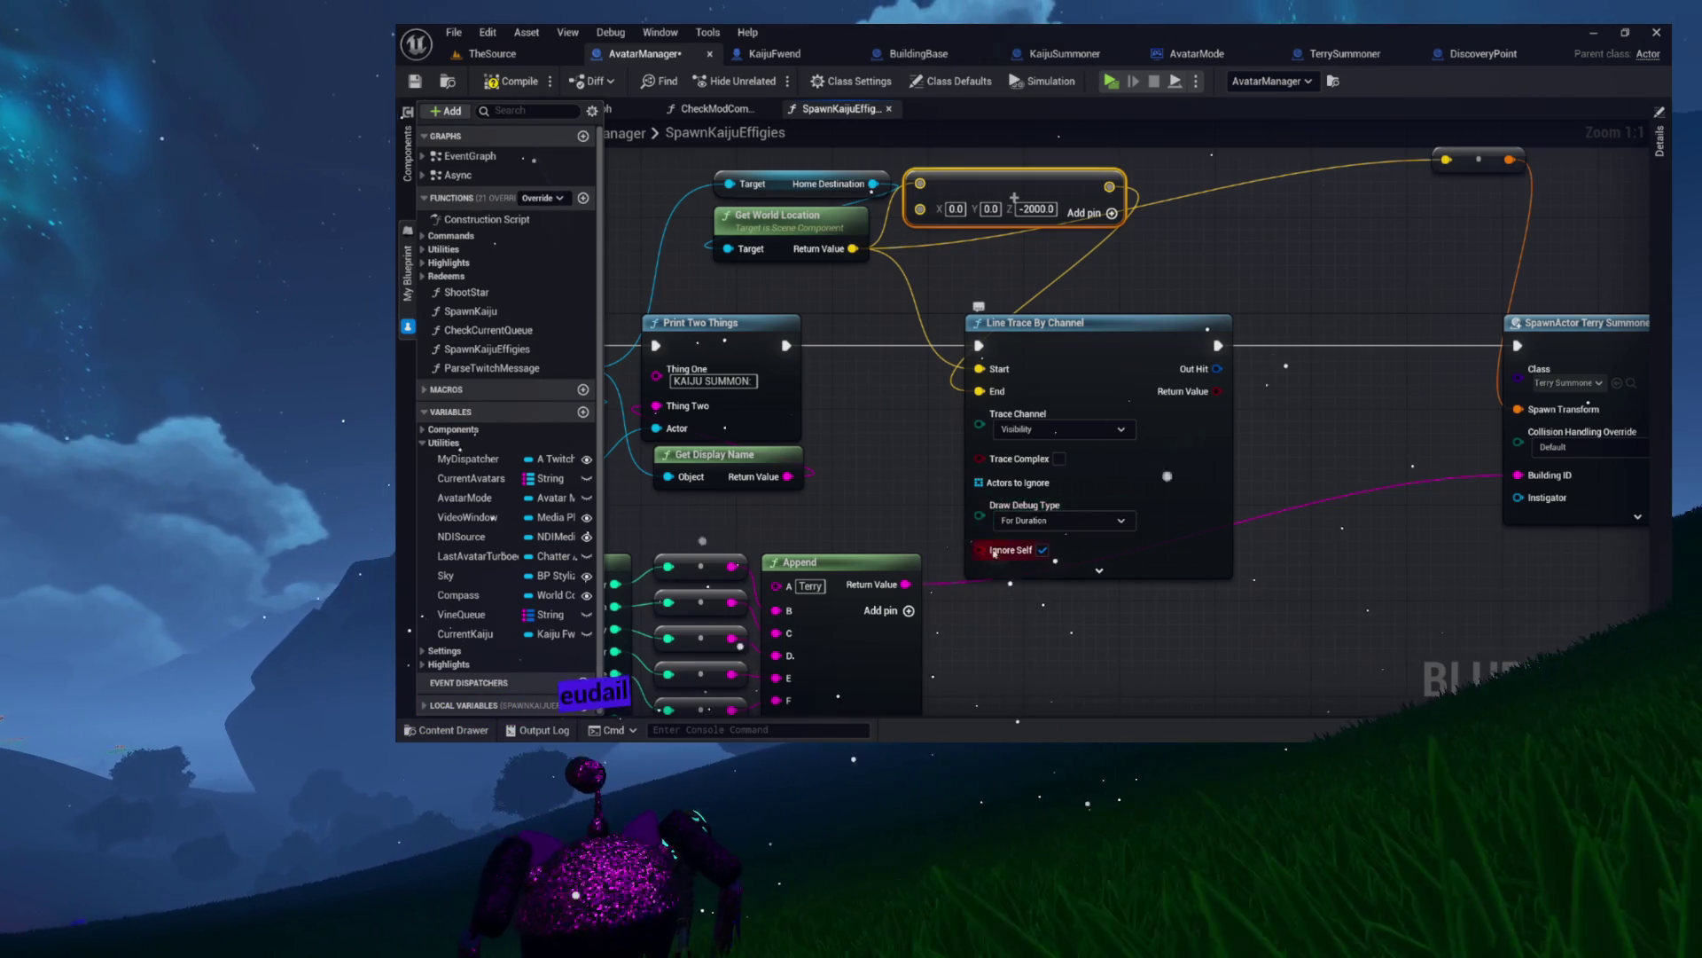
{"action": "left_click", "coordinate": [1100, 570]}
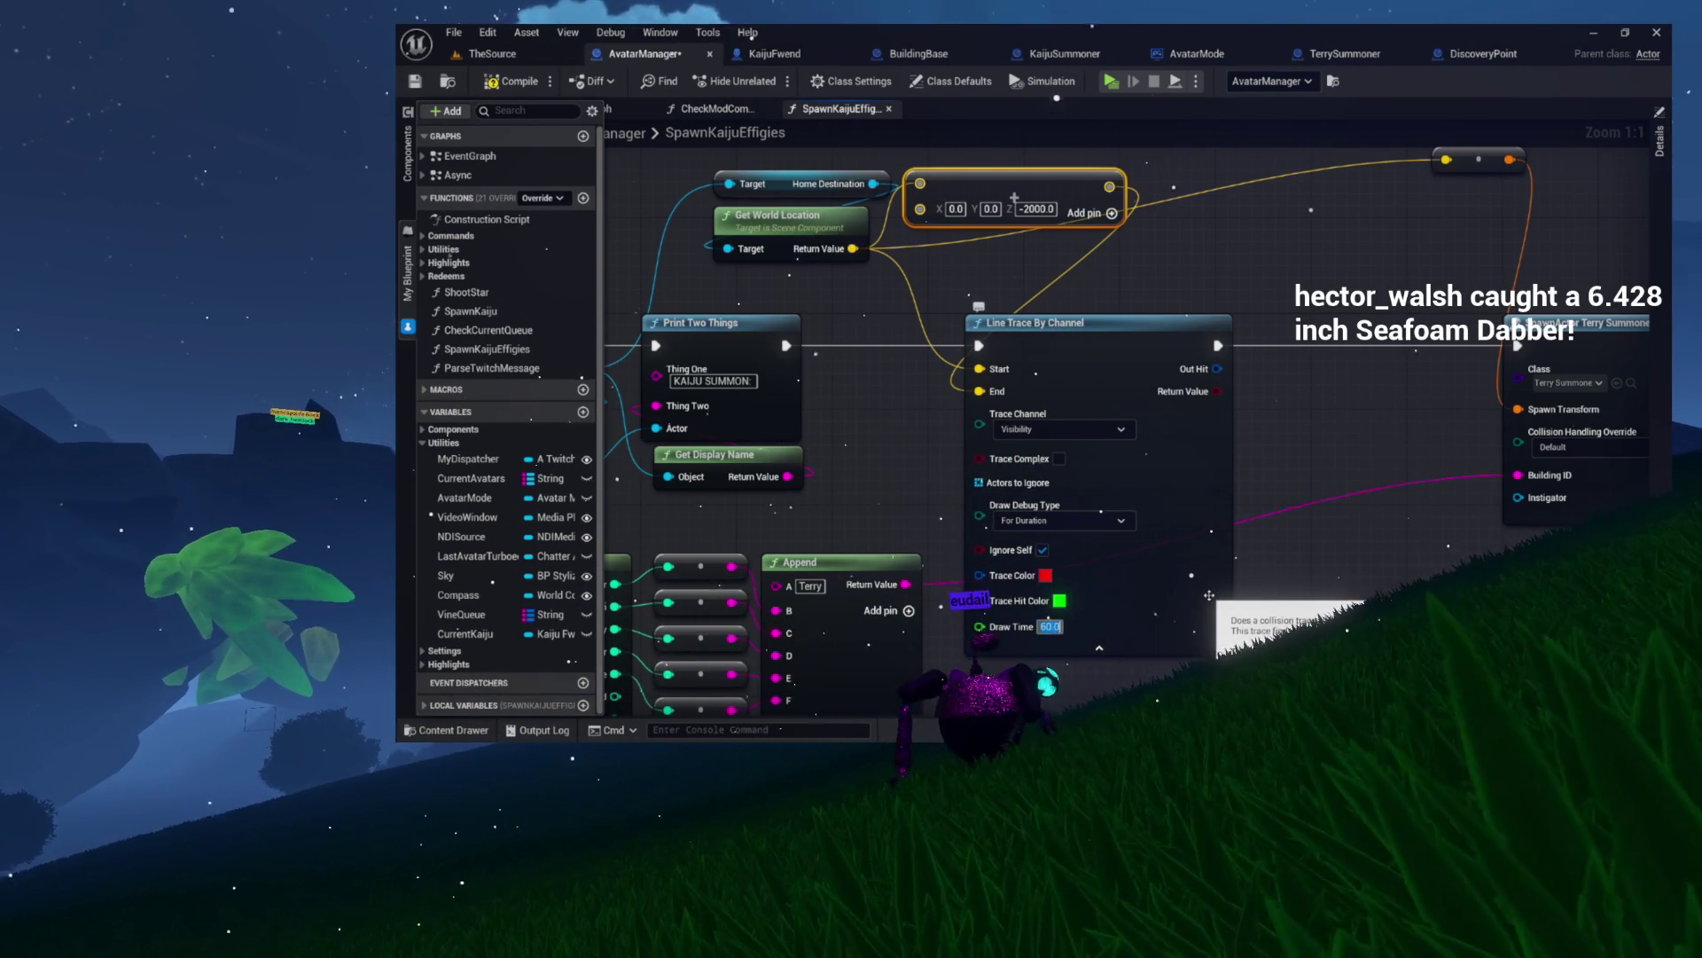
{"action": "left_click_drag", "start_coordinate": [1270, 433], "coordinate": [1096, 467]}
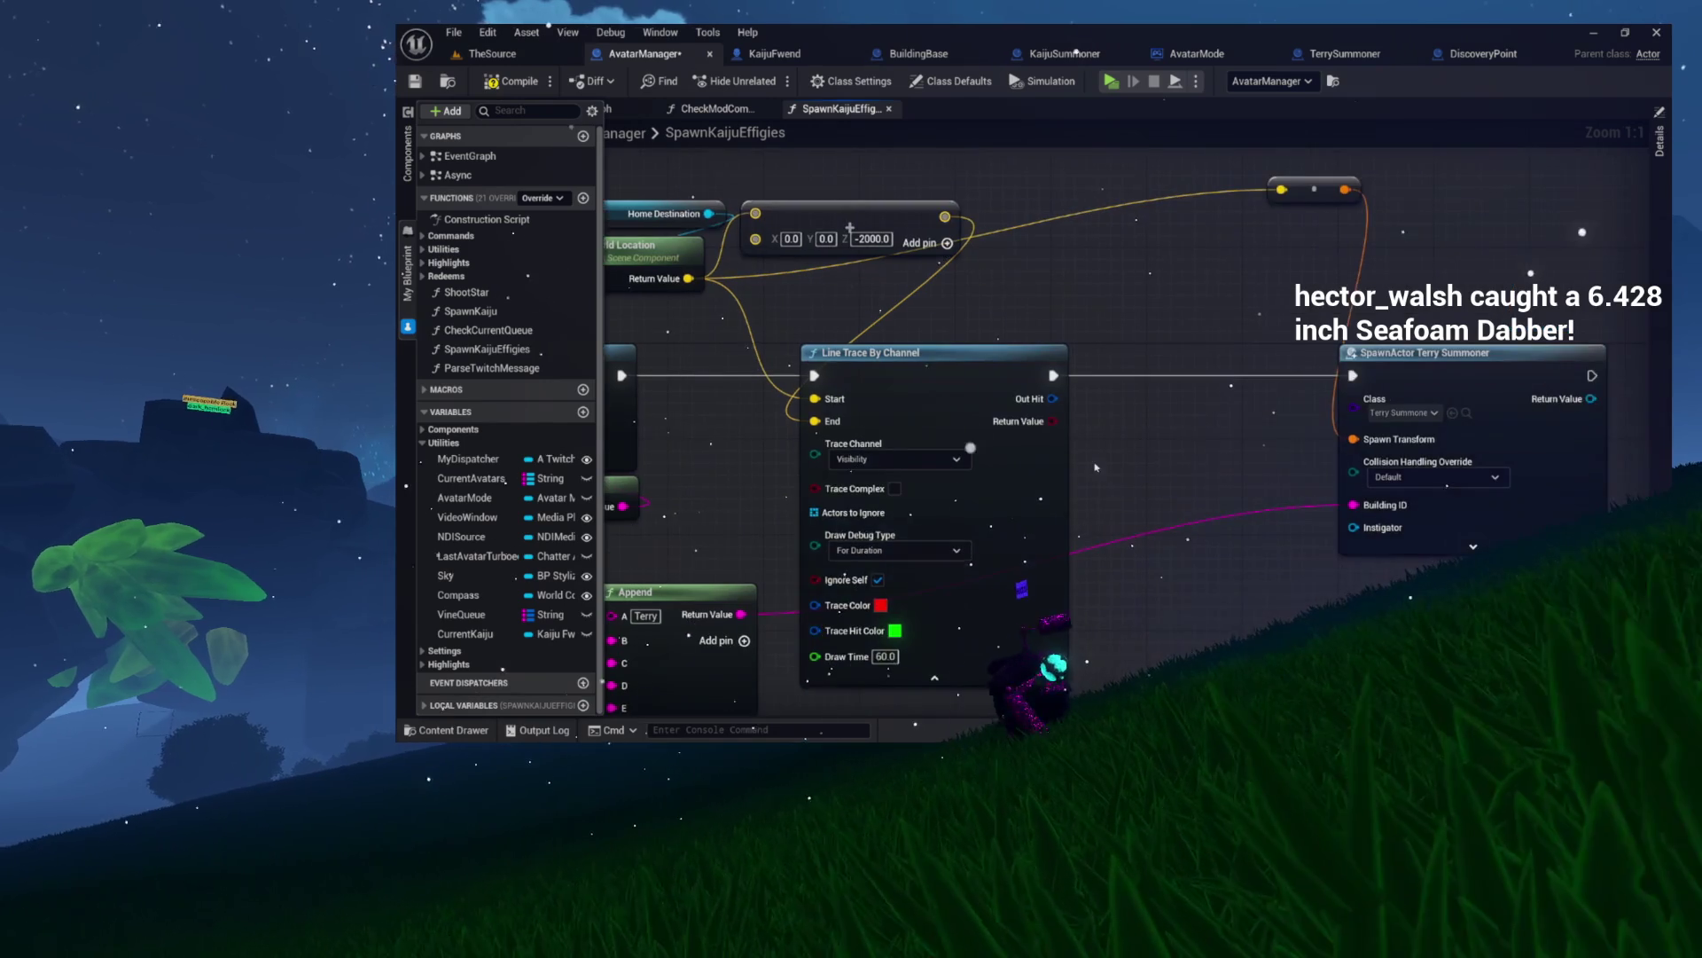
{"action": "mouse_move", "coordinate": [850, 229]}
{"action": "left_mouse_down"}
{"action": "mouse_move", "coordinate": [1001, 282]}
{"action": "mouse_move", "coordinate": [1024, 319]}
{"action": "mouse_move", "coordinate": [1122, 347]}
{"action": "left_mouse_up"}
{"action": "left_click_drag", "start_coordinate": [1011, 251], "coordinate": [892, 232]}
{"action": "mouse_move", "coordinate": [1343, 277]}
{"action": "left_mouse_down"}
{"action": "mouse_move", "coordinate": [1254, 269]}
{"action": "mouse_move", "coordinate": [1201, 224]}
{"action": "mouse_move", "coordinate": [971, 181]}
{"action": "left_mouse_up"}
{"action": "mouse_move", "coordinate": [752, 309]}
{"action": "left_mouse_down"}
{"action": "mouse_move", "coordinate": [881, 344]}
{"action": "mouse_move", "coordinate": [849, 398]}
{"action": "left_mouse_up"}
{"action": "type", "text": "brea"}
{"action": "left_click", "coordinate": [896, 461]}
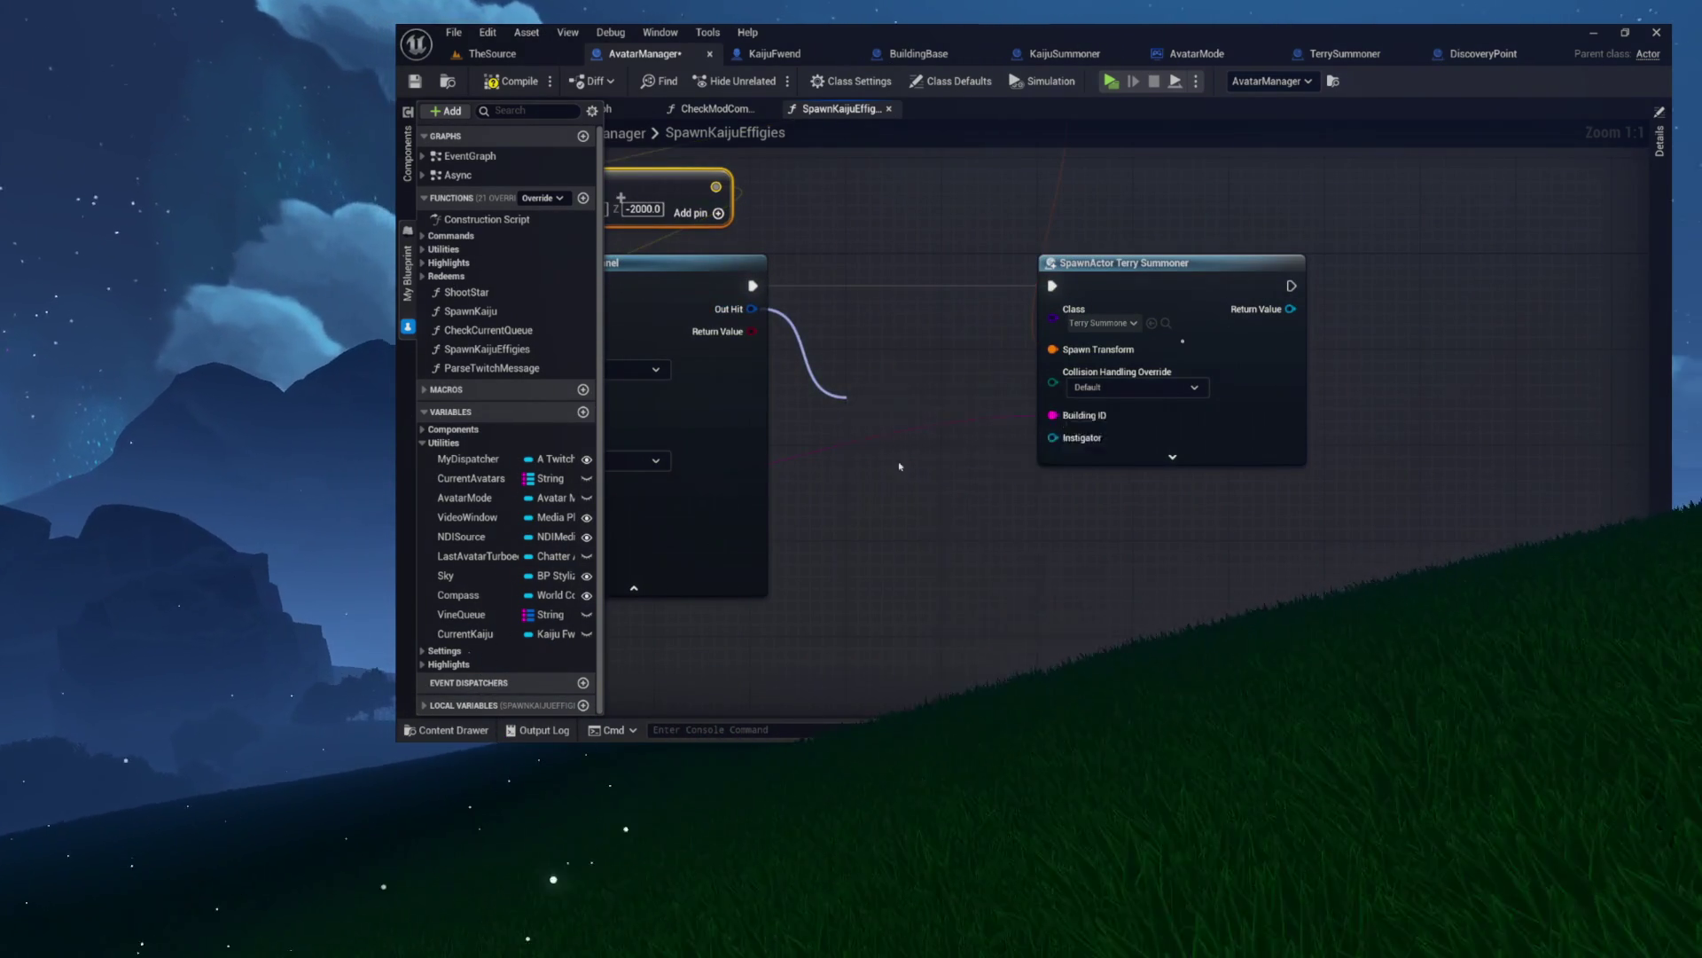
- Spawn Terry Summoner at the hit Location, delete the old conversion node, then compile and save
{"action": "left_click_drag", "start_coordinate": [931, 407], "coordinate": [864, 319]}
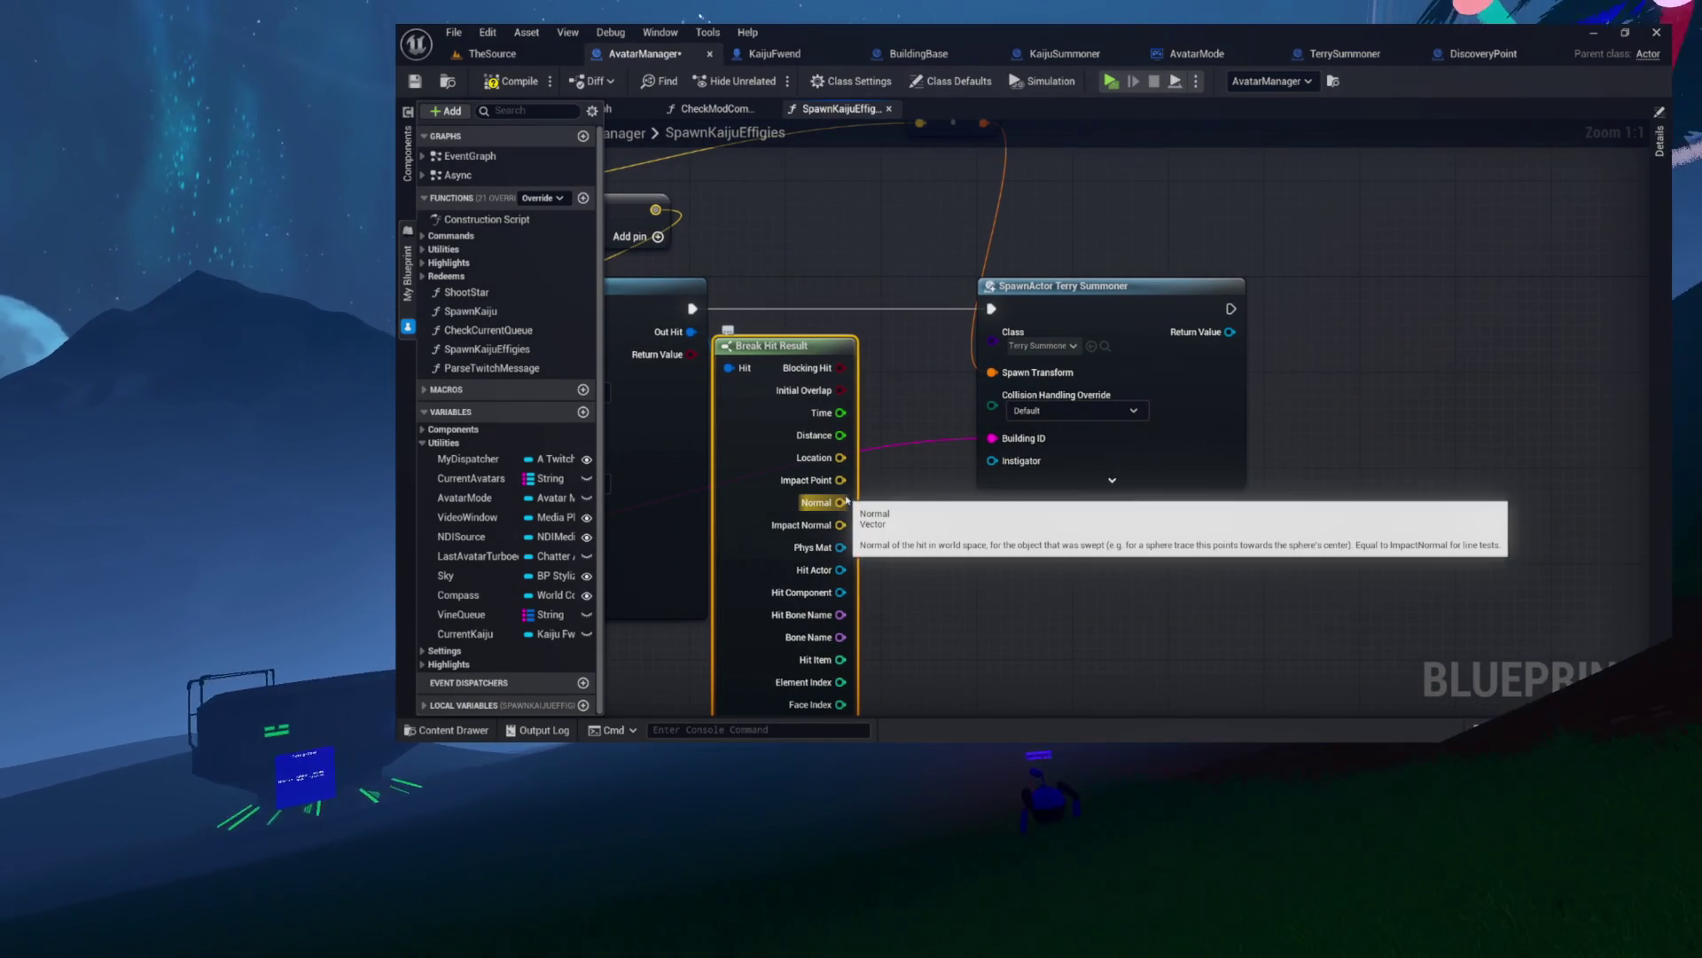
{"action": "left_click_drag", "start_coordinate": [840, 458], "coordinate": [993, 372]}
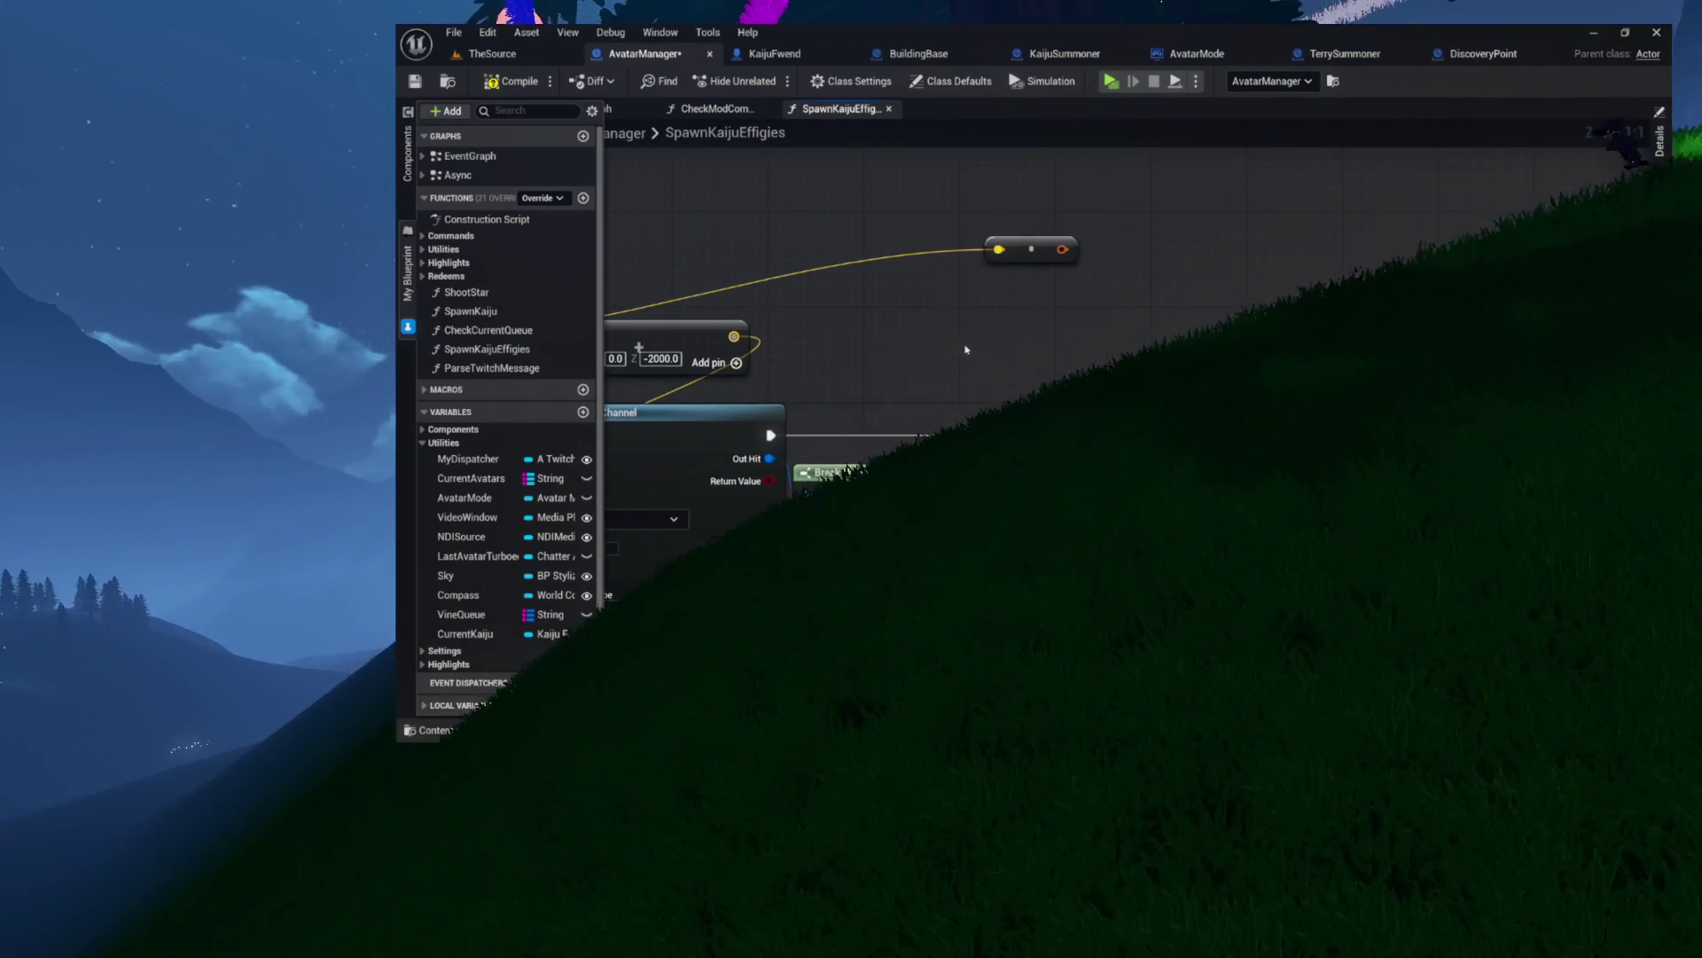
{"action": "left_click", "coordinate": [1033, 248]}
{"action": "key", "text": "Delete"}
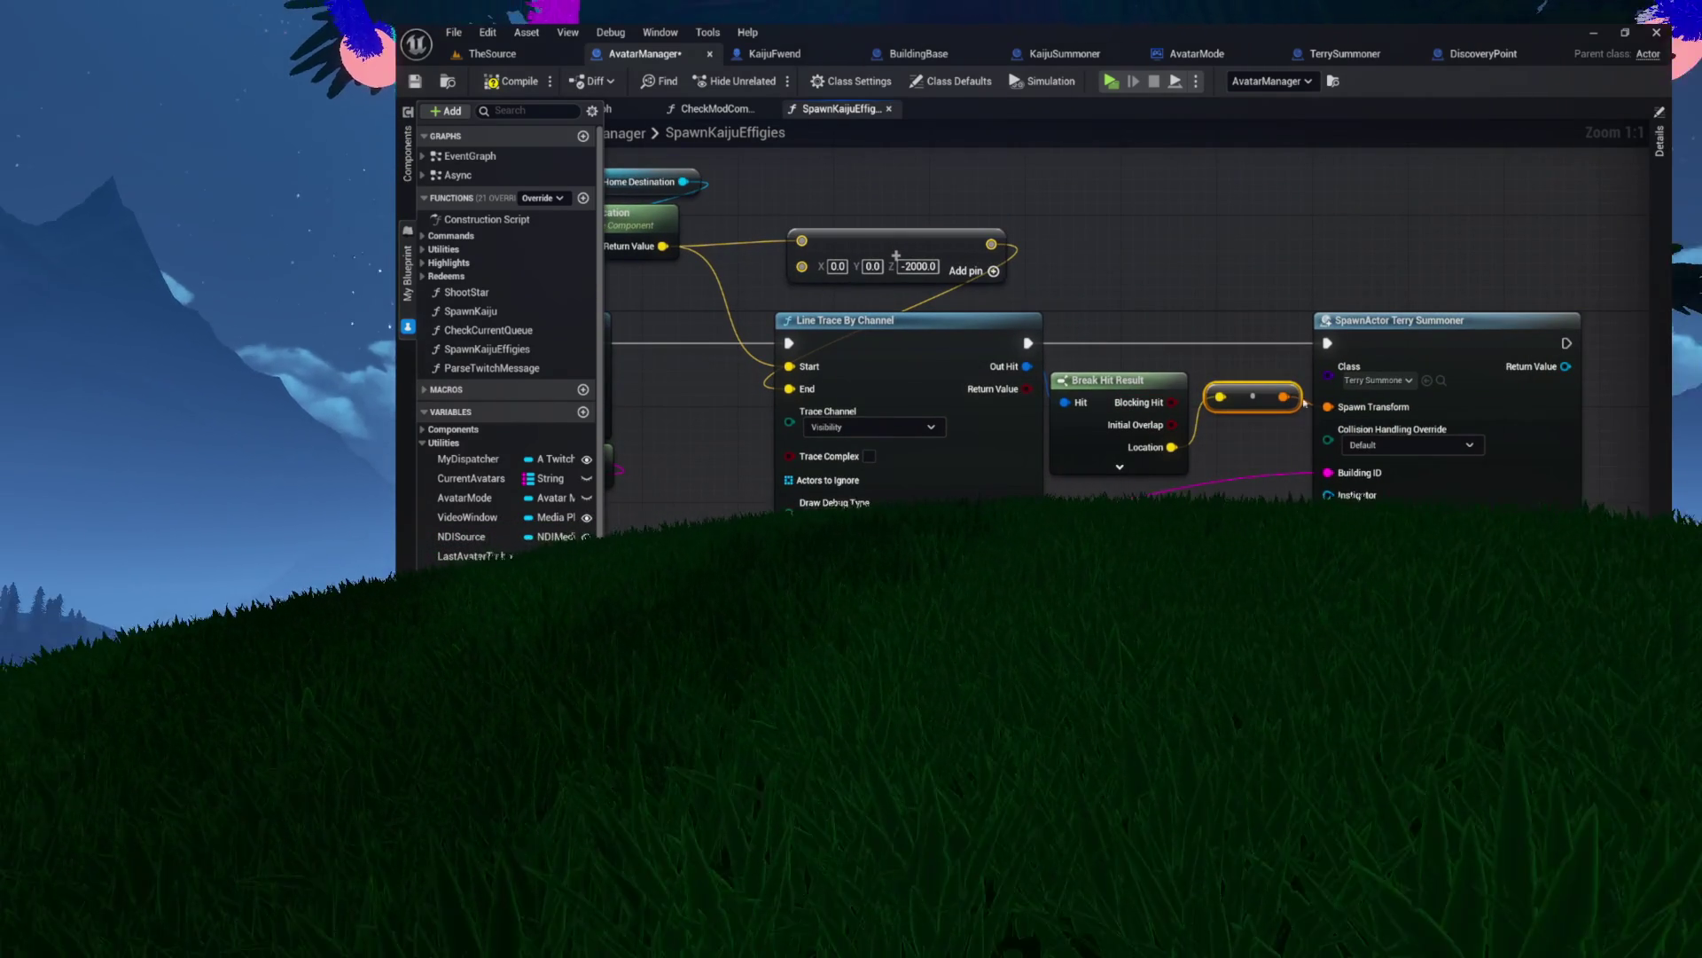
{"action": "left_click", "coordinate": [886, 276]}
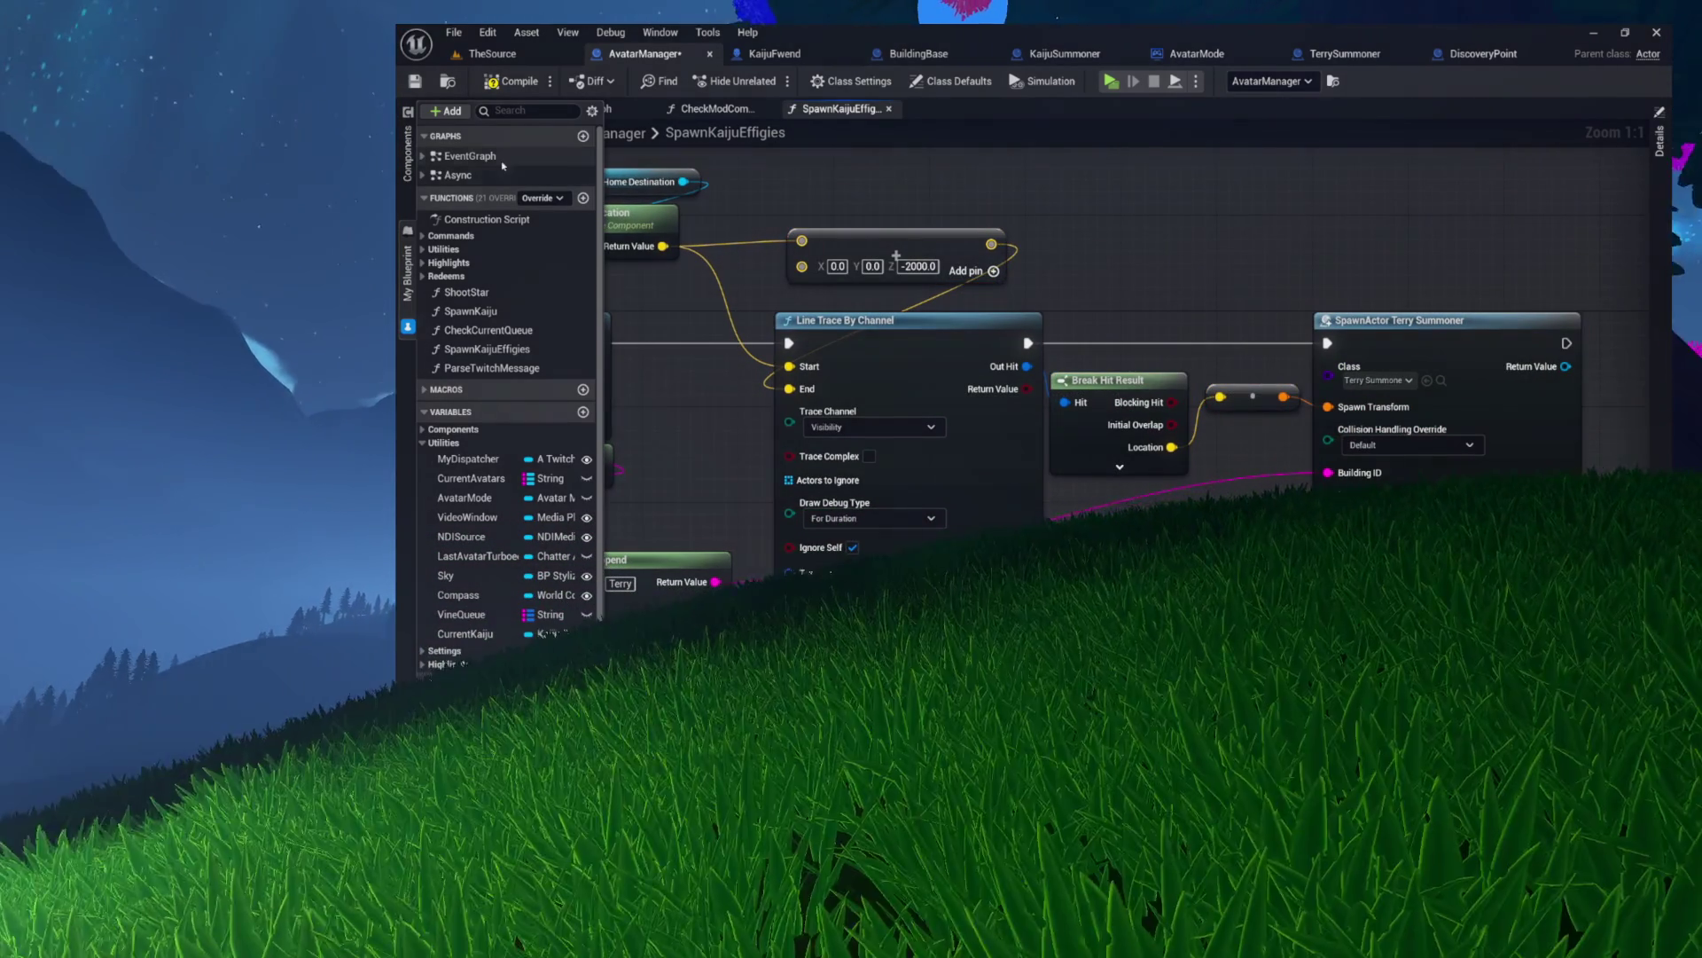
{"action": "left_click", "coordinate": [946, 178]}
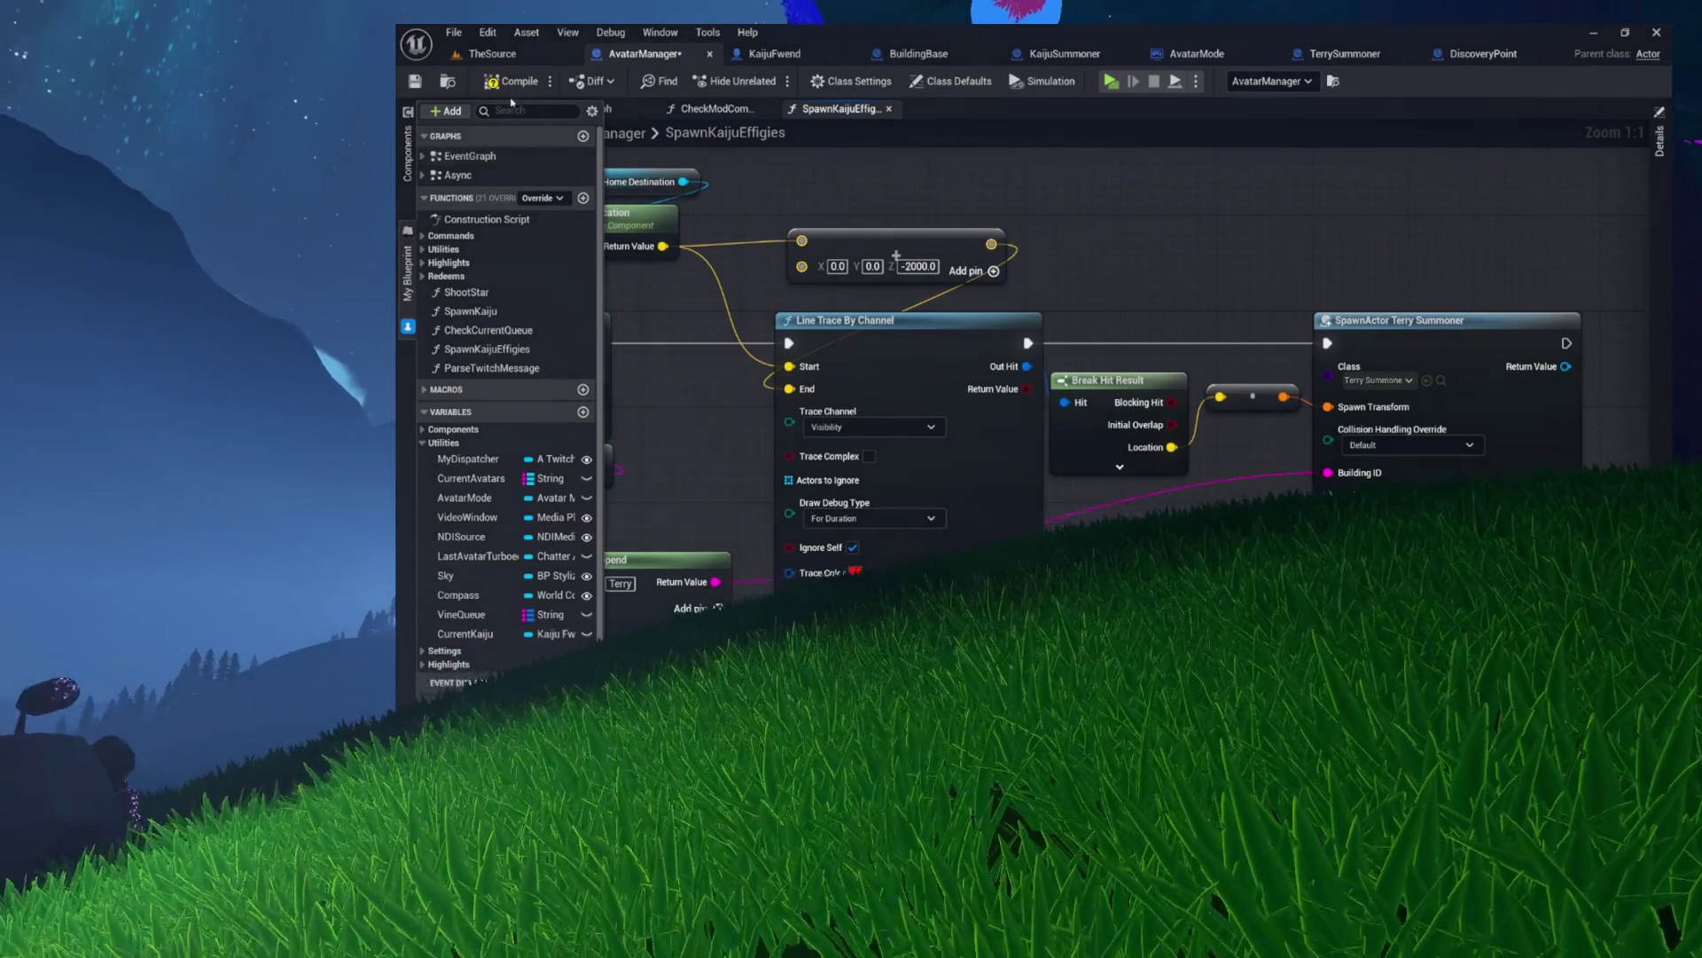
{"action": "key", "text": "ctrl+s"}
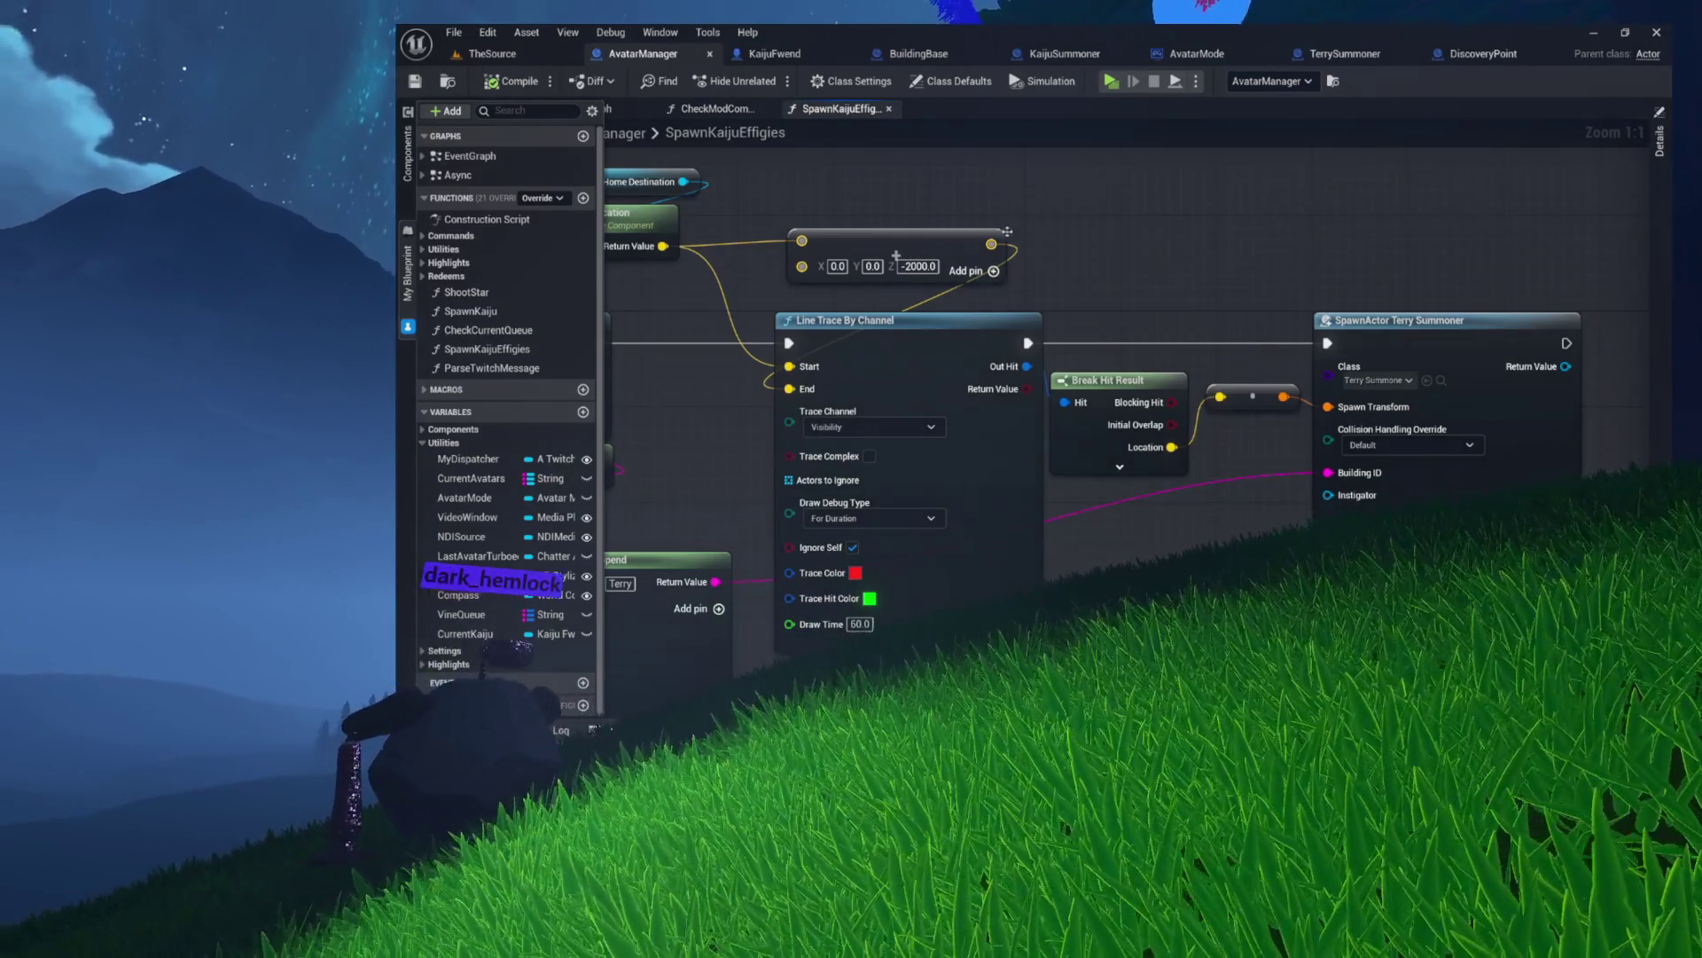
{"action": "left_click_drag", "start_coordinate": [925, 194], "coordinate": [1441, 388]}
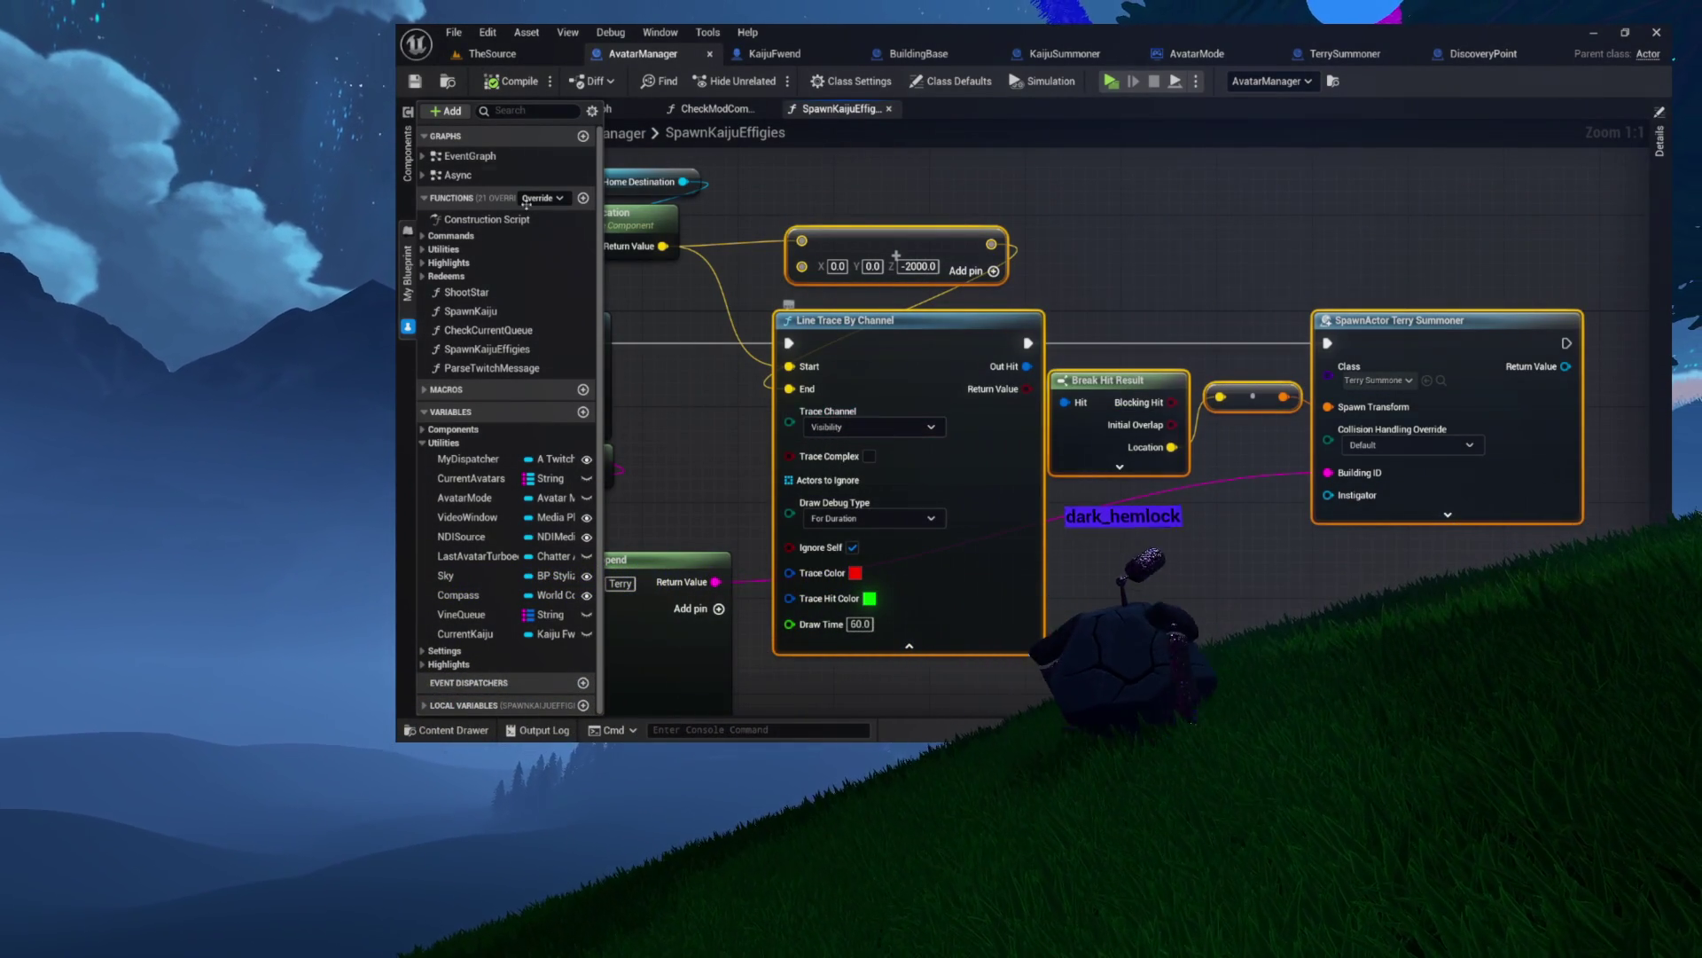
{"action": "left_click", "coordinate": [1133, 245]}
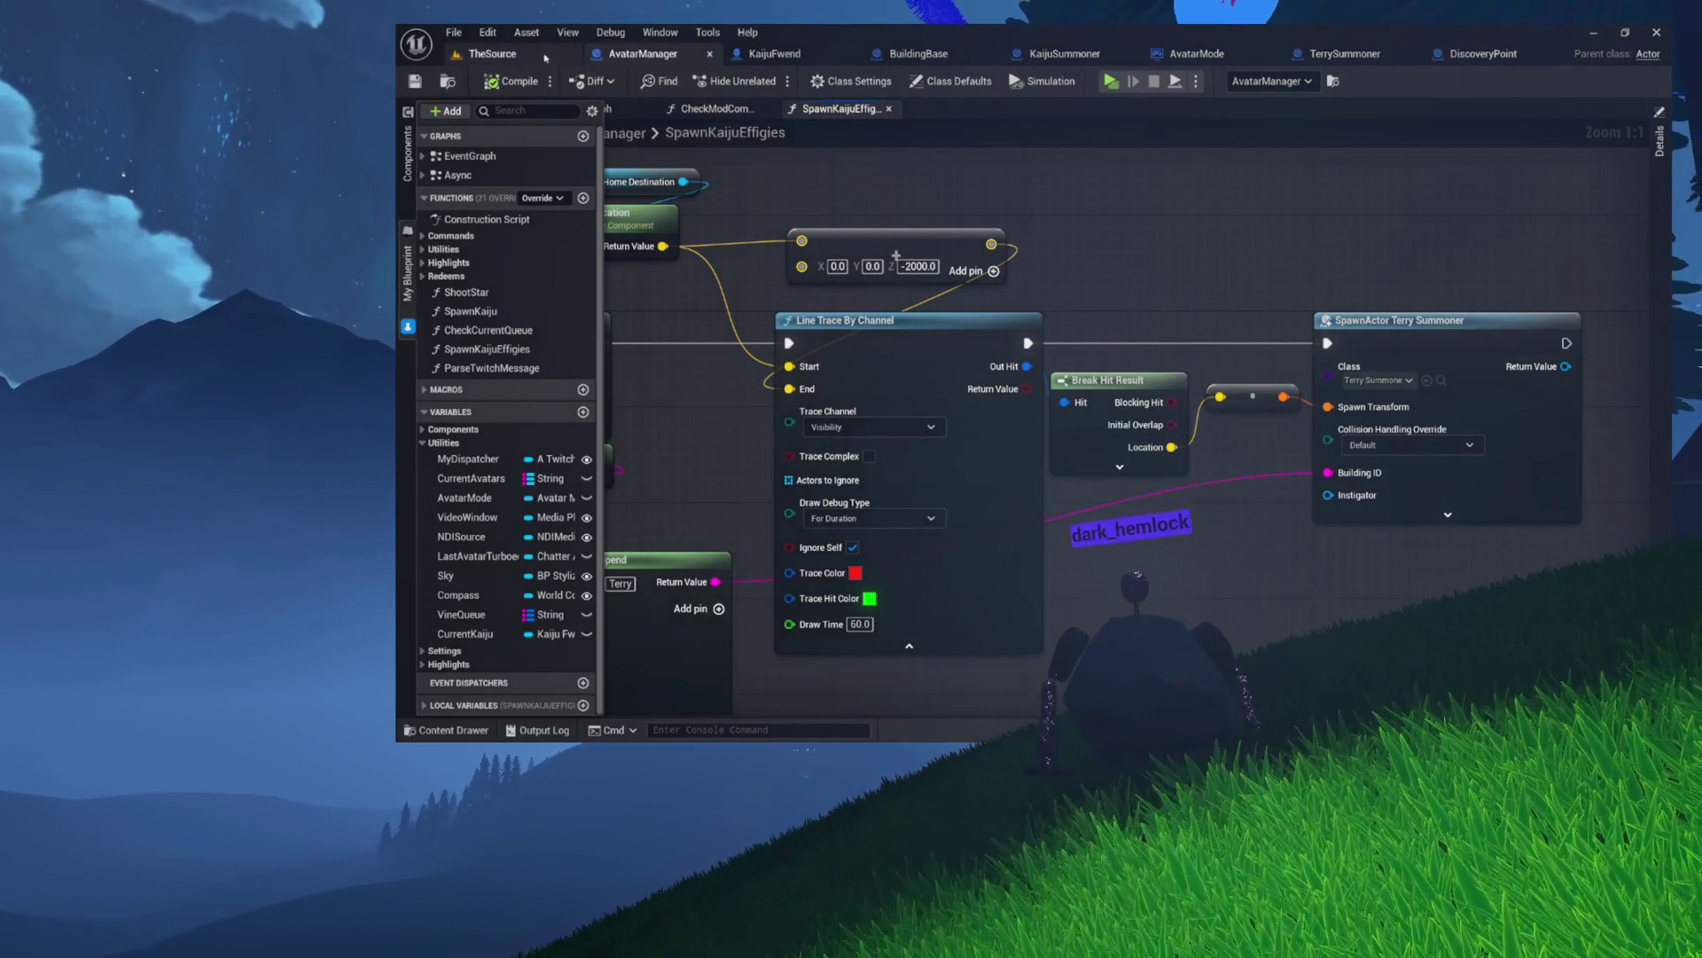
- Return to TheSource level and select the Landscape
{"action": "left_click", "coordinate": [545, 56]}
{"action": "key", "text": "w"}
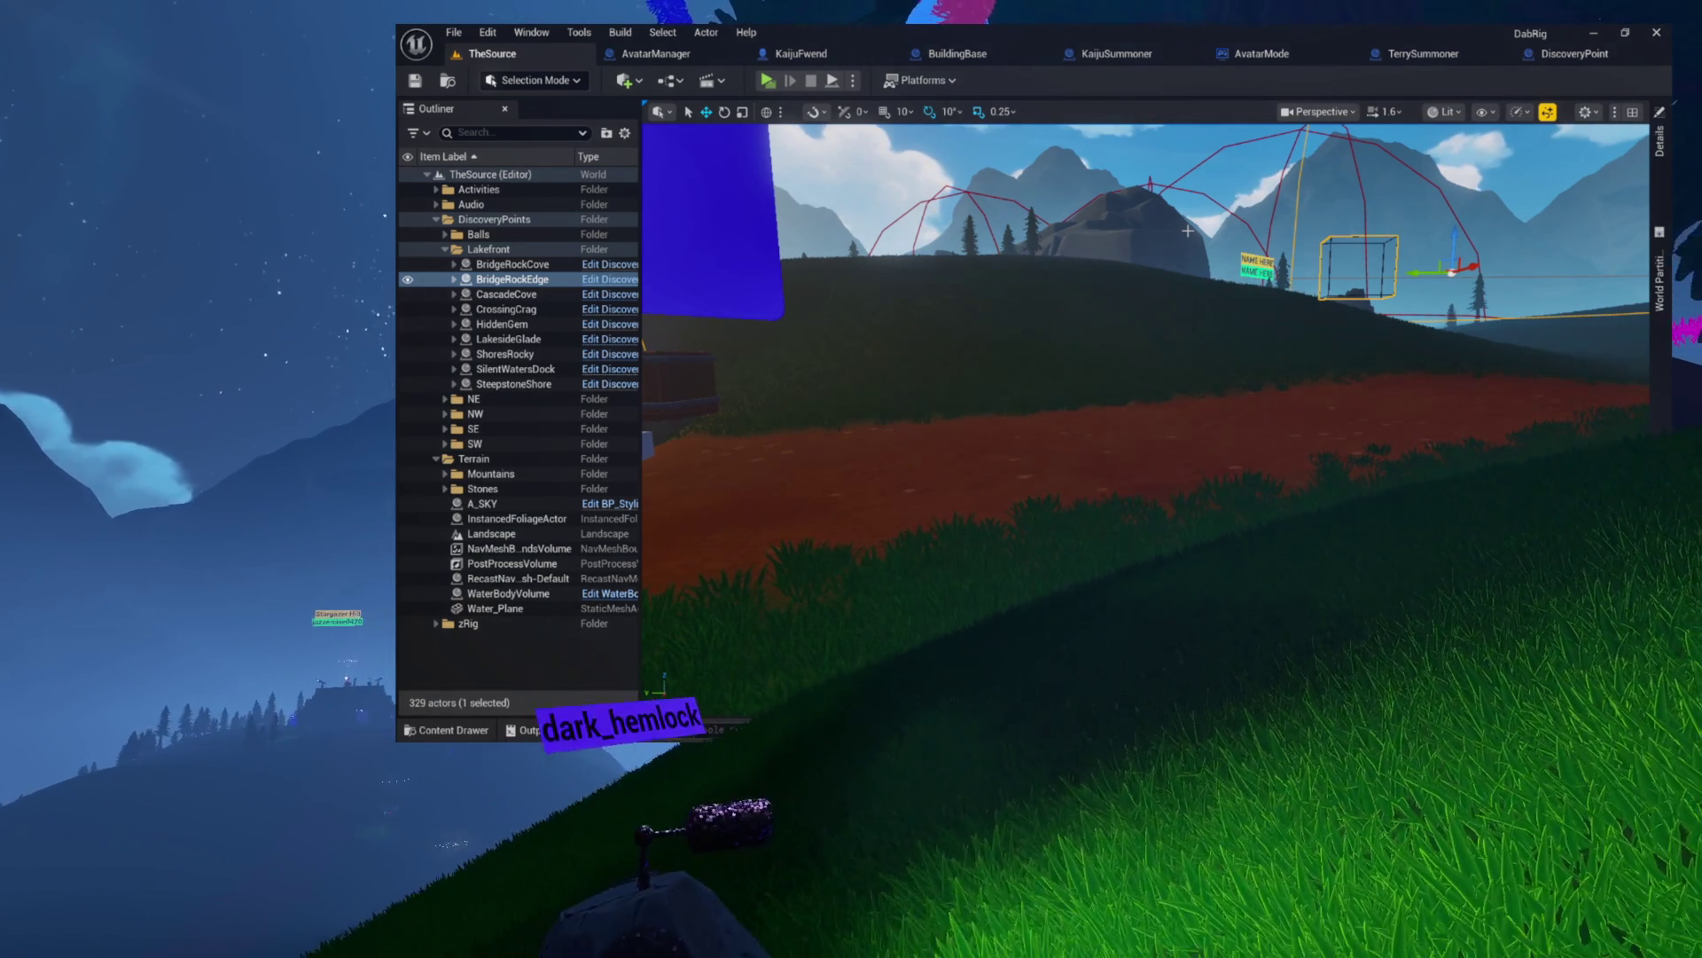
{"action": "left_click", "coordinate": [1136, 434]}
- Collapse the Landscape's Details categories and scroll to Collision Trace Responses to check the Landy channel
{"action": "left_click", "coordinate": [1660, 138]}
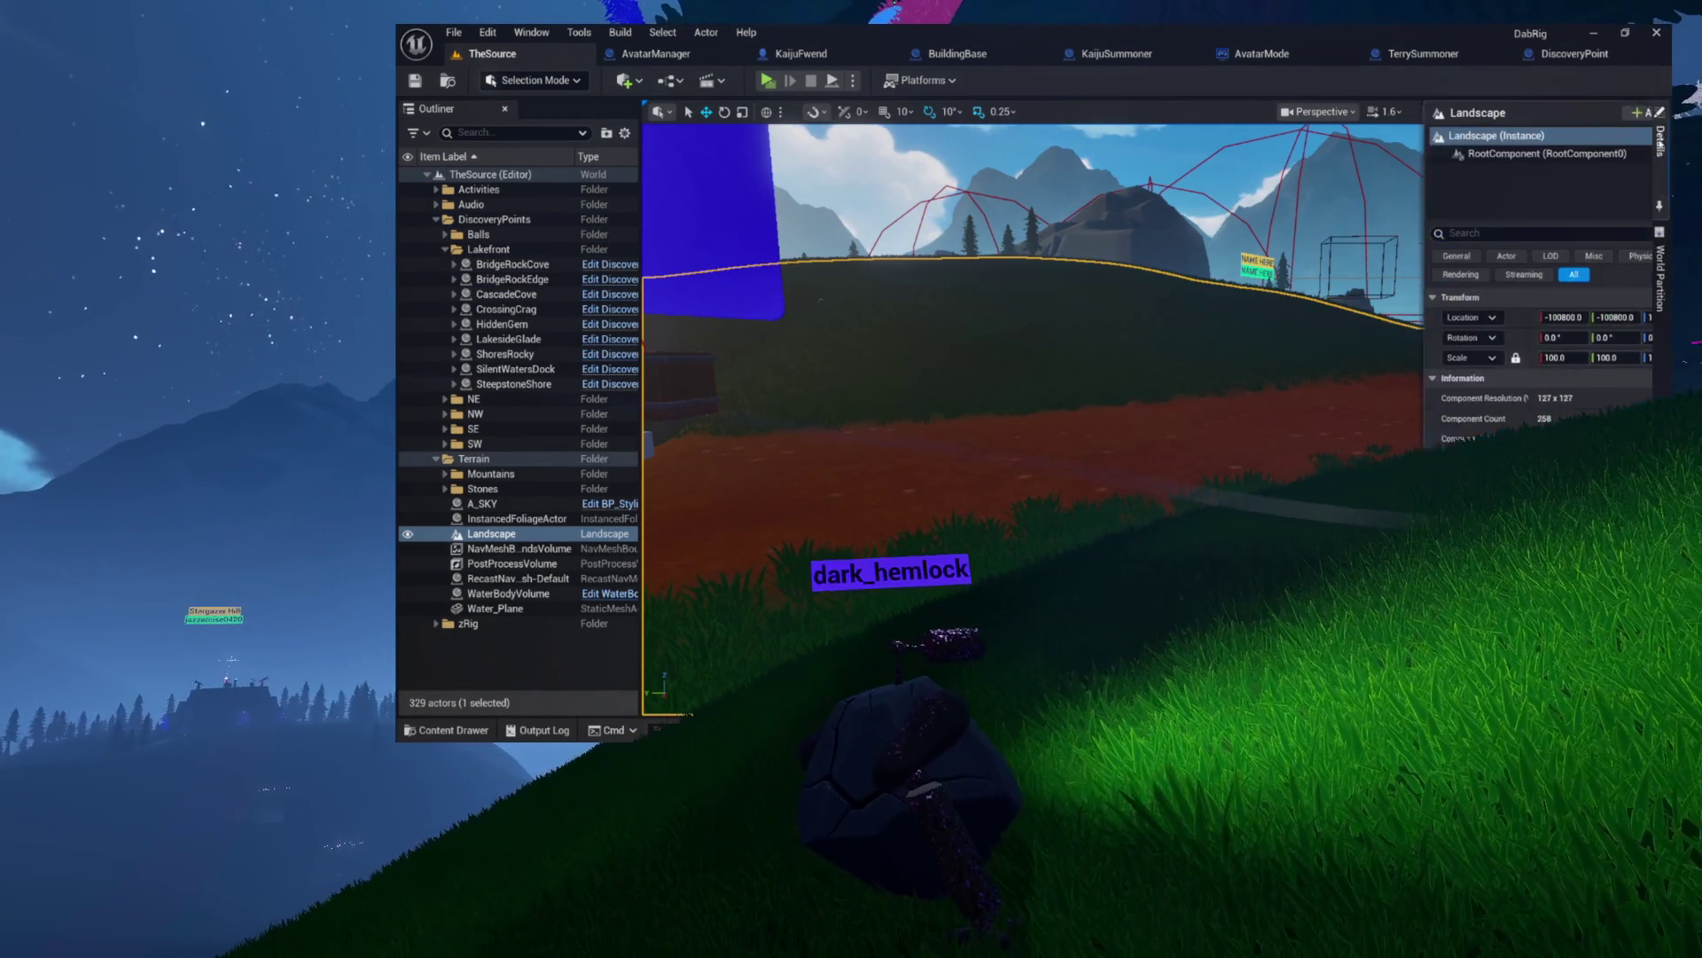
{"action": "scroll", "coordinate": [1466, 394], "scroll_direction": "down", "scroll_amount": 5}
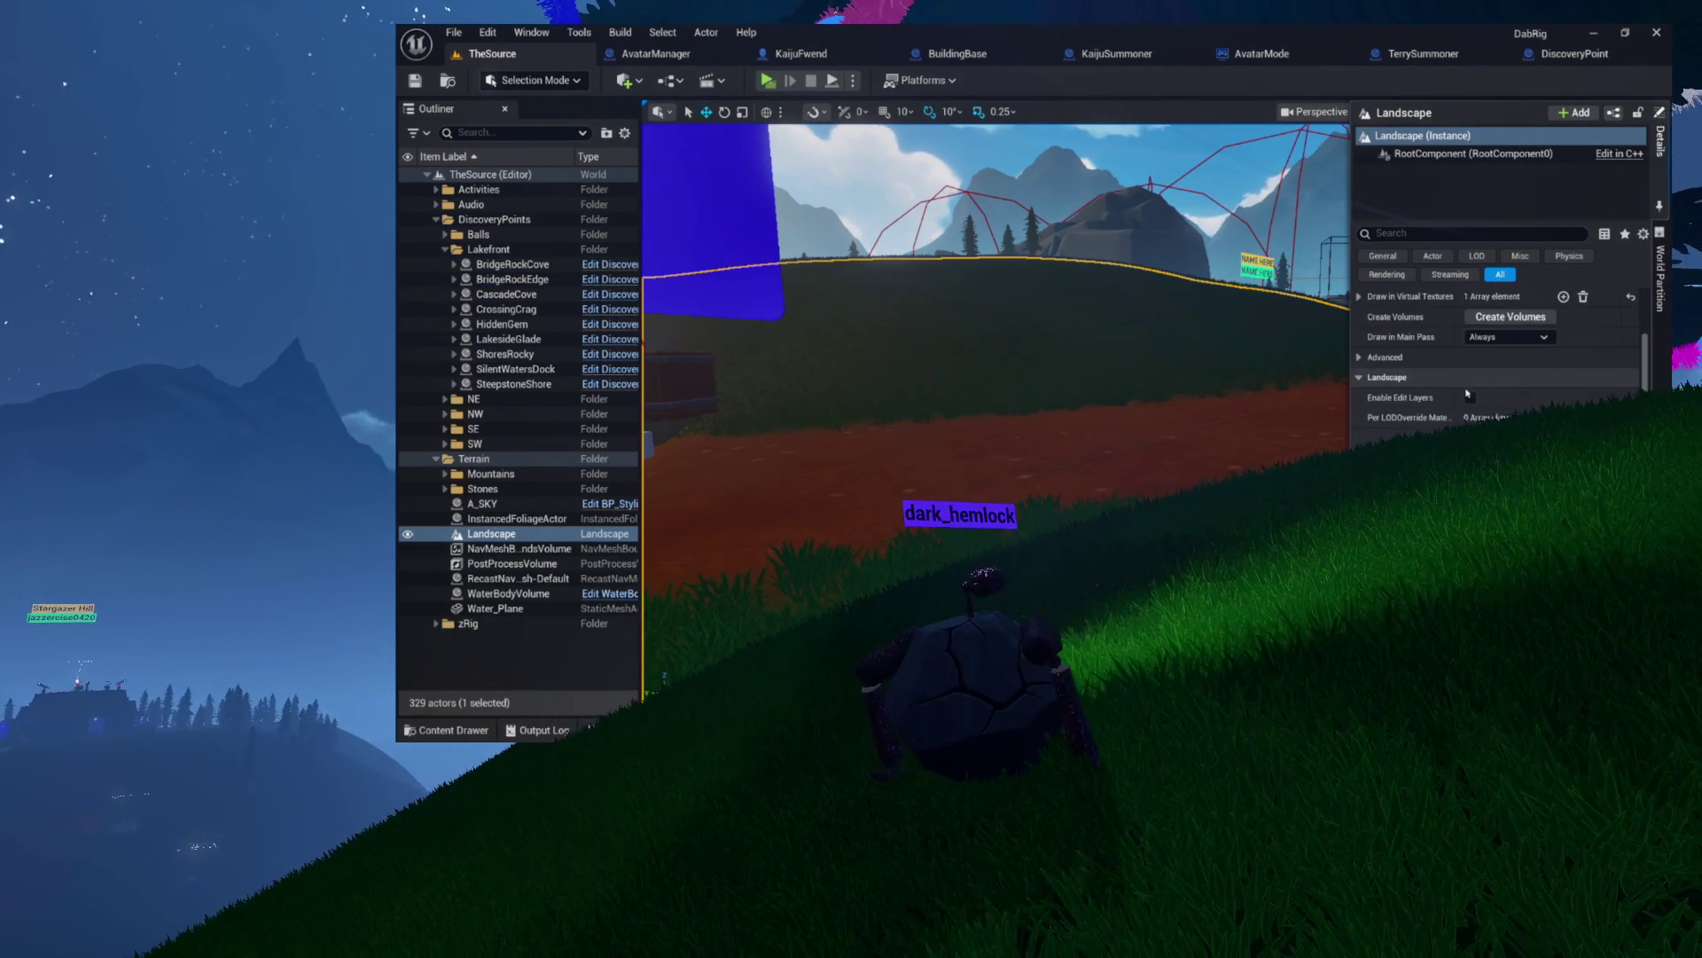
{"action": "scroll", "coordinate": [1467, 394], "scroll_direction": "down", "scroll_amount": 10}
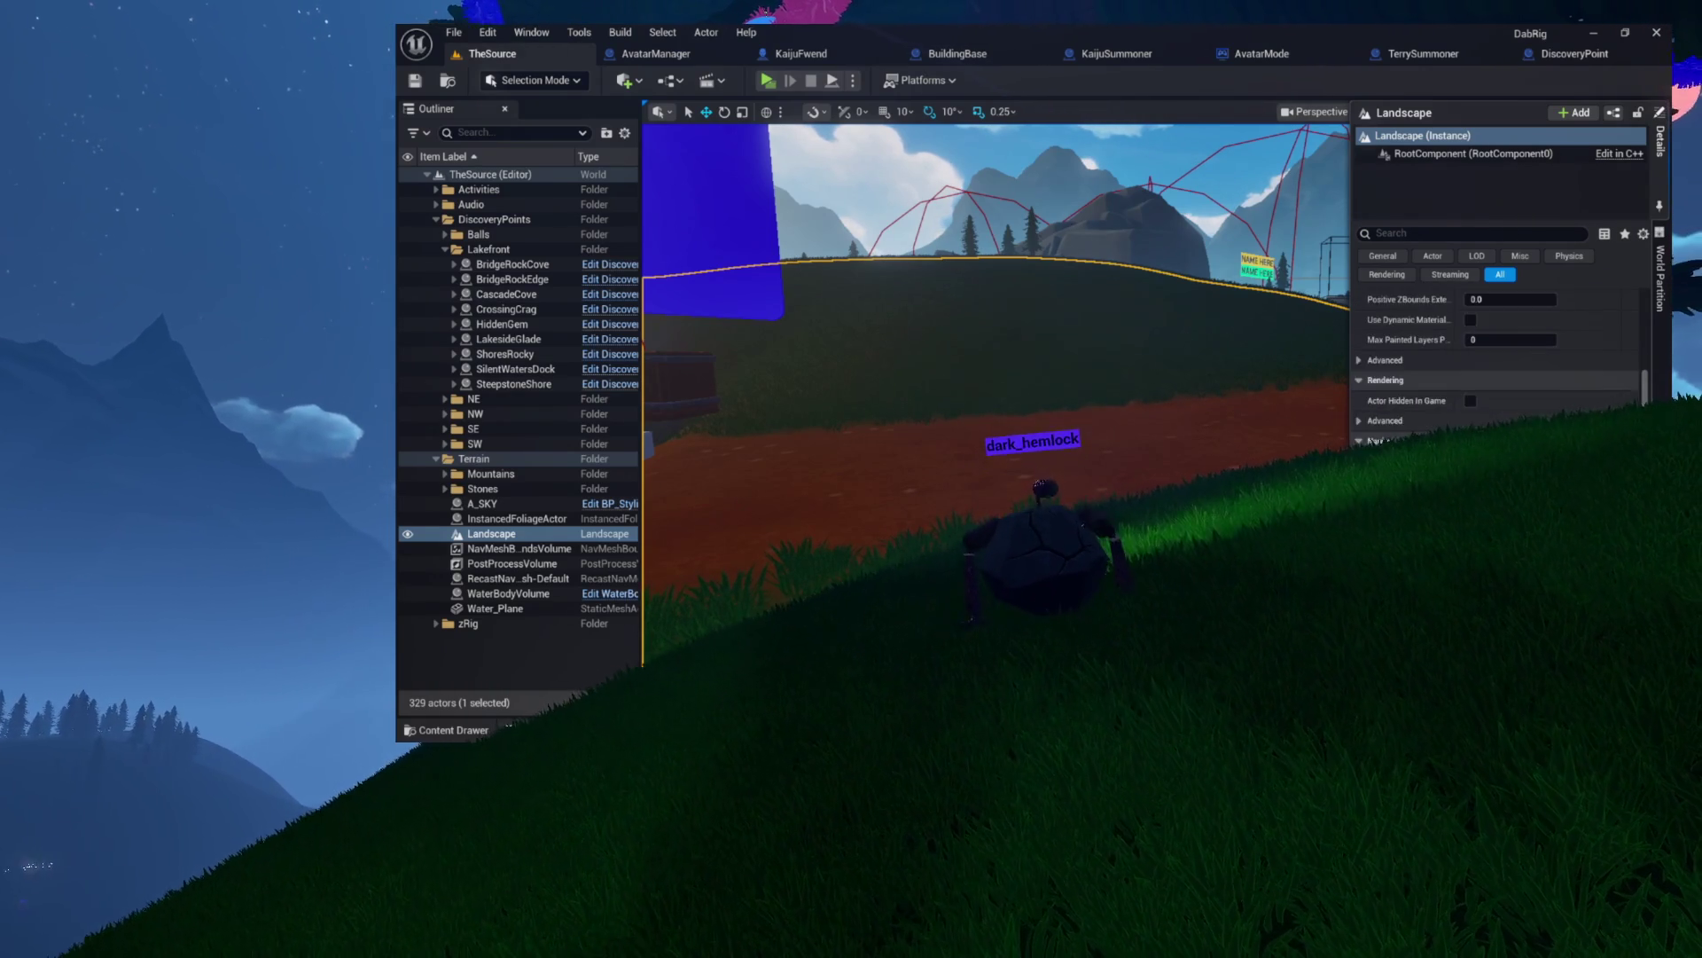
{"action": "scroll", "coordinate": [1499, 373], "scroll_direction": "down", "scroll_amount": 5}
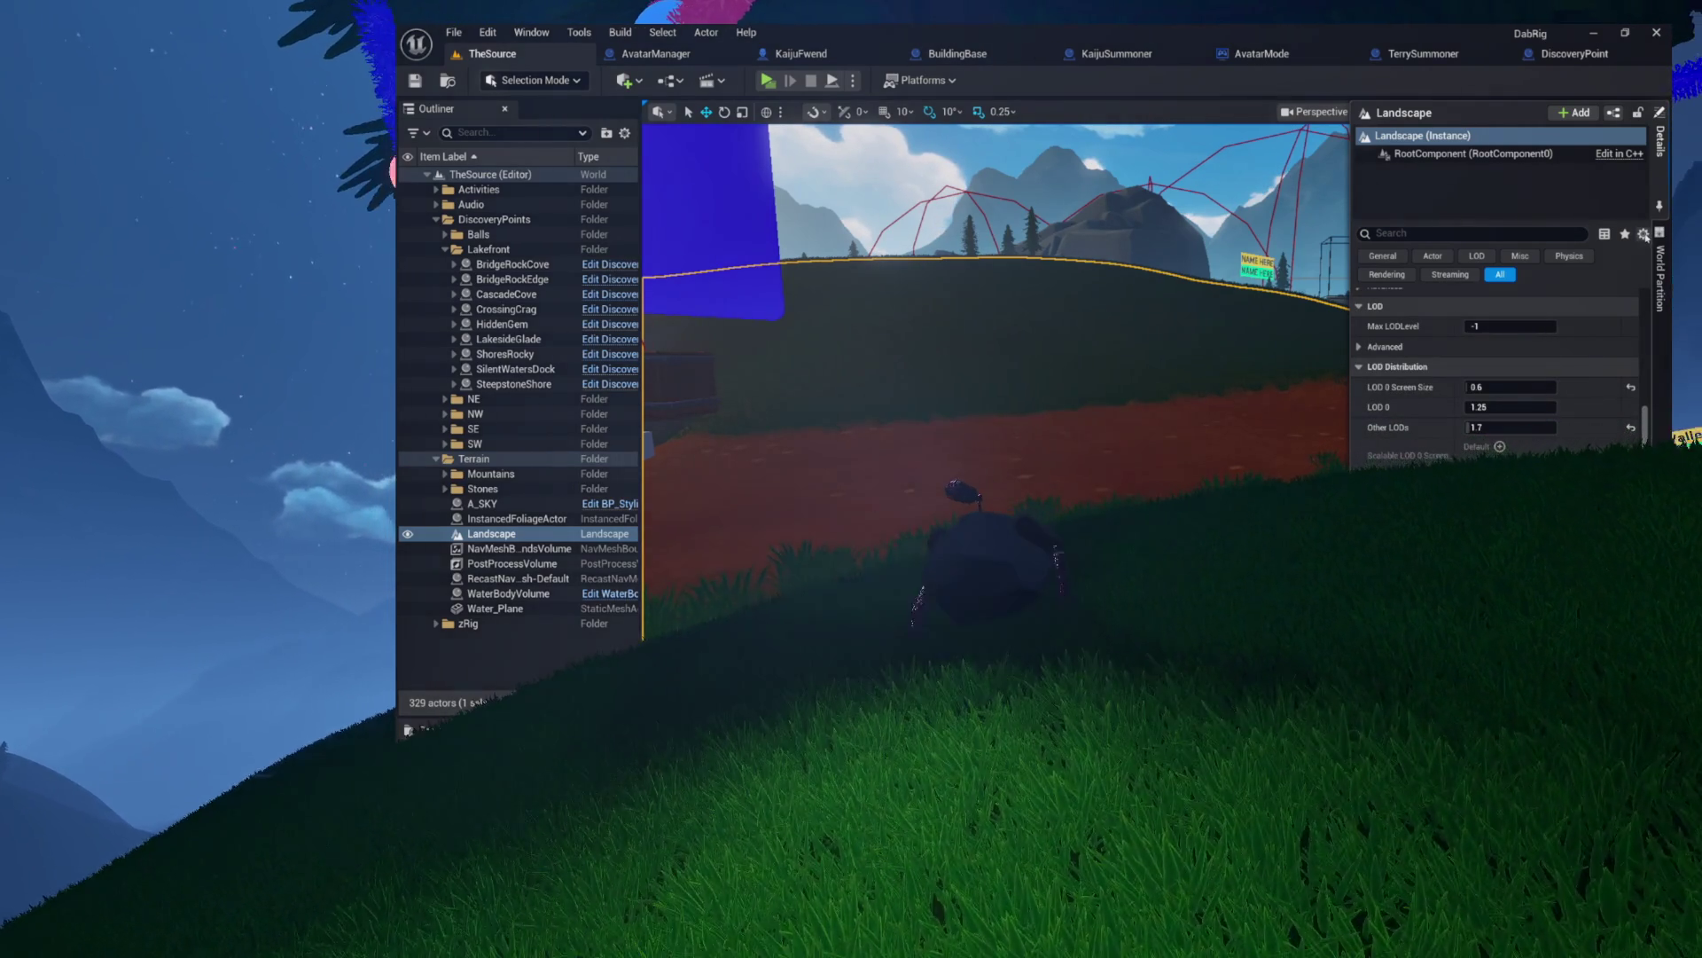
{"action": "left_click", "coordinate": [1645, 235]}
{"action": "left_click", "coordinate": [1513, 359]}
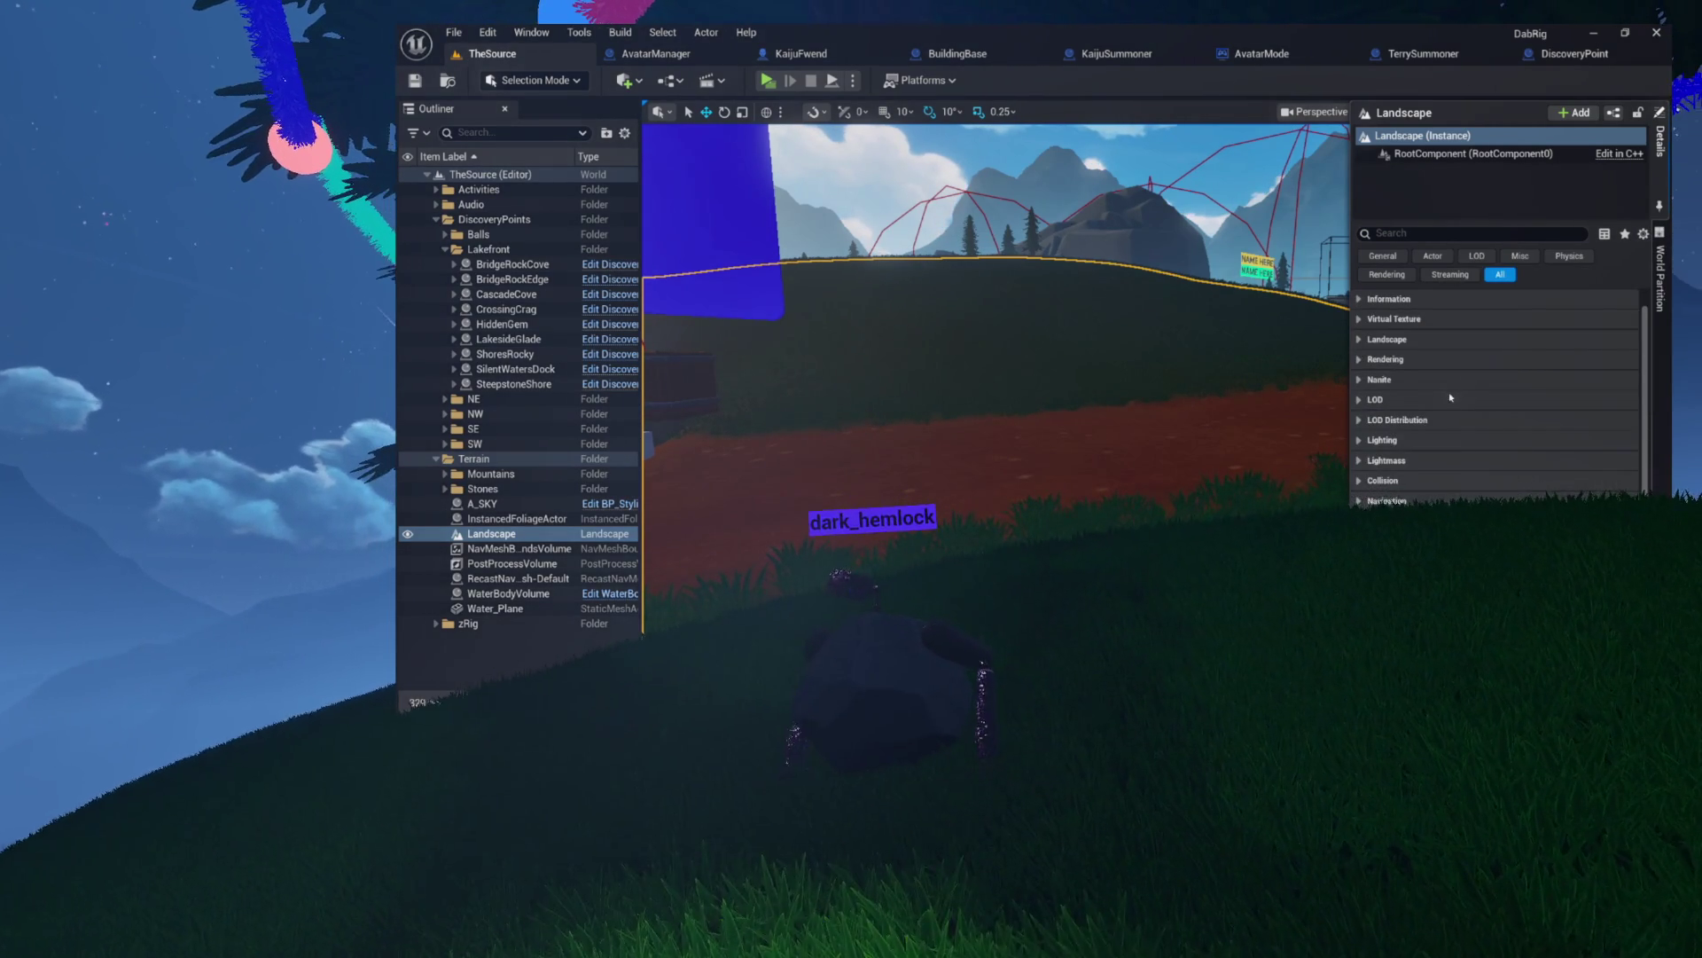
{"action": "scroll", "coordinate": [1451, 398], "scroll_direction": "up", "scroll_amount": 1}
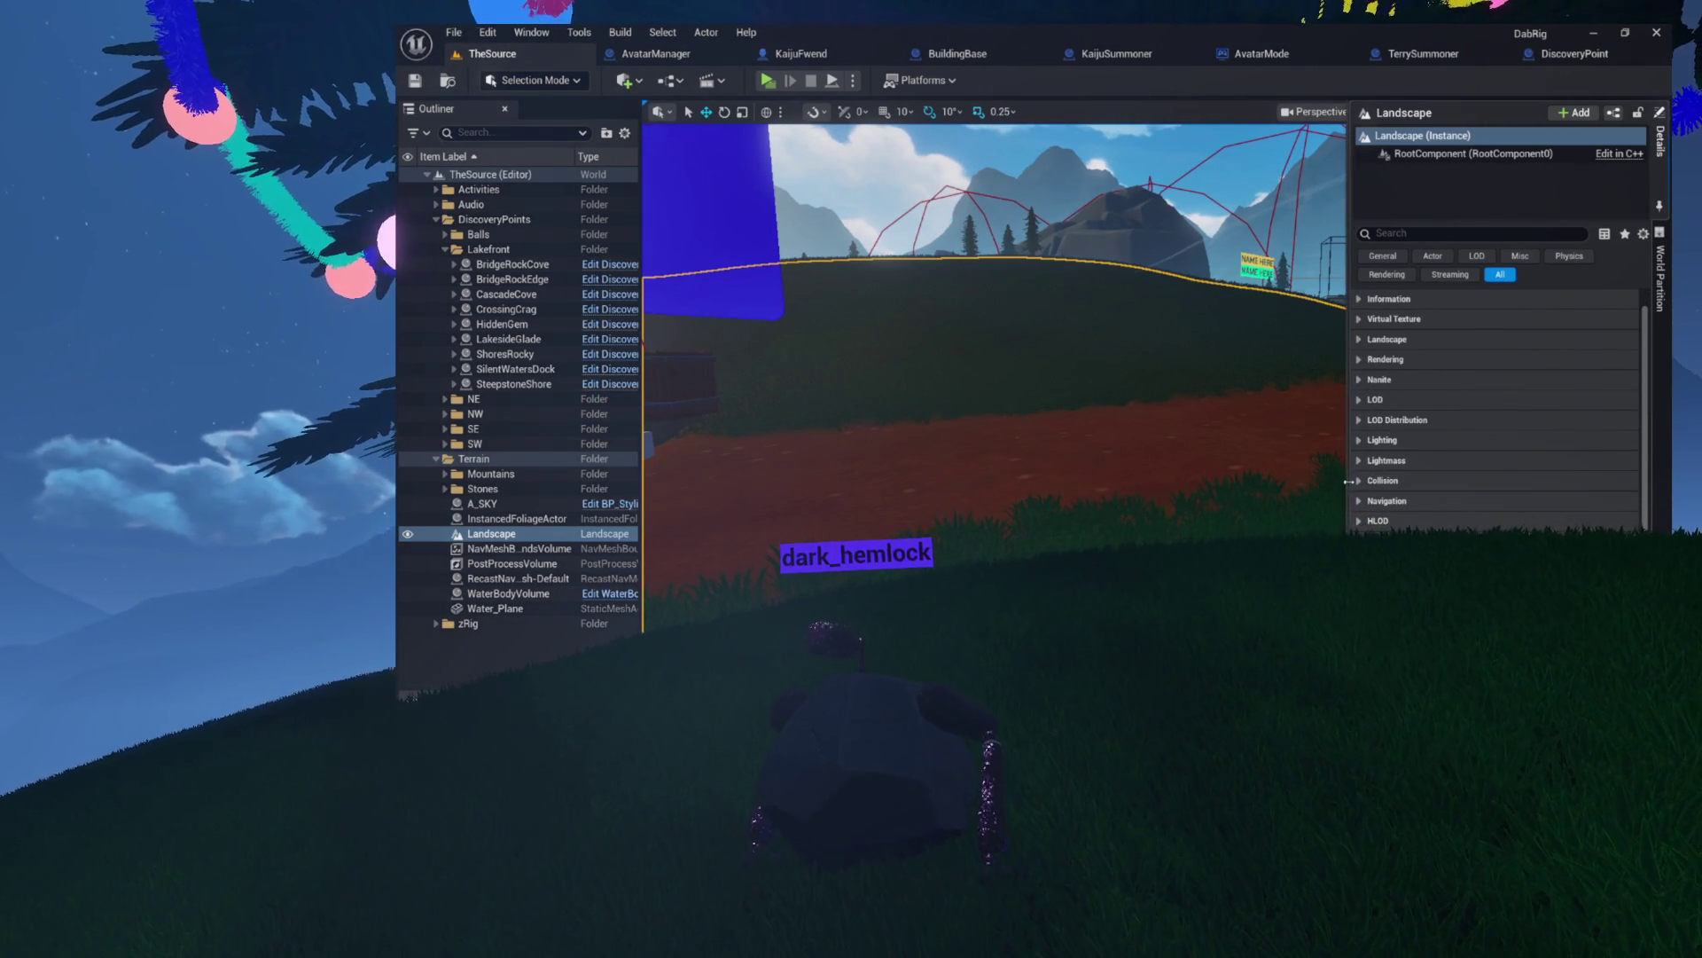
{"action": "scroll", "coordinate": [1370, 494], "scroll_direction": "down", "scroll_amount": 2}
{"action": "scroll", "coordinate": [1438, 507], "scroll_direction": "down", "scroll_amount": 2}
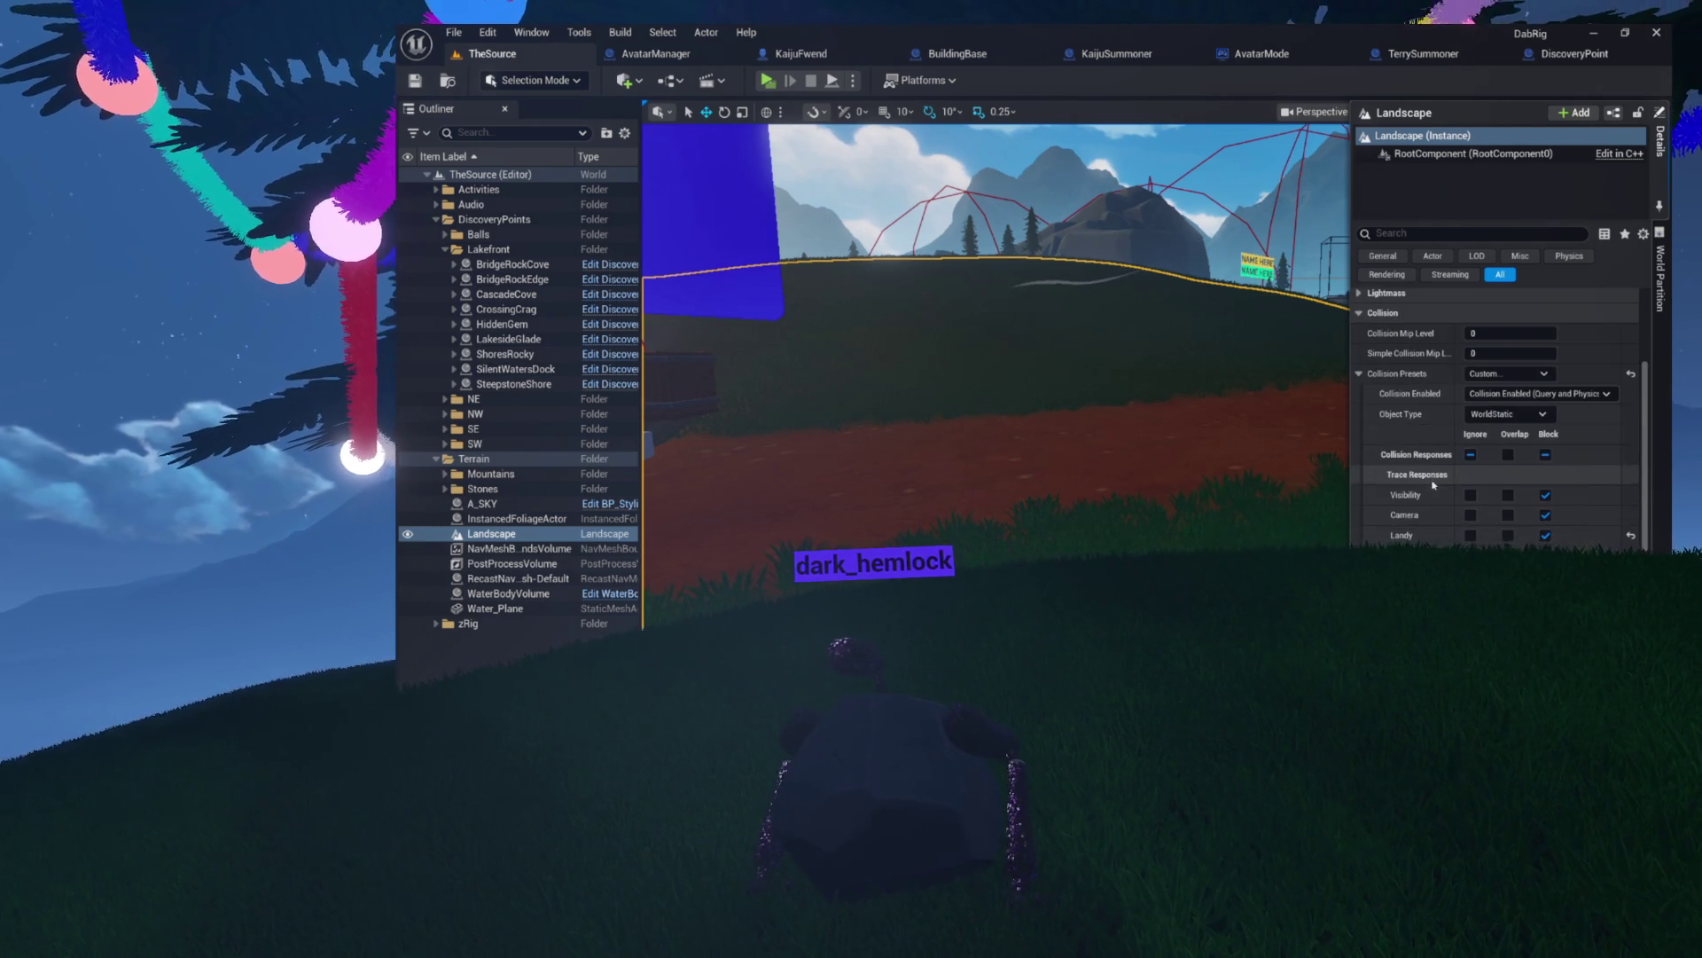
{"action": "scroll", "coordinate": [1445, 457], "scroll_direction": "down", "scroll_amount": 2}
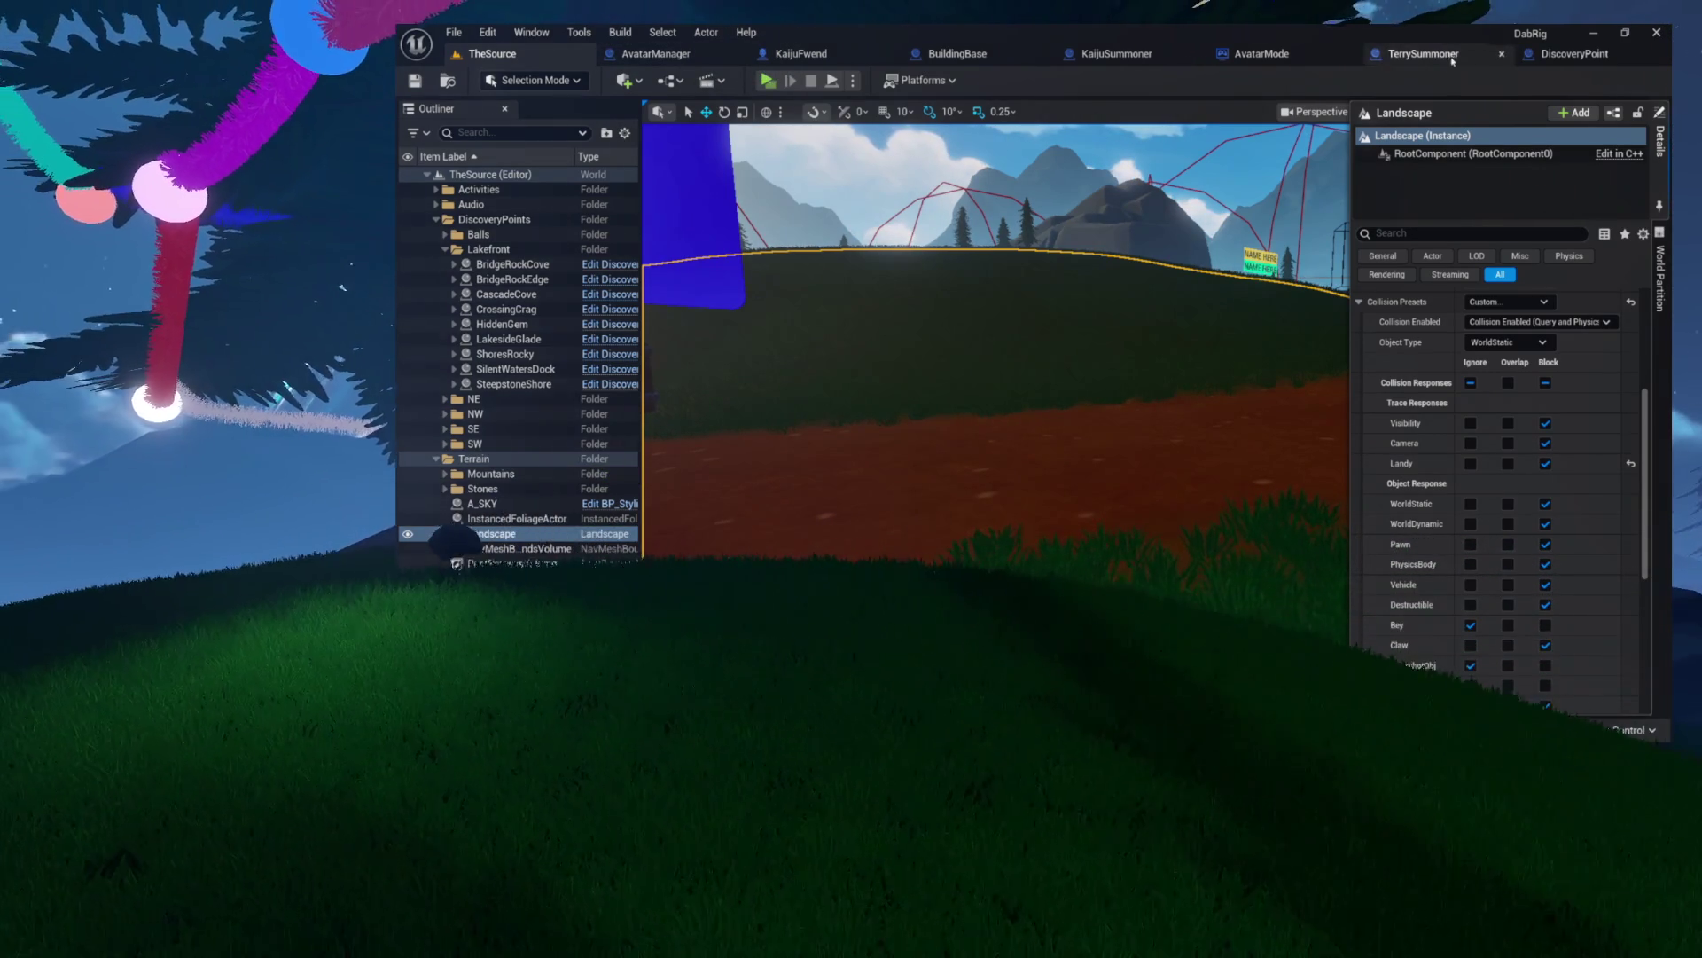
{"action": "left_click", "coordinate": [1636, 58]}
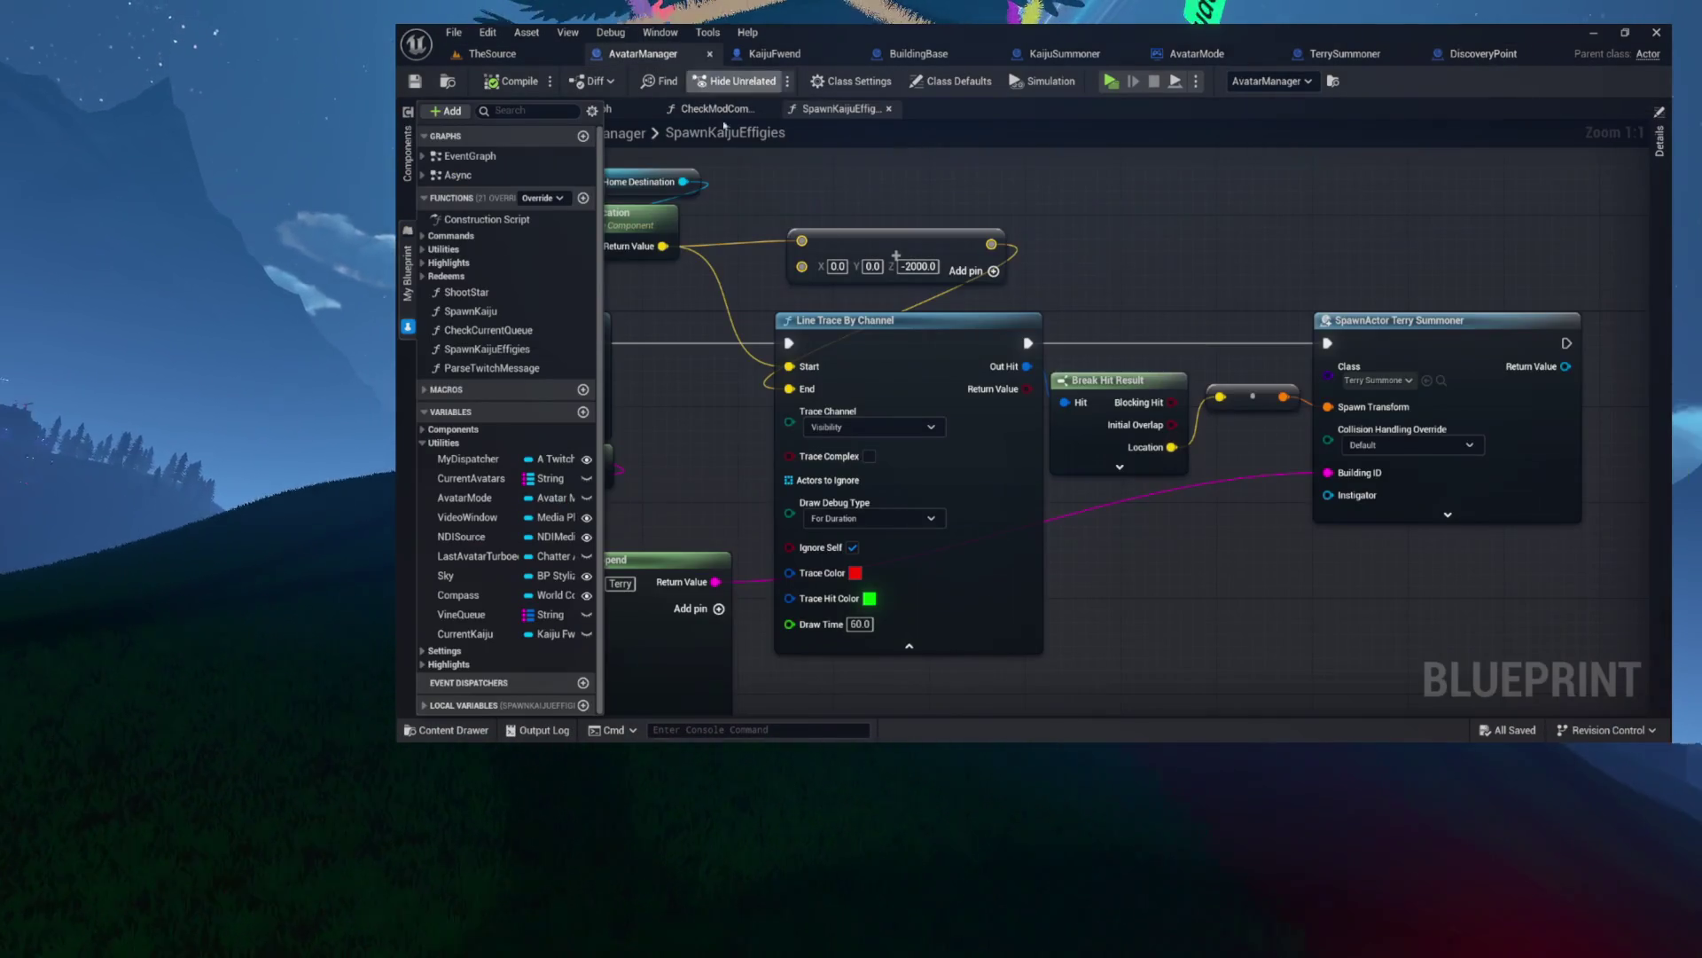
- Switch the Line Trace By Channel's Trace Channel from Visibility to Landy
{"action": "left_click", "coordinate": [869, 426]}
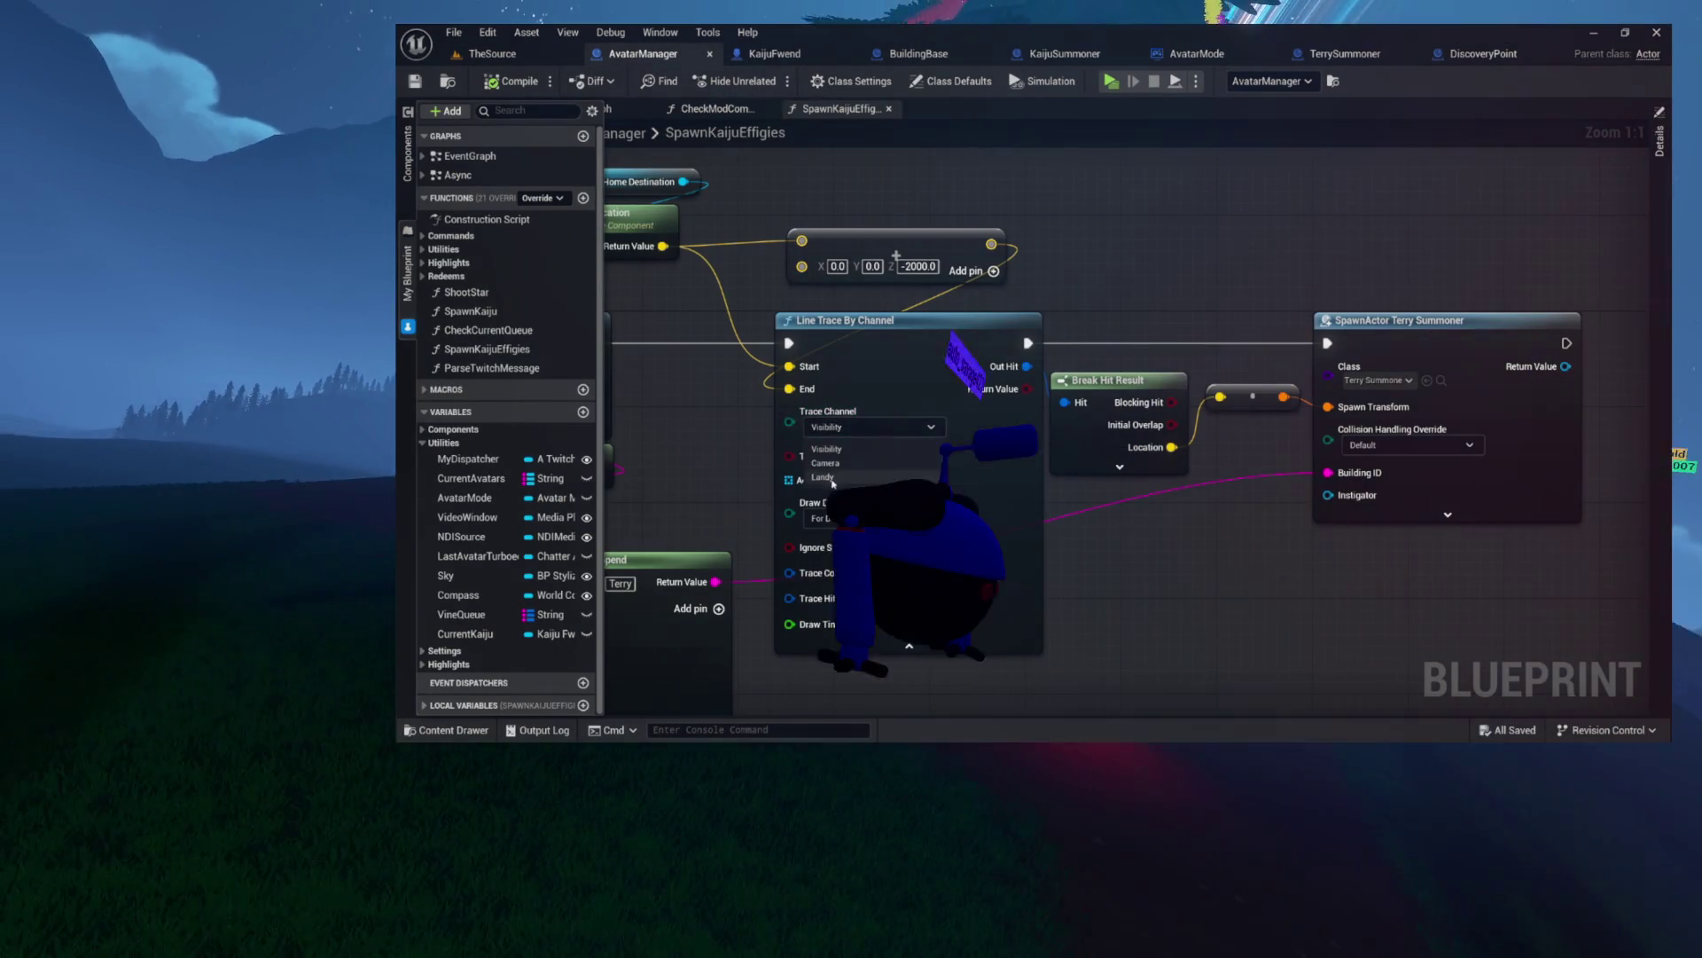
{"action": "left_click", "coordinate": [825, 452]}
{"action": "scroll", "coordinate": [823, 427], "scroll_direction": "up", "scroll_amount": 7}
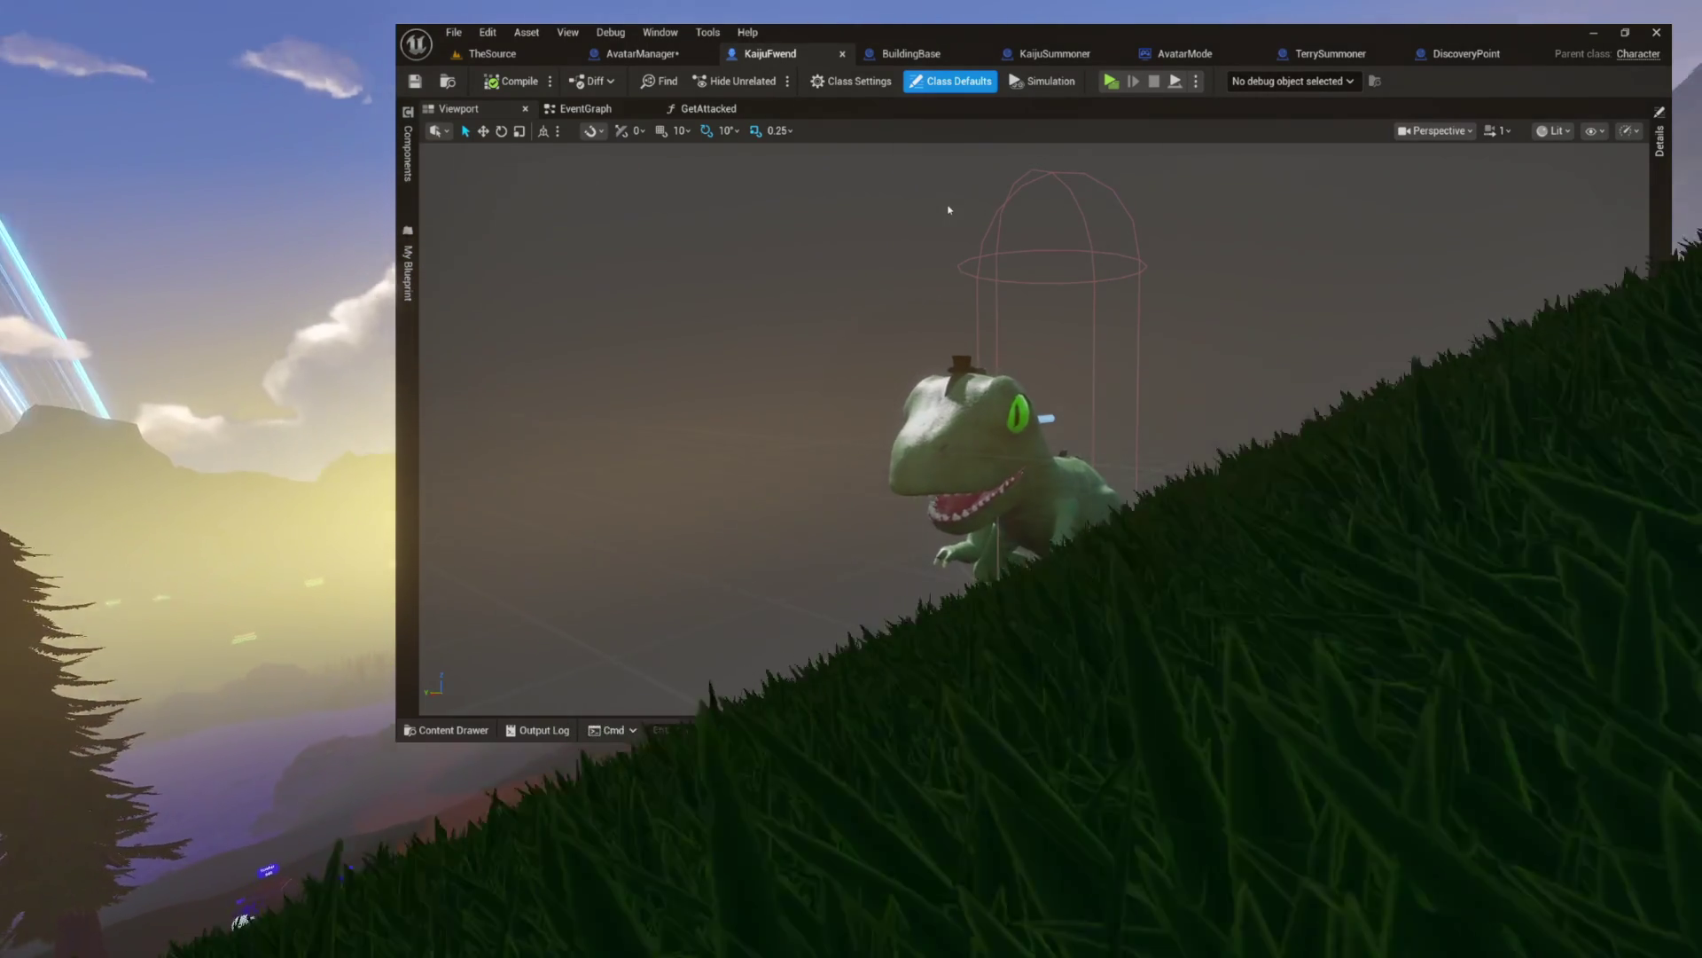
- Compile and save the AvatarManager blueprint with its Landy-channel line trace
{"action": "left_click", "coordinate": [635, 58]}
{"action": "scroll", "coordinate": [949, 279], "scroll_direction": "down", "scroll_amount": 7}
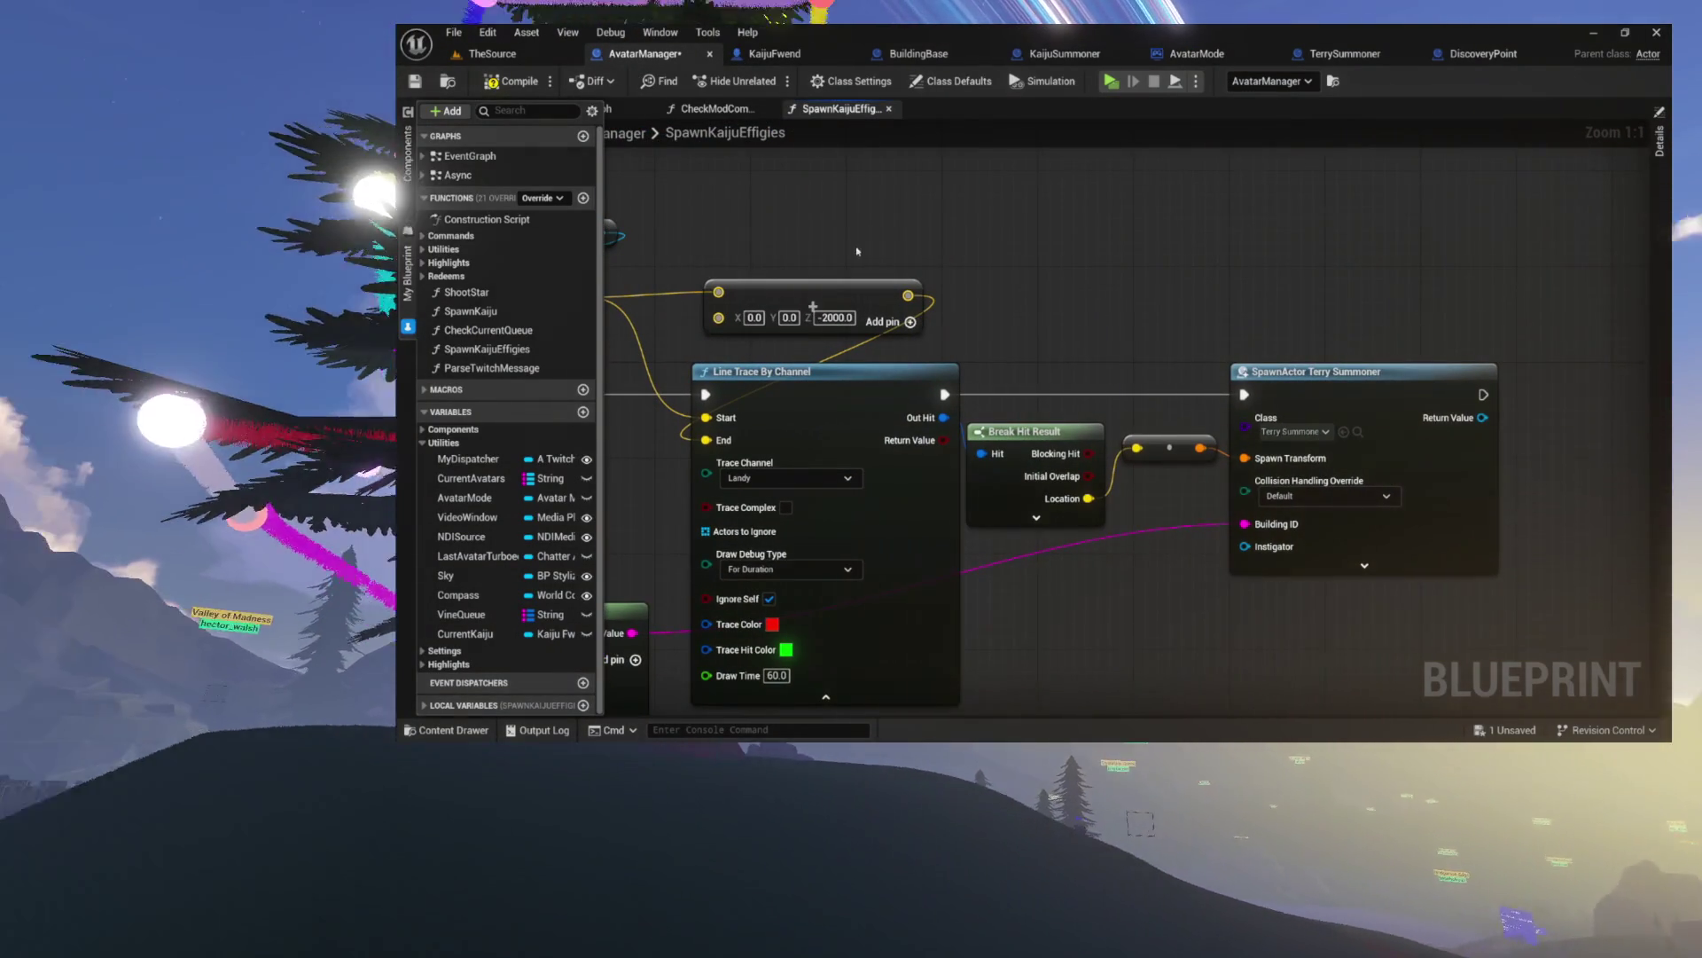
{"action": "key", "text": "ctrl+s"}
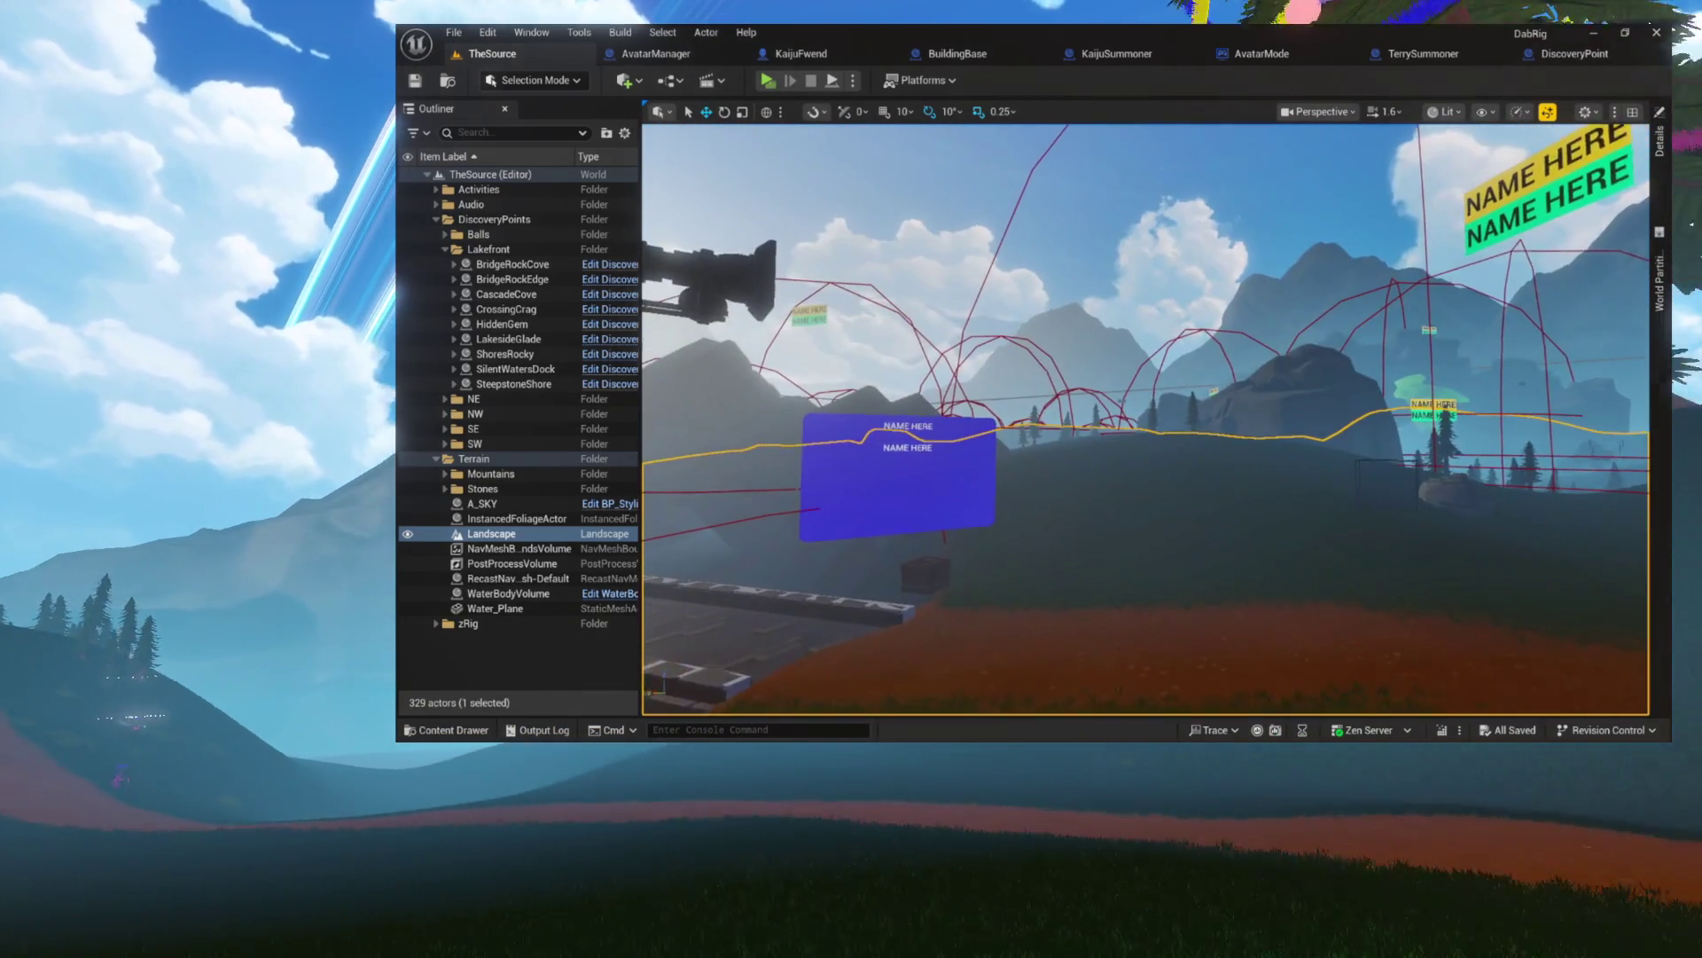
- Launch the game in a Standalone preview window
{"action": "left_click", "coordinate": [820, 58]}
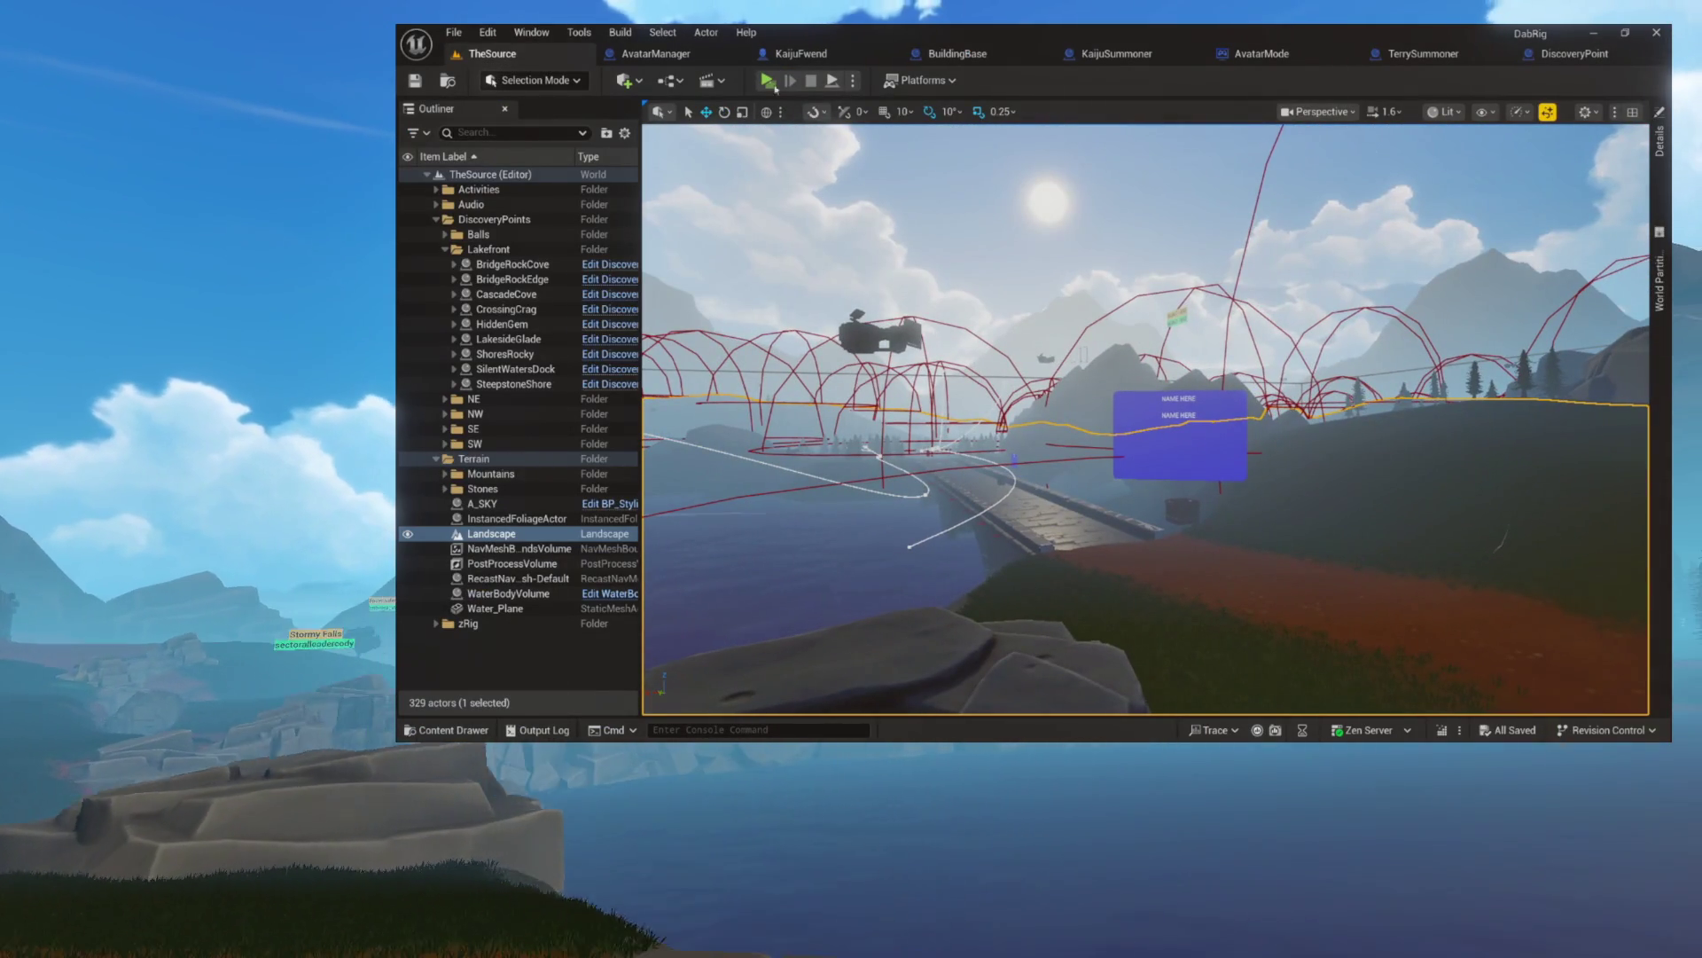
{"action": "left_click", "coordinate": [773, 84]}
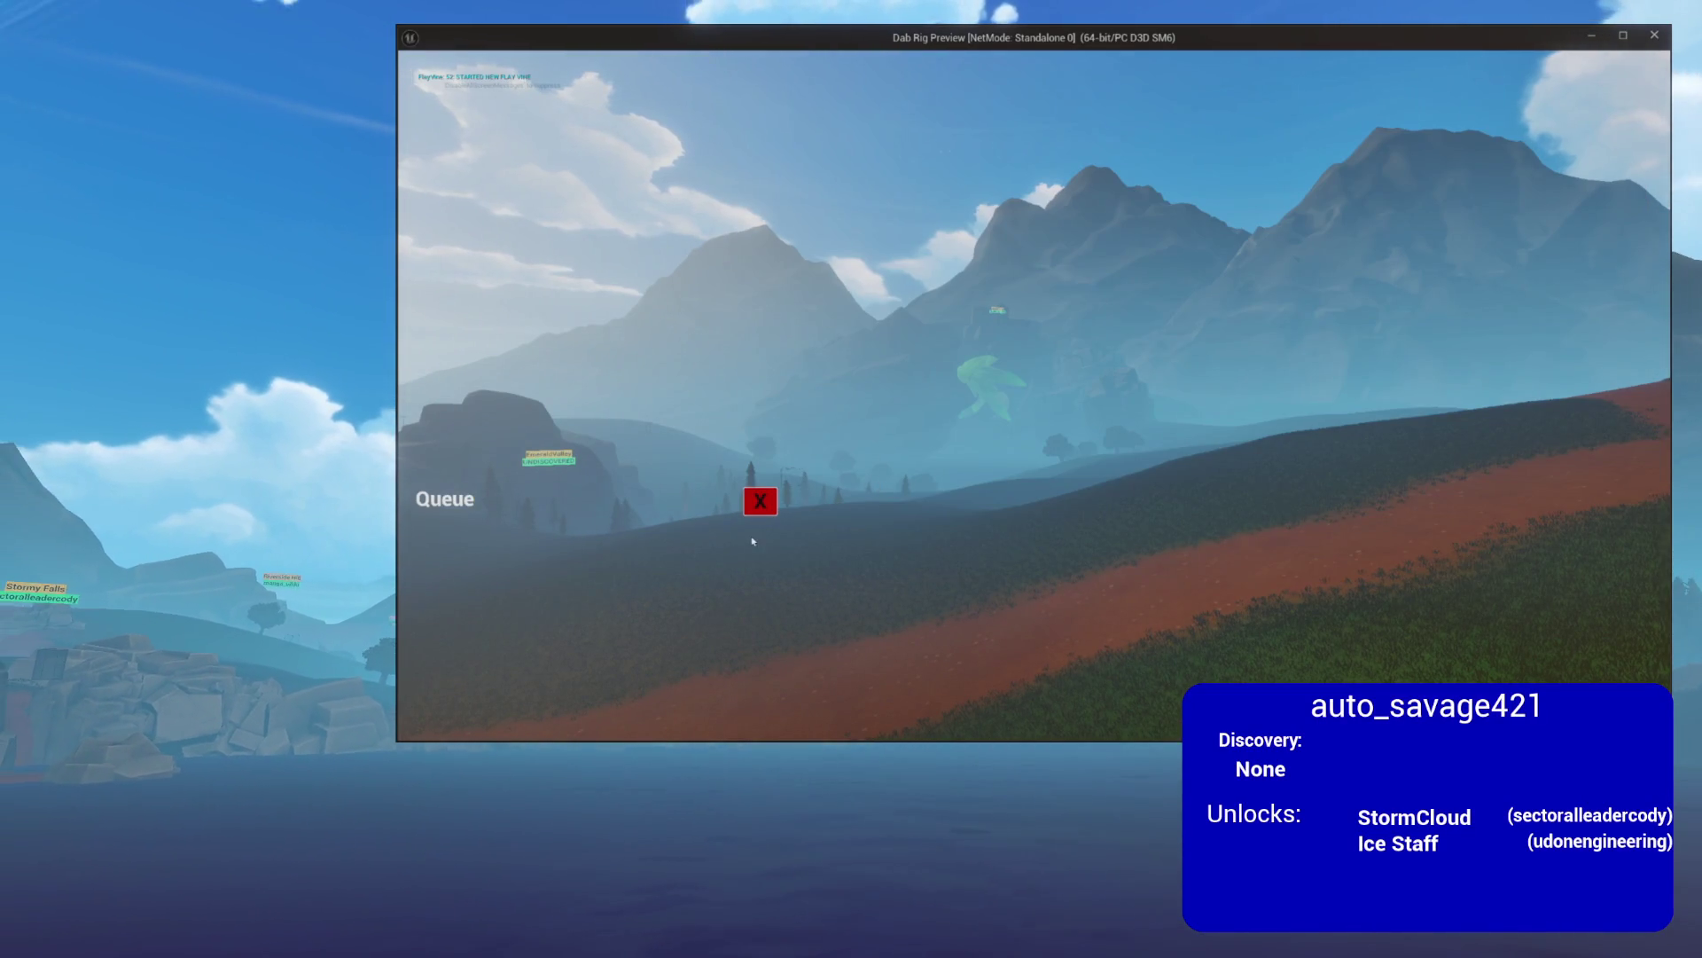
- Dismiss the Queue overlay in the running game
{"action": "left_click", "coordinate": [760, 502]}
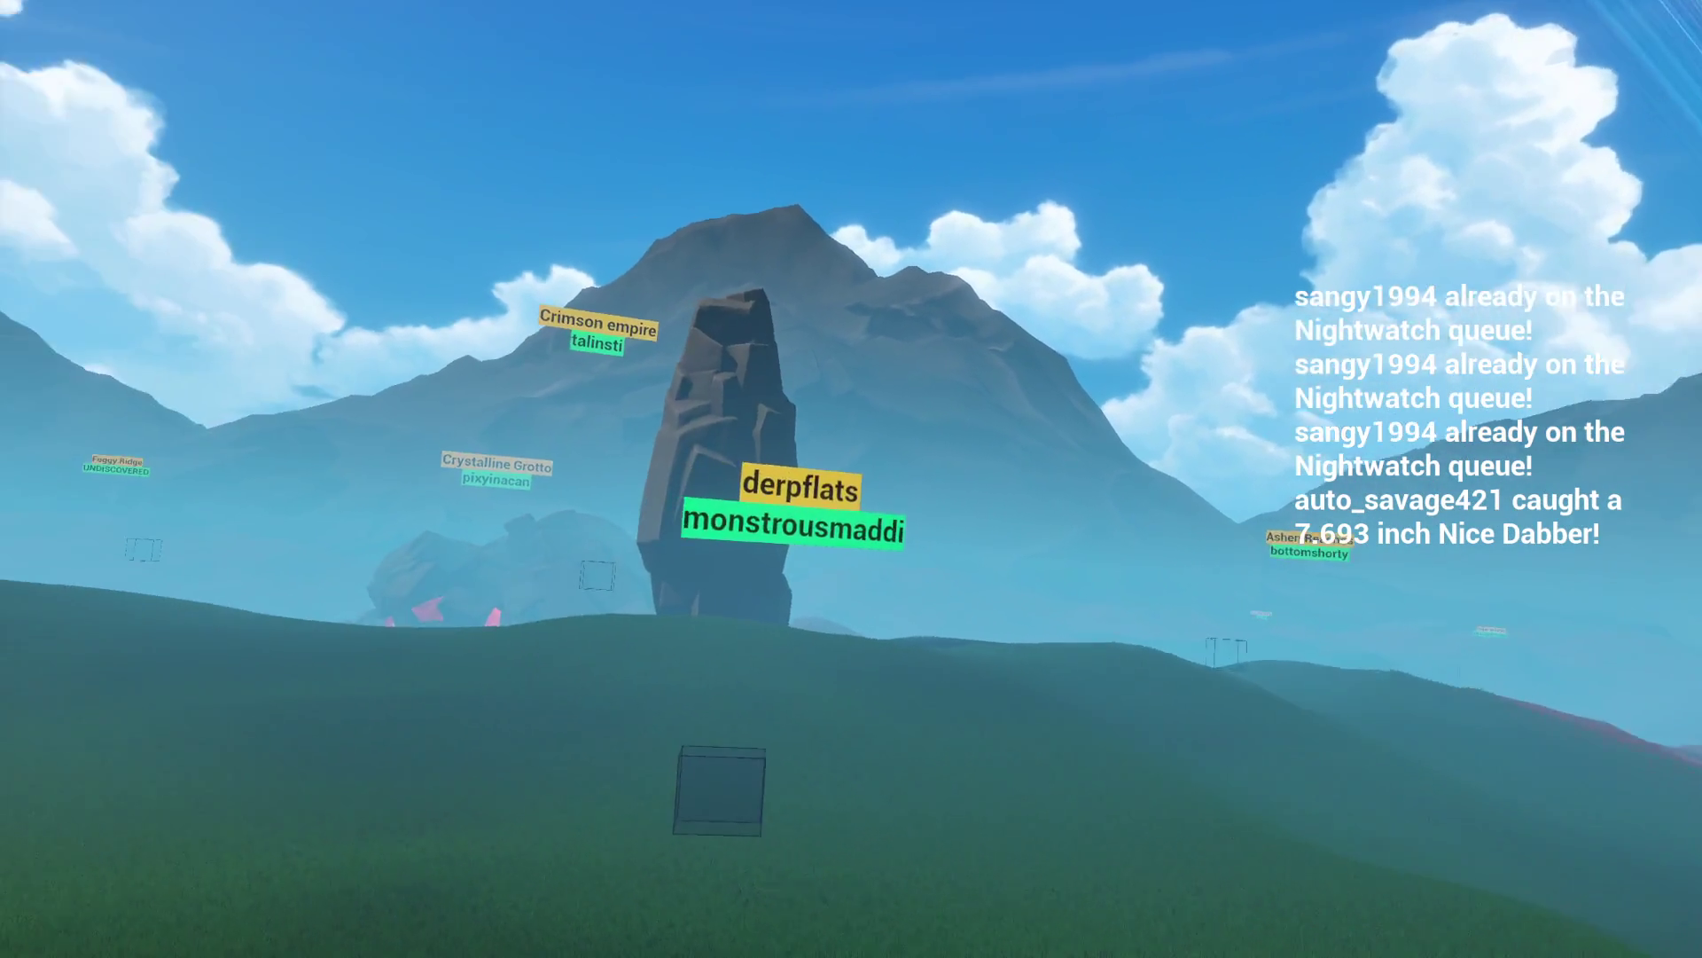
- Walk the player around the Crystalline Grotto rocks and on toward the Crimson empire spire
{"action": "key", "text": "w"}
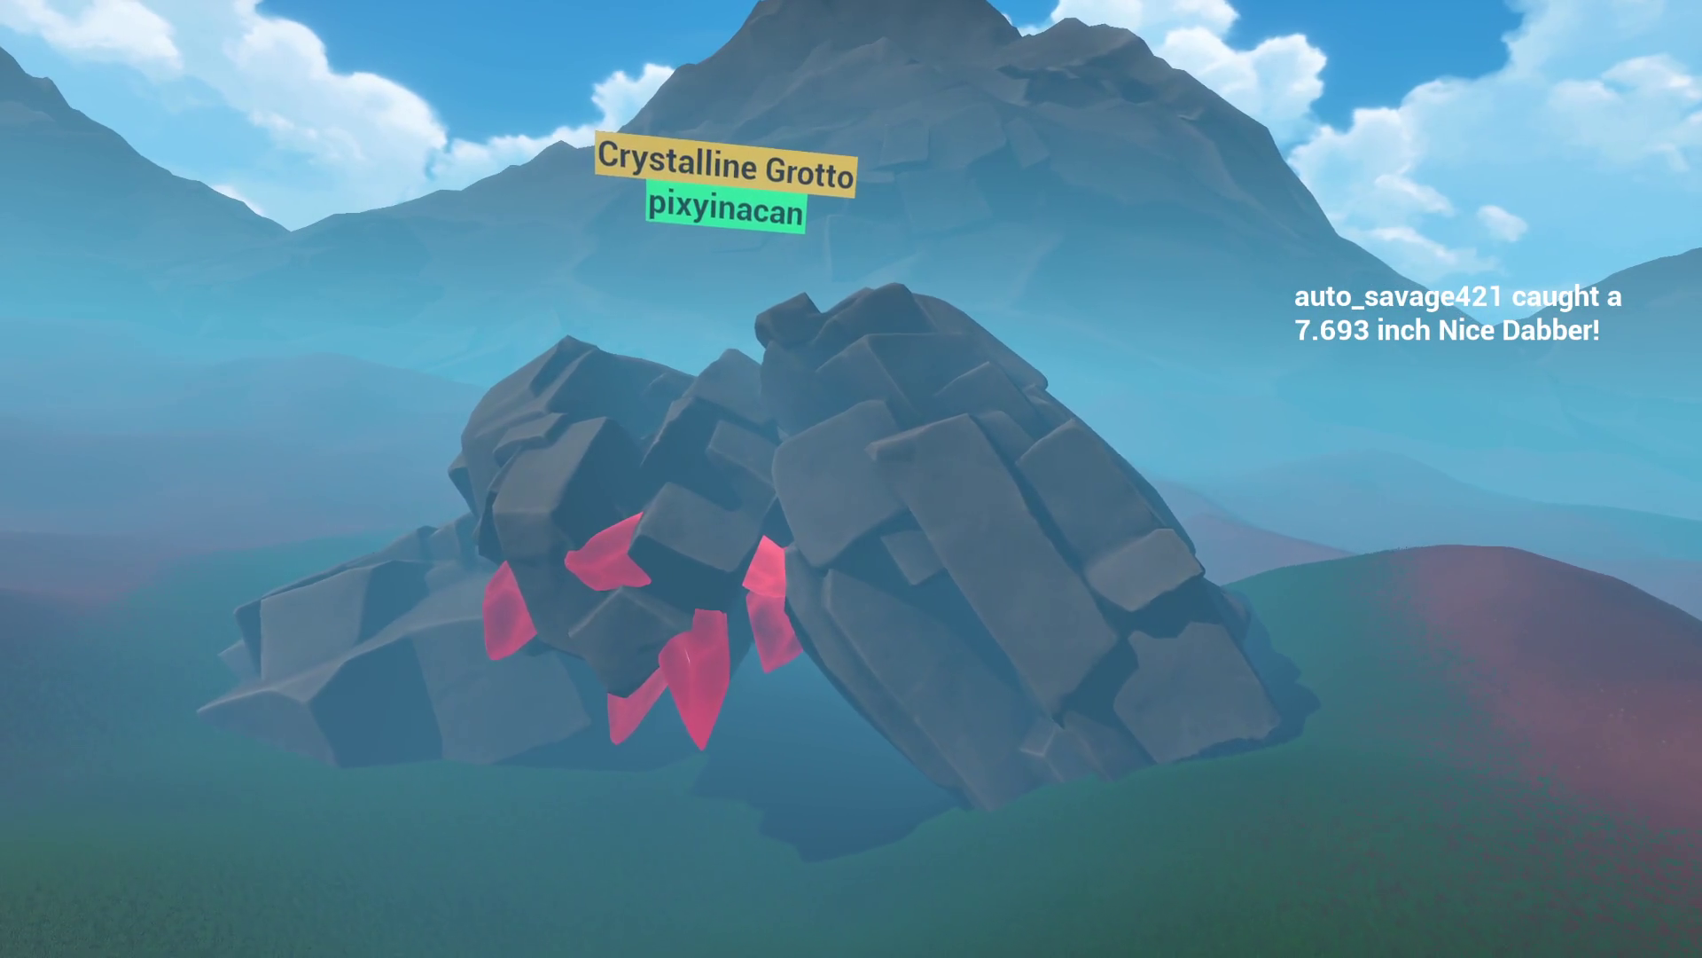
{"action": "key", "text": "w"}
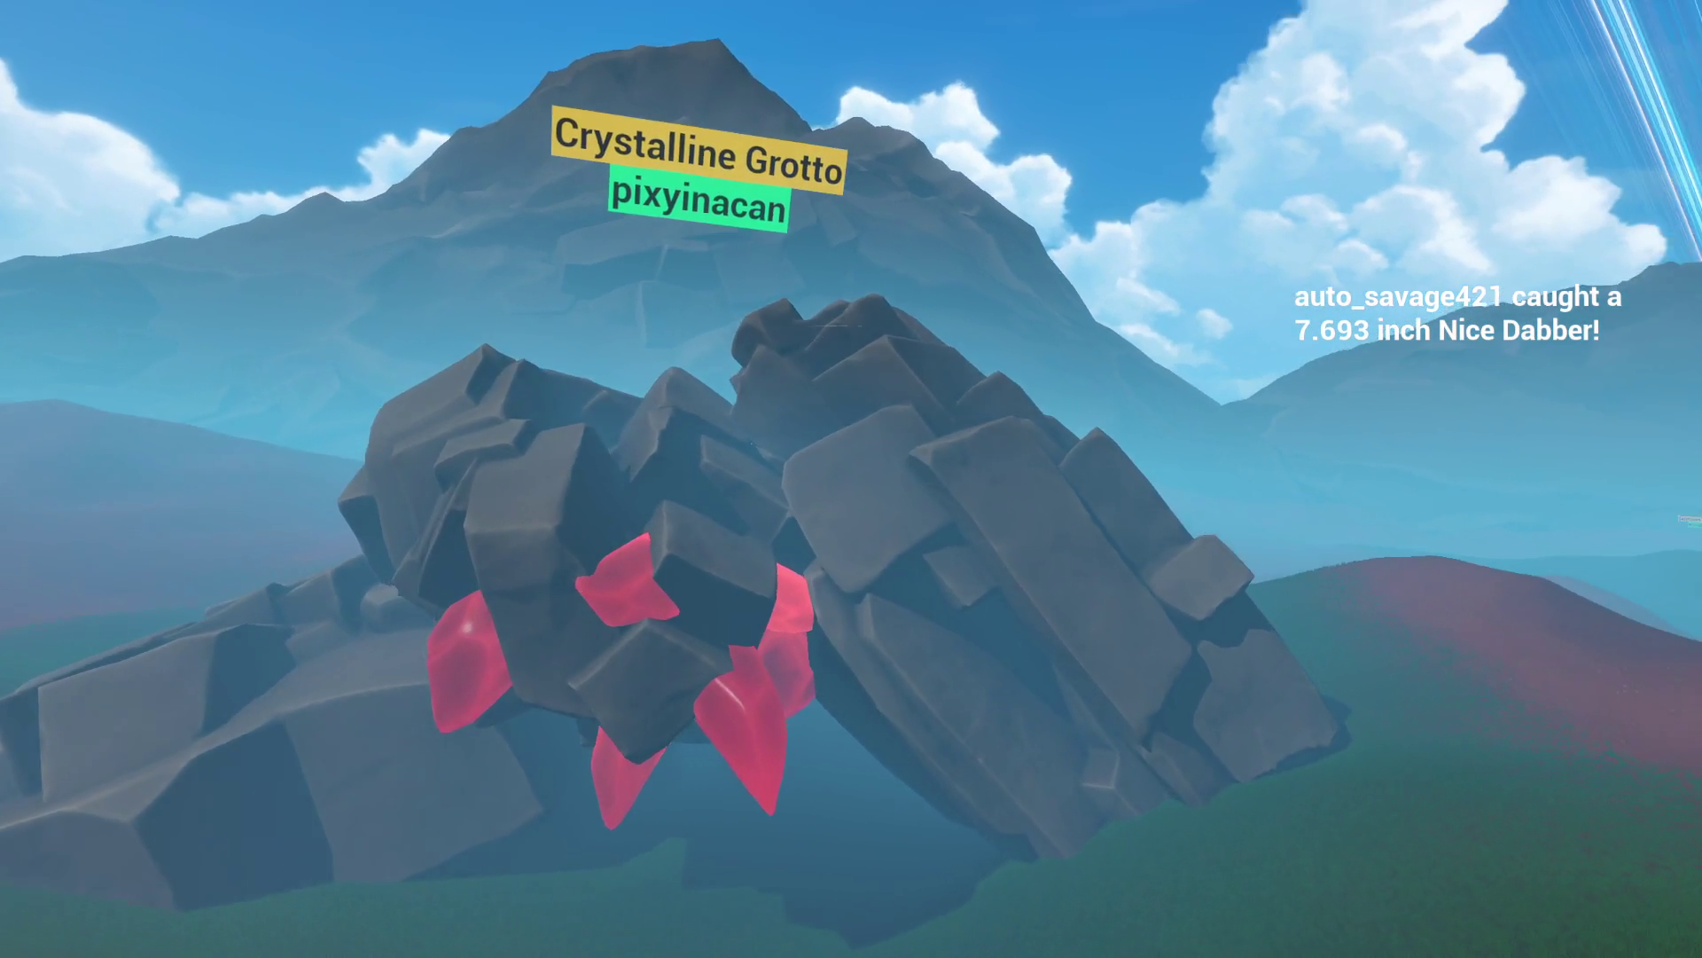
{"action": "key", "text": "w"}
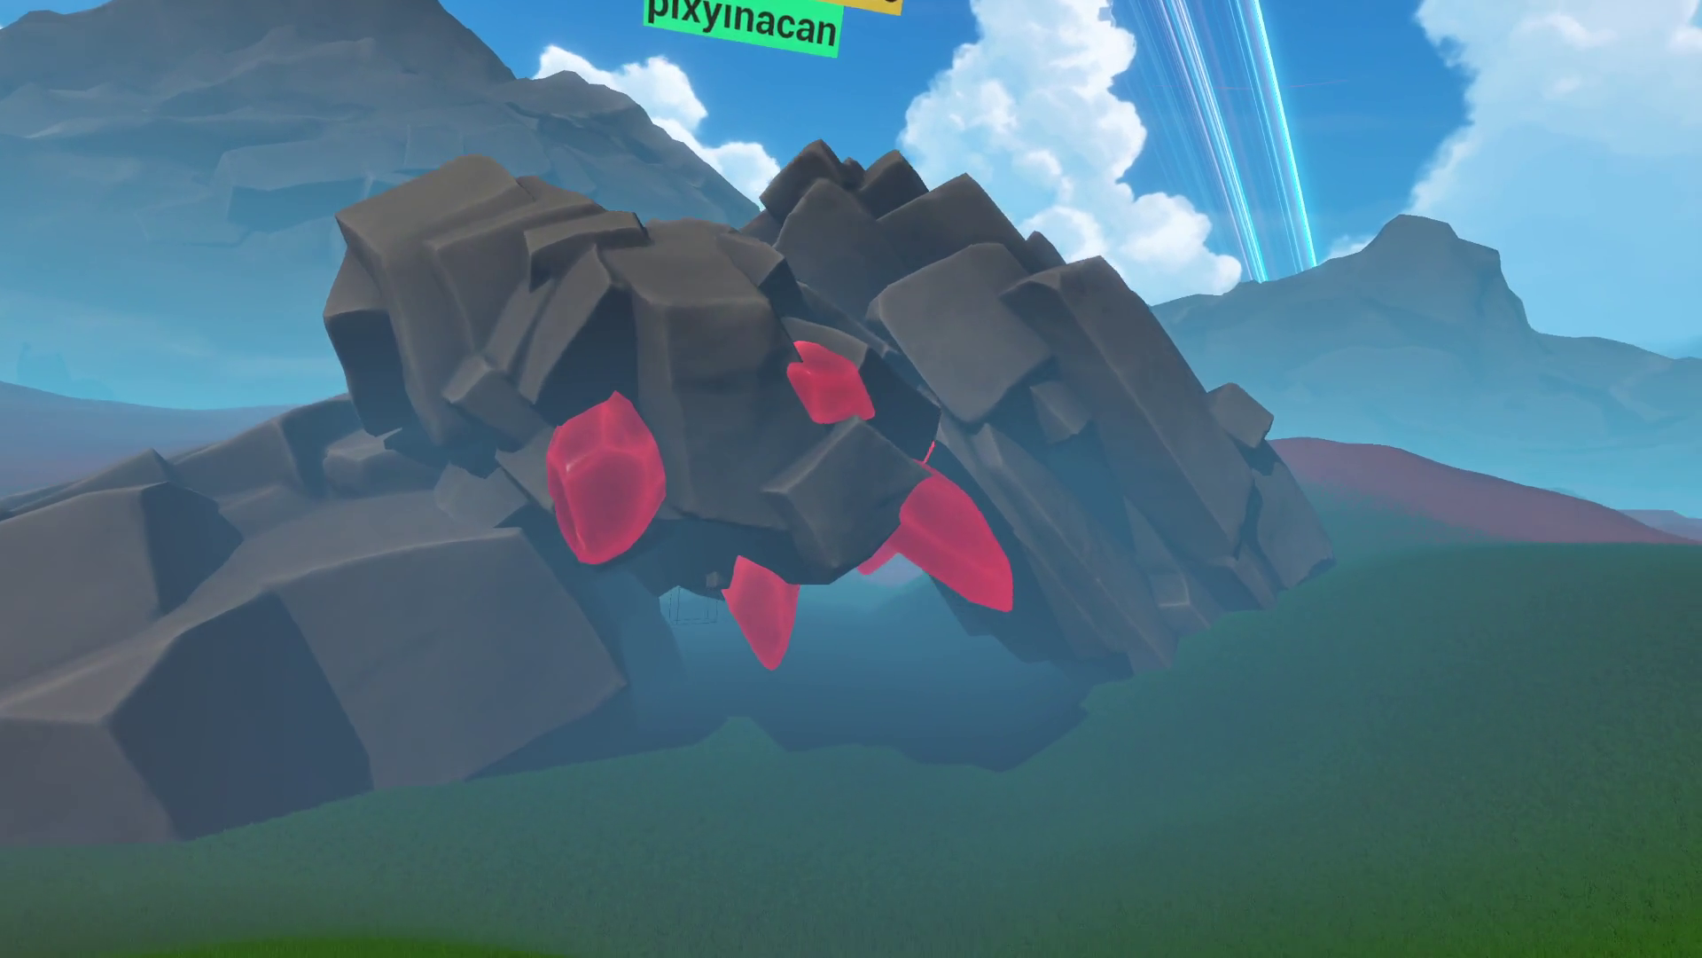
{"action": "key", "text": "w"}
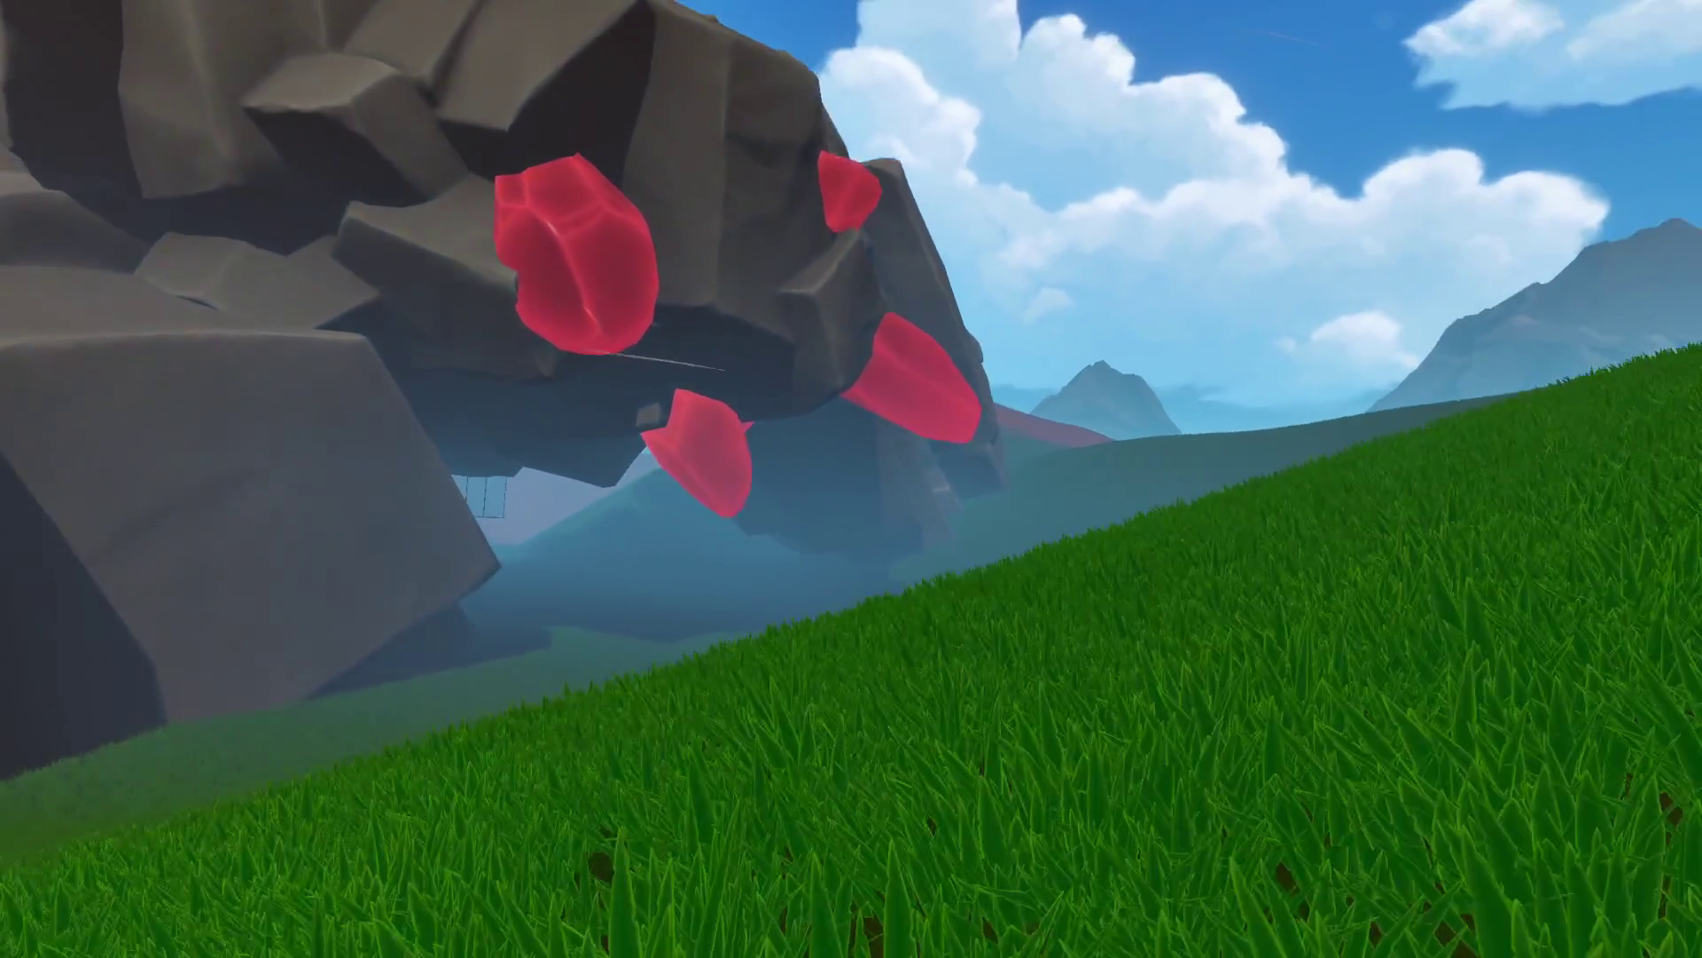
{"action": "key", "text": "w"}
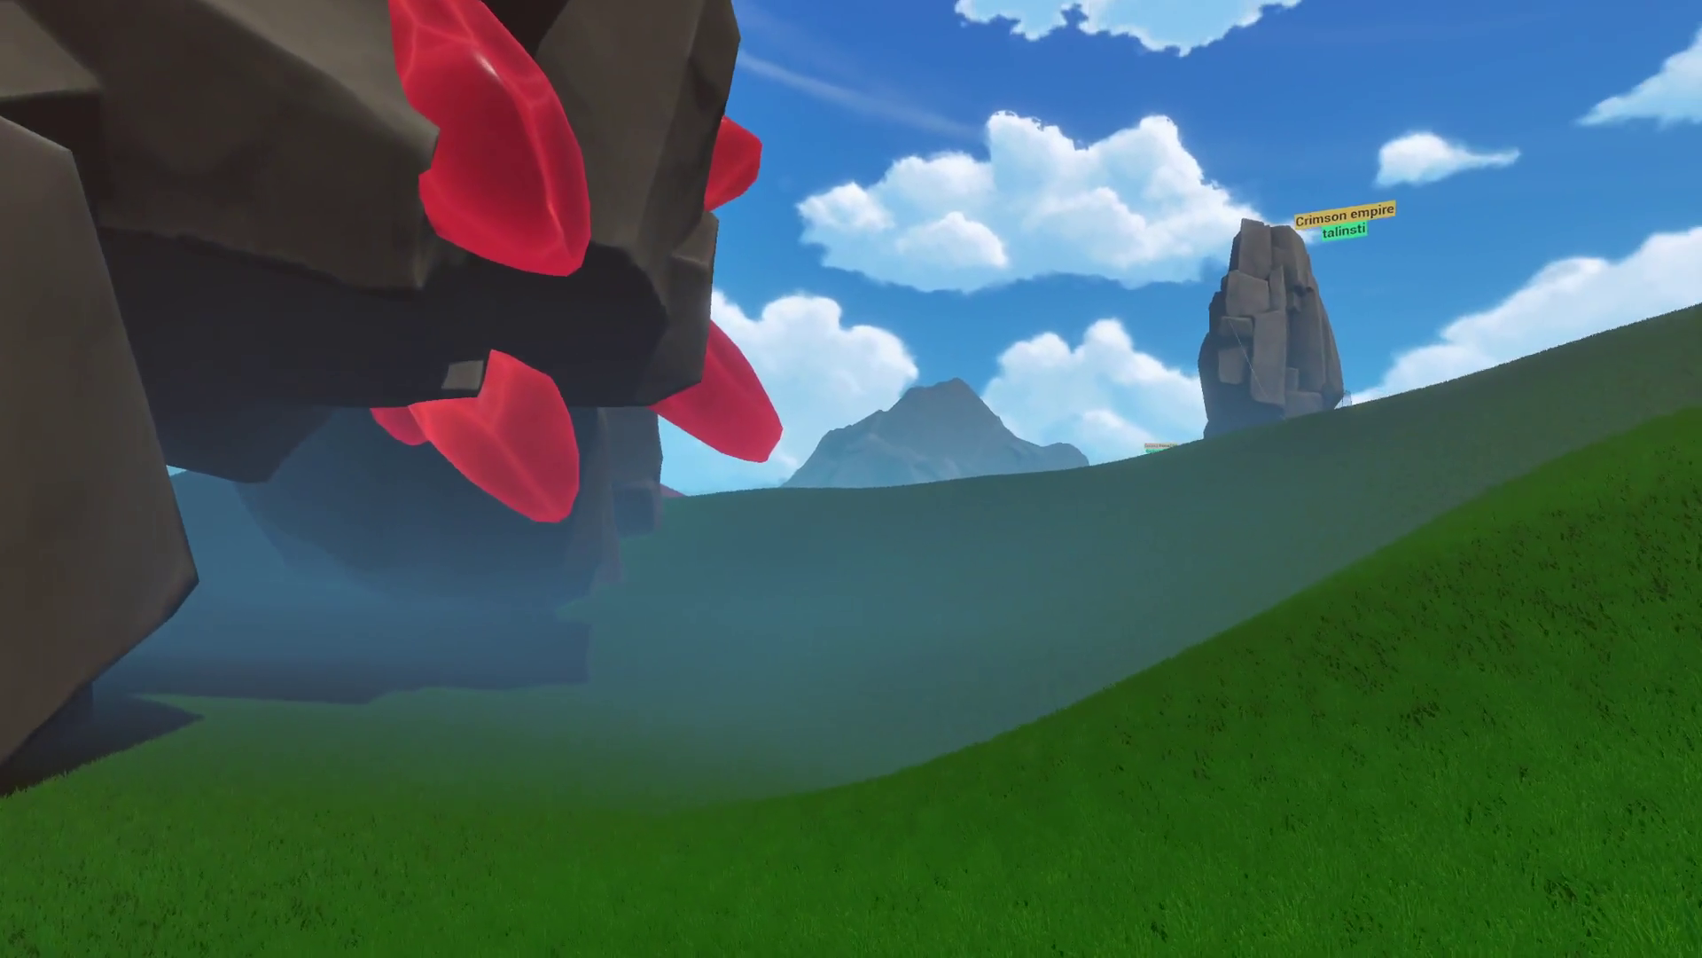
{"action": "key", "text": "w"}
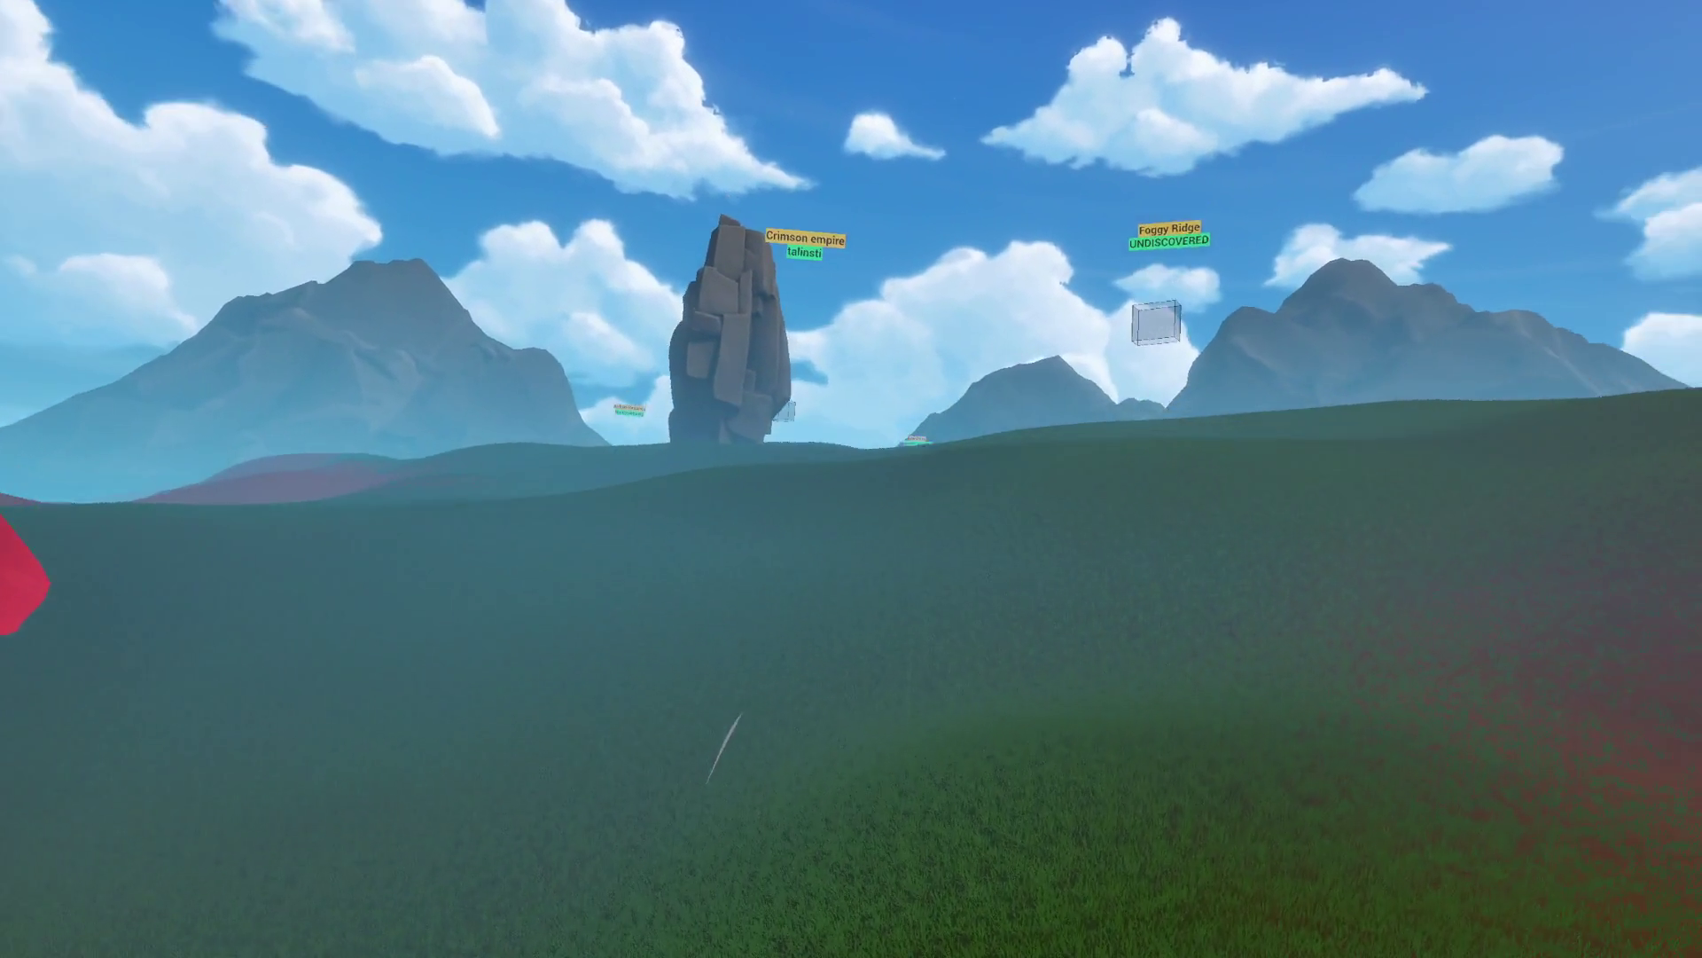
{"action": "key", "text": "w"}
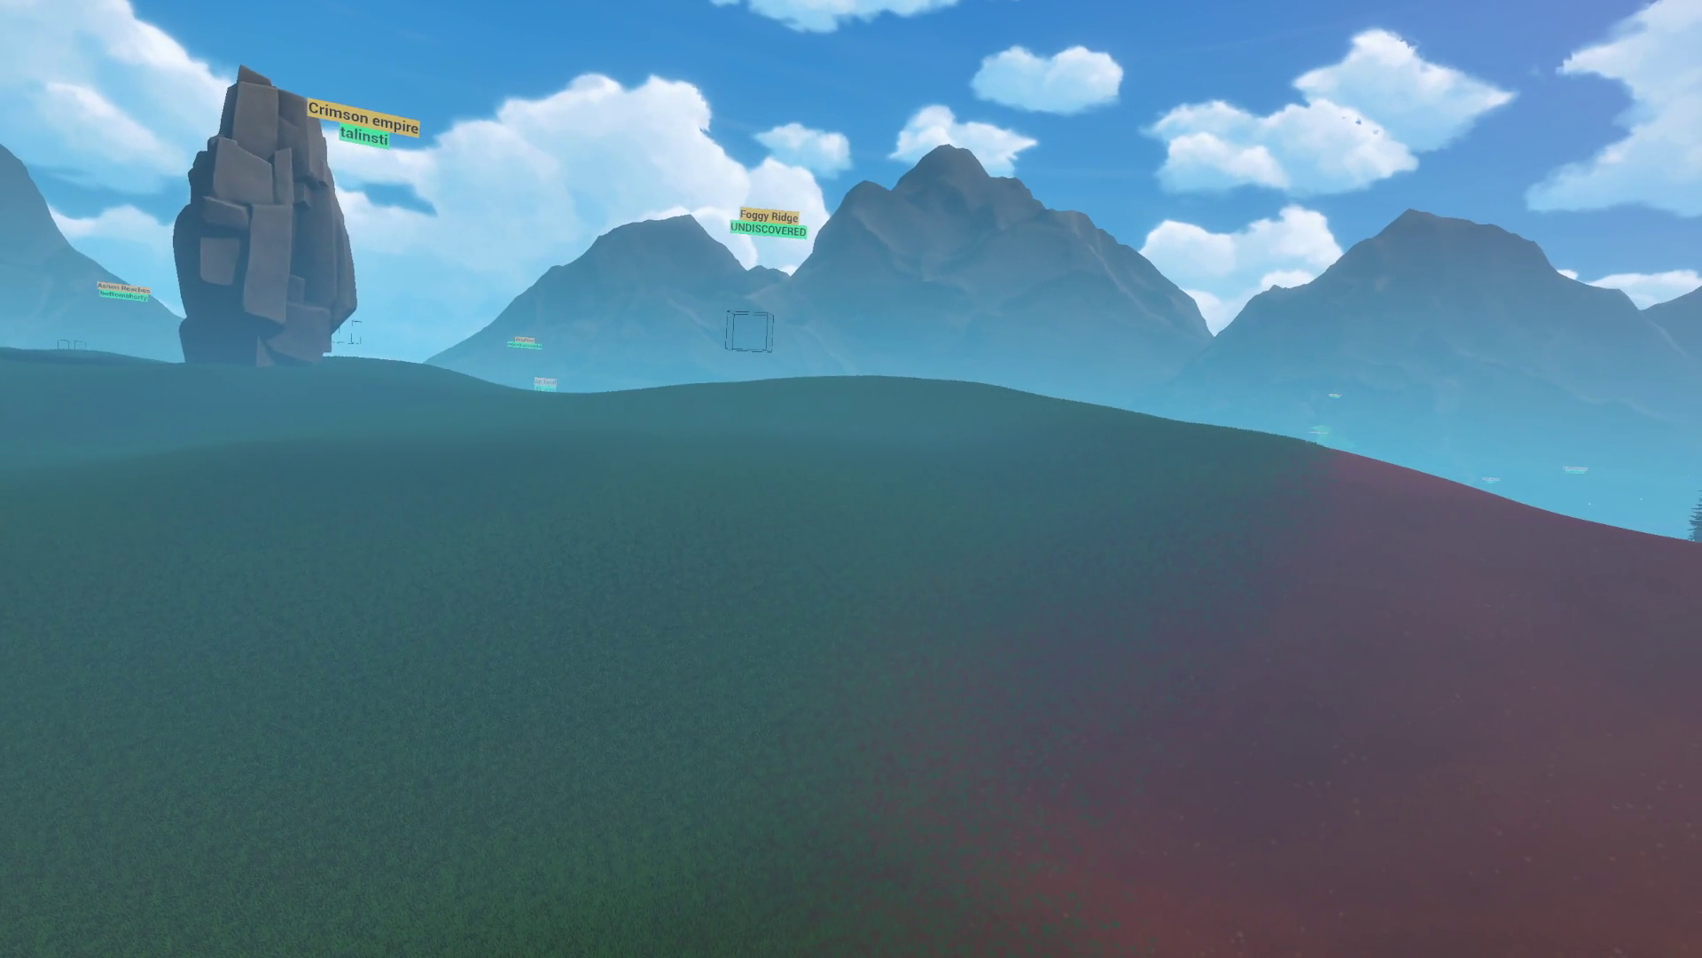